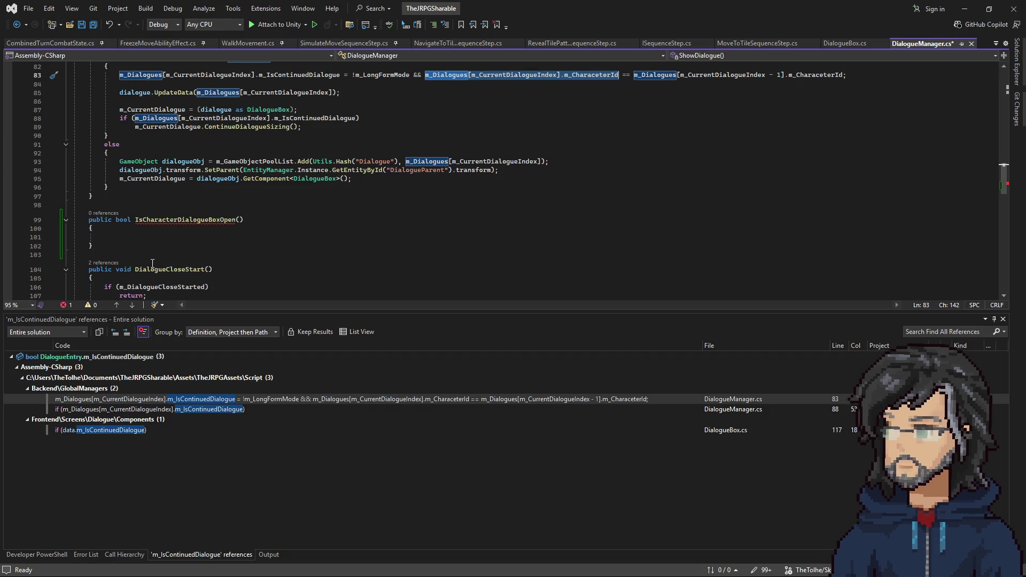
Step: Declare 'string CurrentCharacter' holding the current dialogue's m_CharacterId on line 101
click(211, 238)
text(m_Dialogues[m_CurrentDialogueIndex].m_CharaceterId)
scroll(211, 238, up, 2)
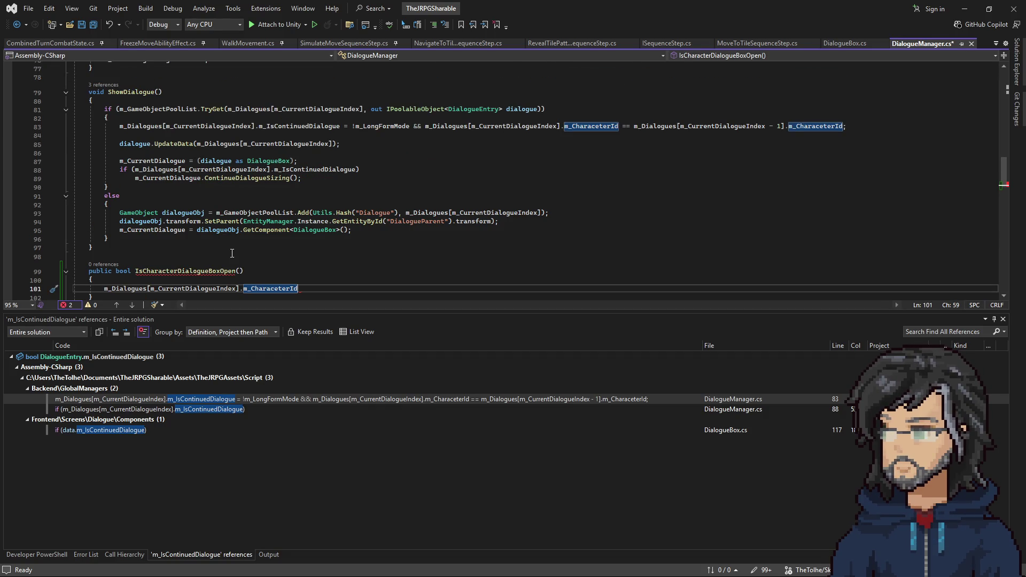
scroll(232, 253, down, 2)
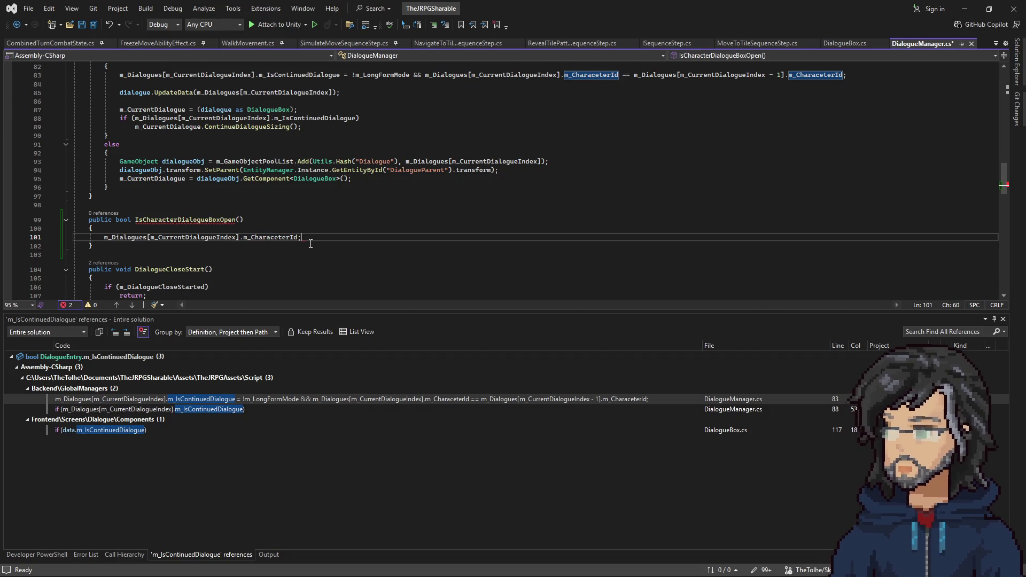
text(;)
key(Home)
text(string c)
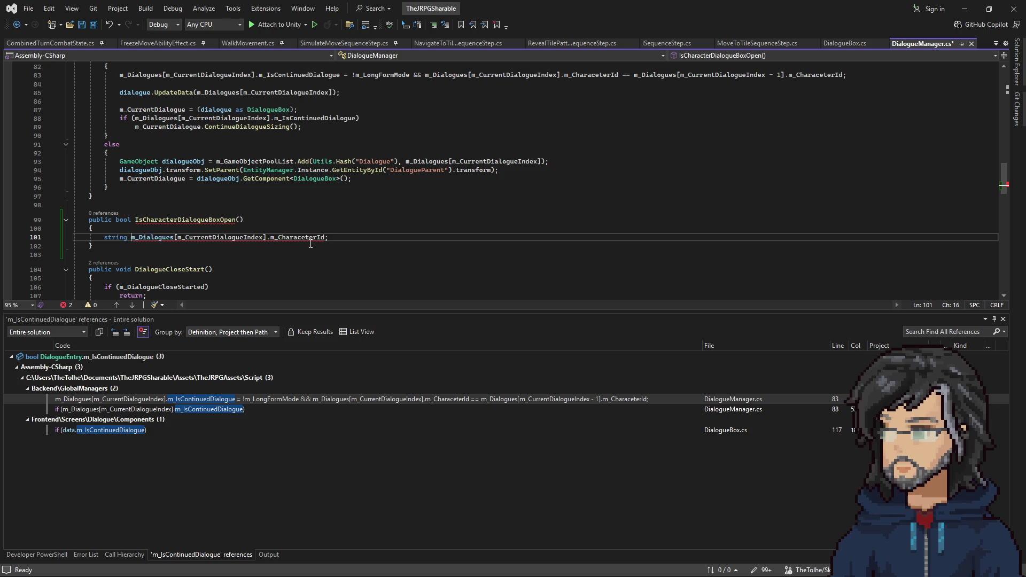
text(urrent)
text(Cha)
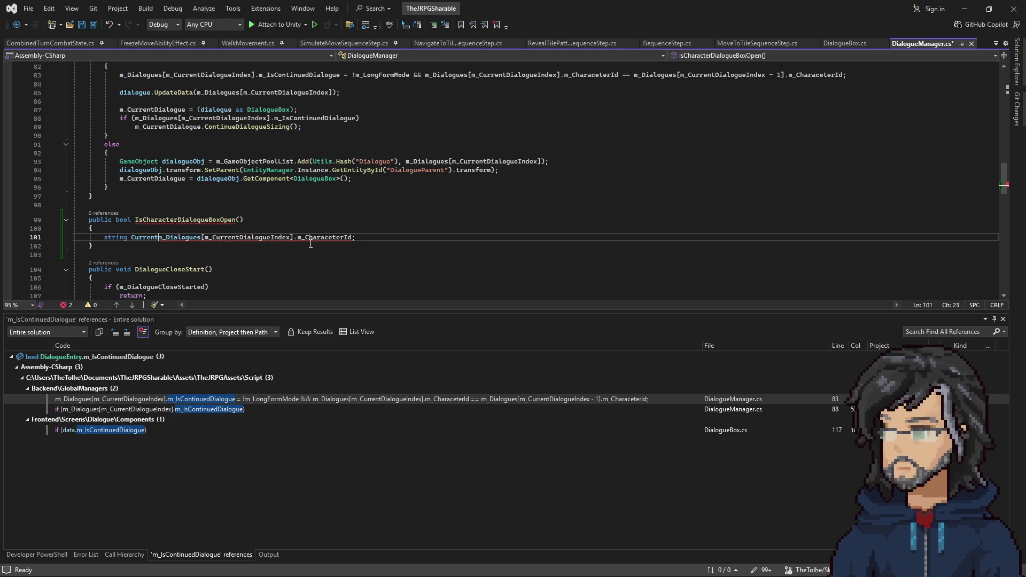
text(racter =)
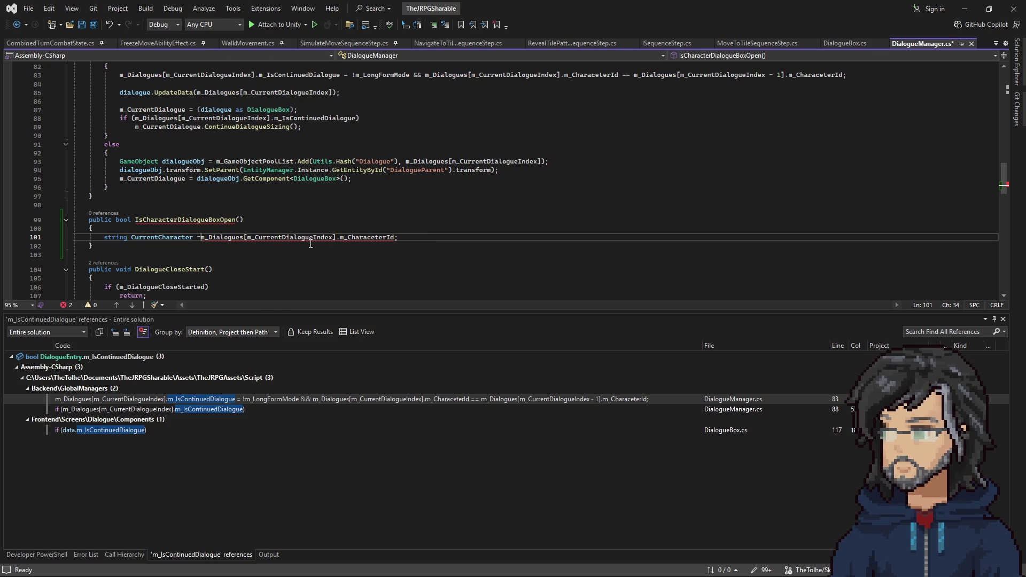
double_click(184, 238)
scroll(185, 236, up, 2)
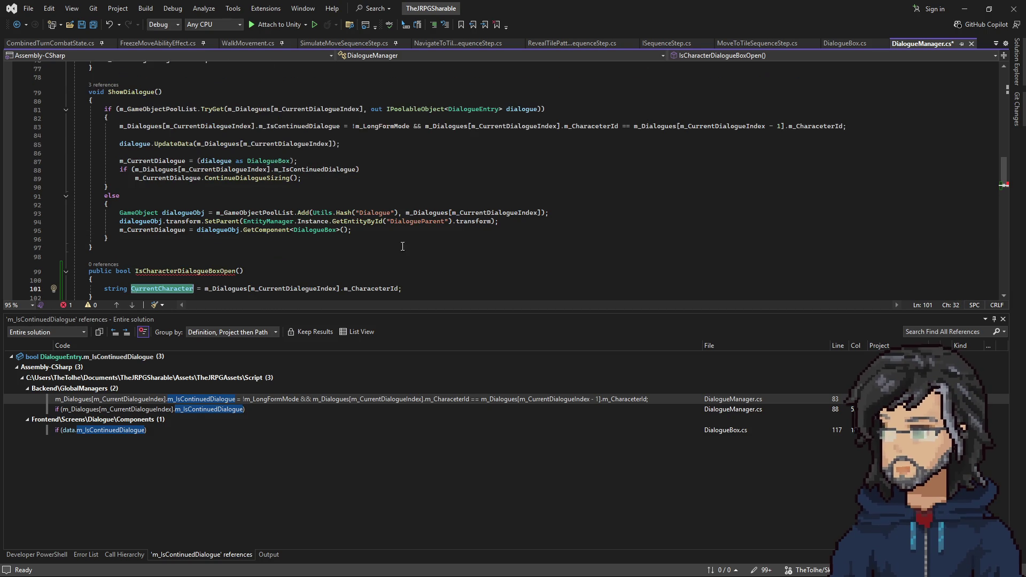
drag(635, 126, 840, 127)
key(ctrl+c)
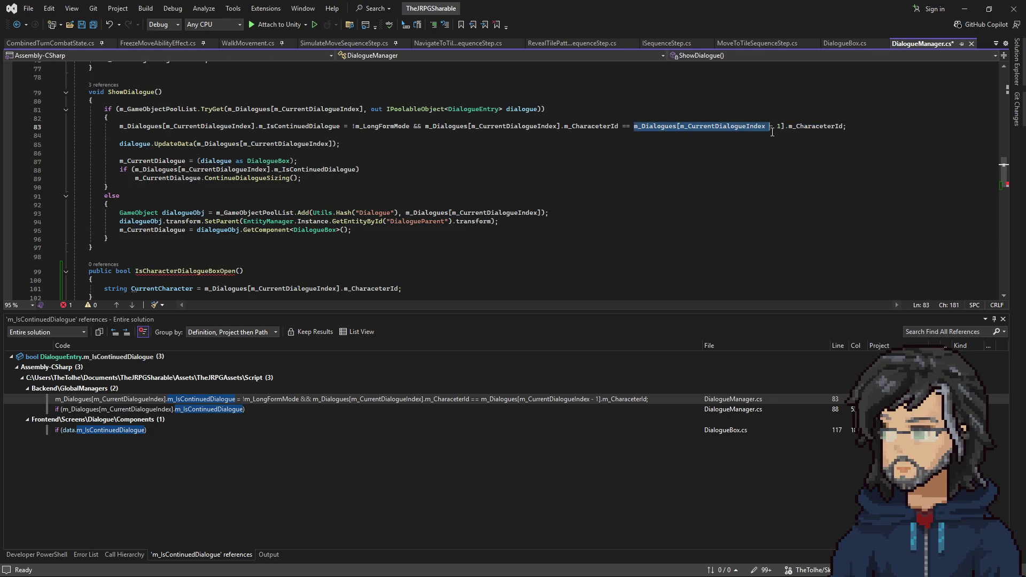
scroll(492, 209, down, 3)
click(424, 210)
Step: Add a for loop from the previous dialogue's character id while i >= 0 with an empty braced body
key(Return)
text(forea)
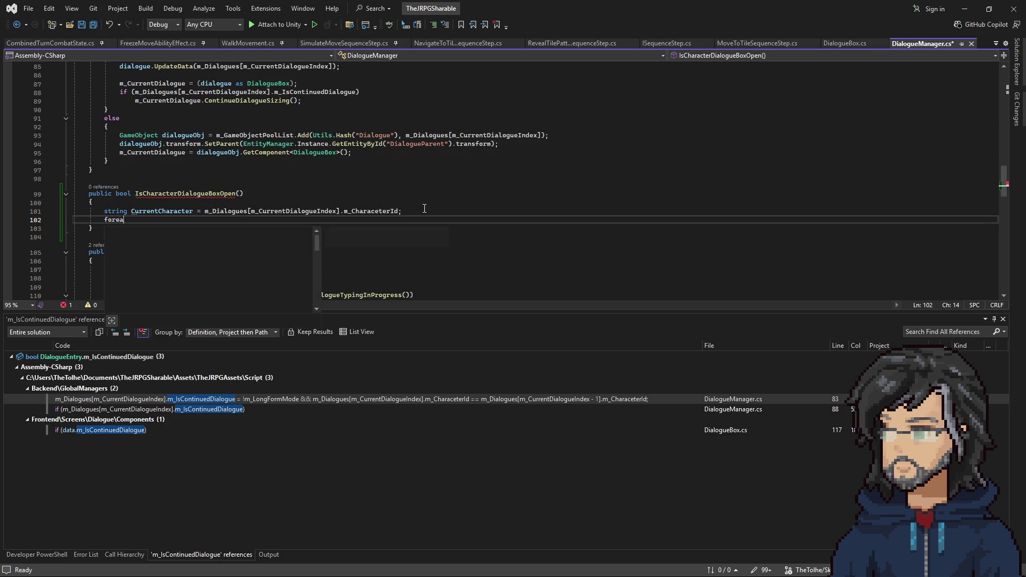
key(BackSpace)
key(BackSpace)
text((int i =)
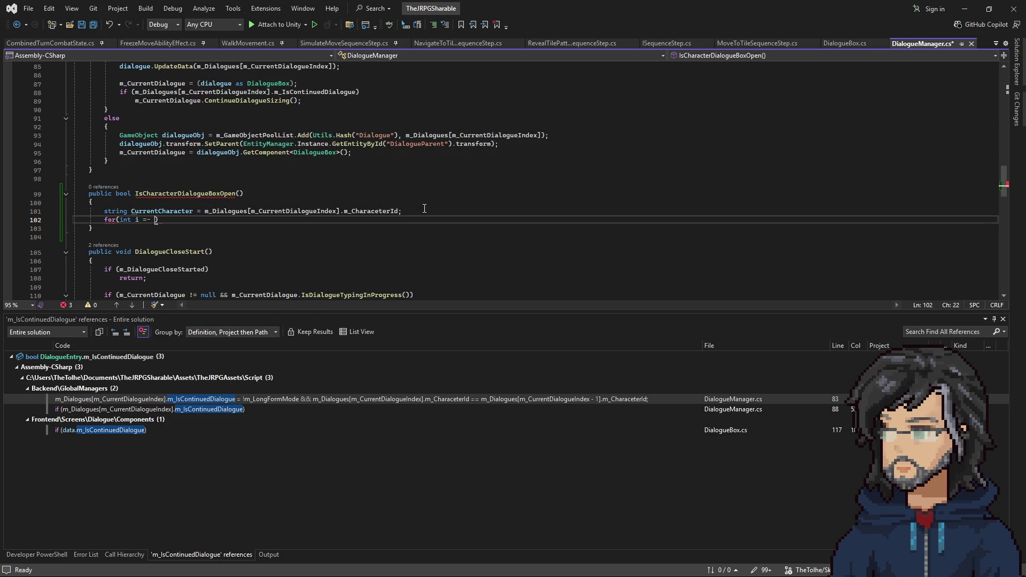
key(Tab)
key(ctrl+z)
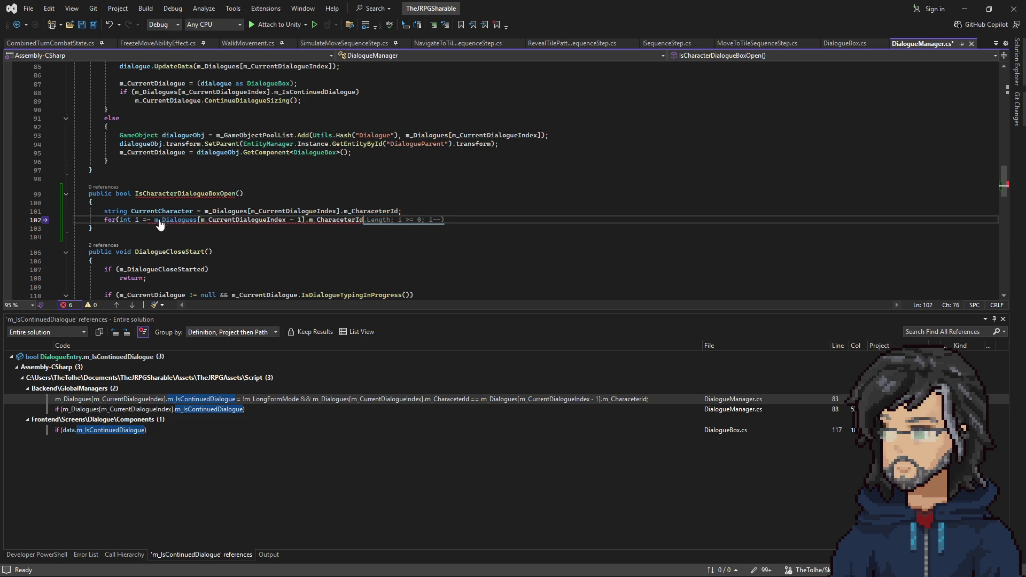
key(Tab)
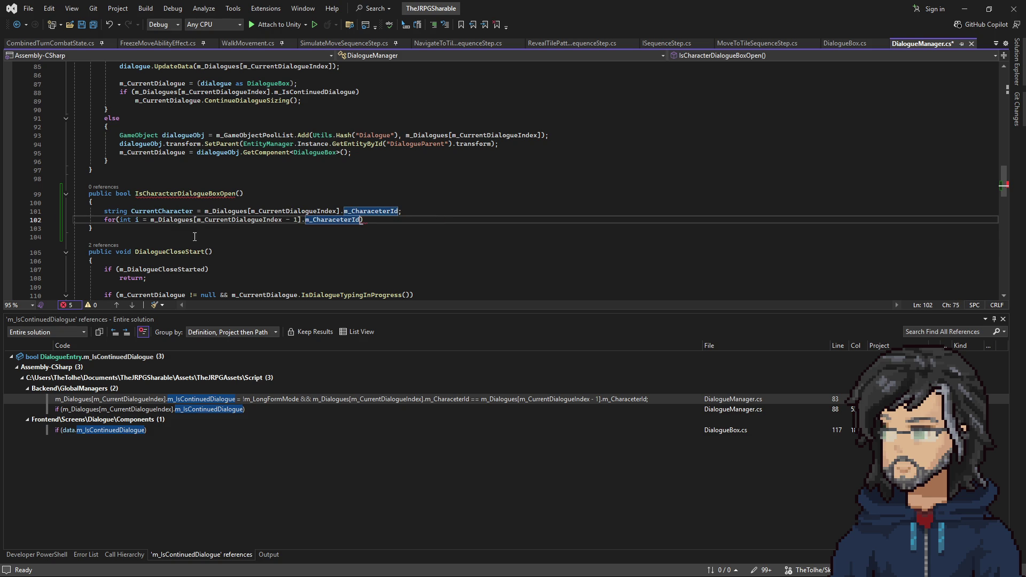
text())
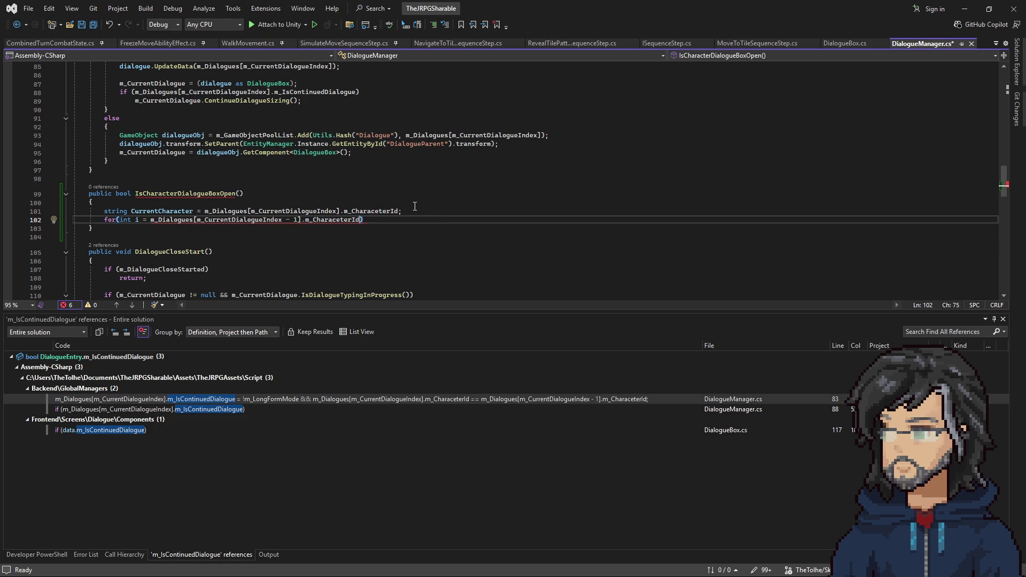
text(; )
text( < )
text( 0)
key(Left)
key(Left)
key(Left)
text(i++)
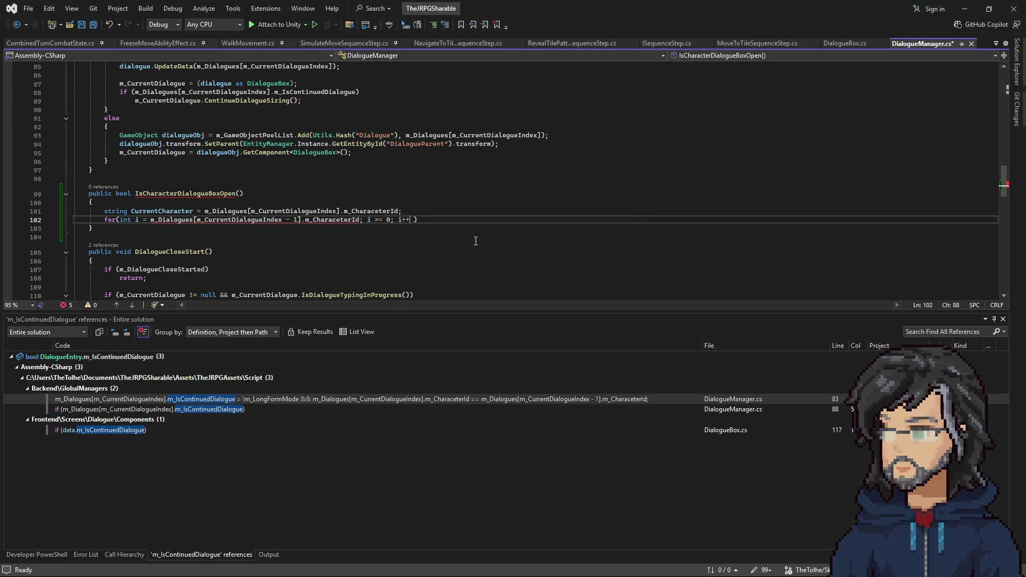
key(Return)
text({)
key(Return)
mouse_move(240, 220)
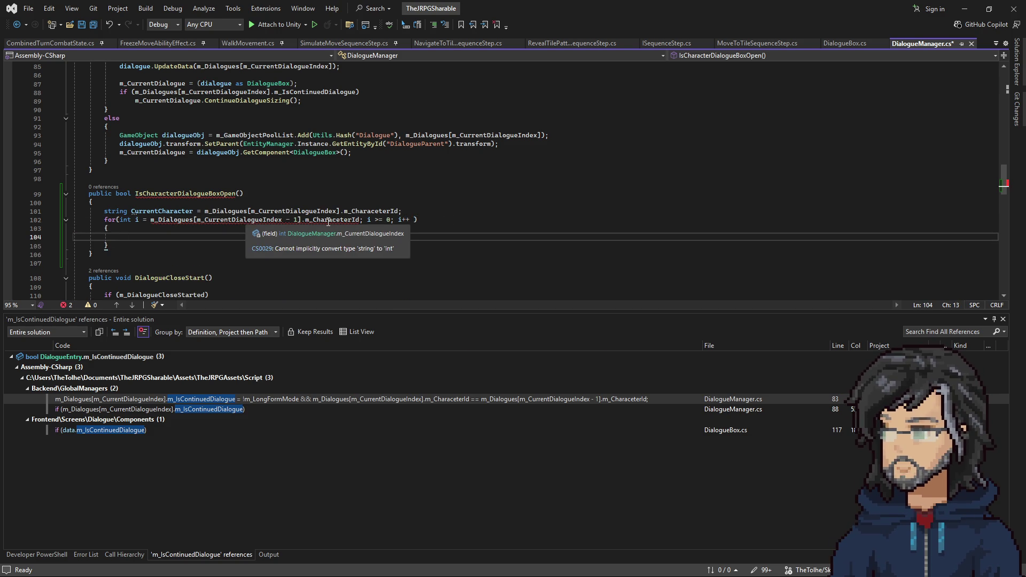
Step: Trim the loop start down to m_CurrentDialogueIndex - 1 by removing m_Dialogues[ and .m_CharacterId
drag(302, 219, 360, 219)
key(BackSpace)
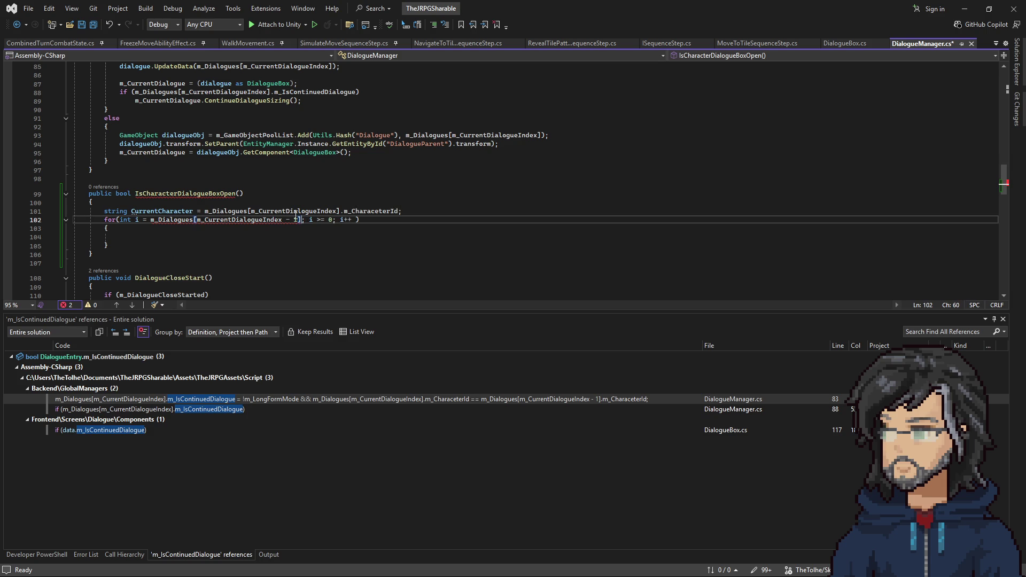
click(192, 219)
key(ctrl+shift+Left)
key(ctrl+shift+Left)
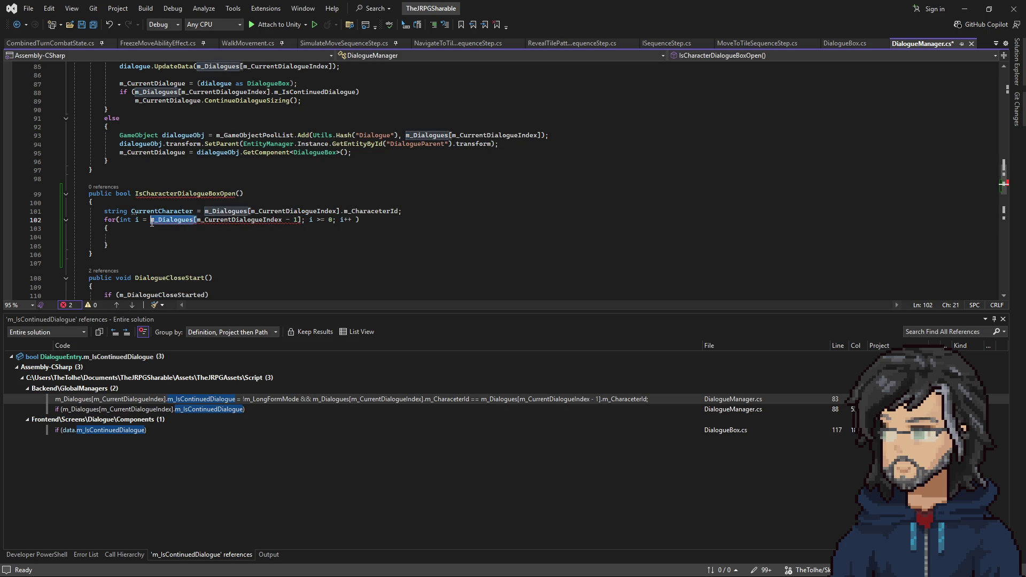
key(BackSpace)
click(249, 221)
click(206, 235)
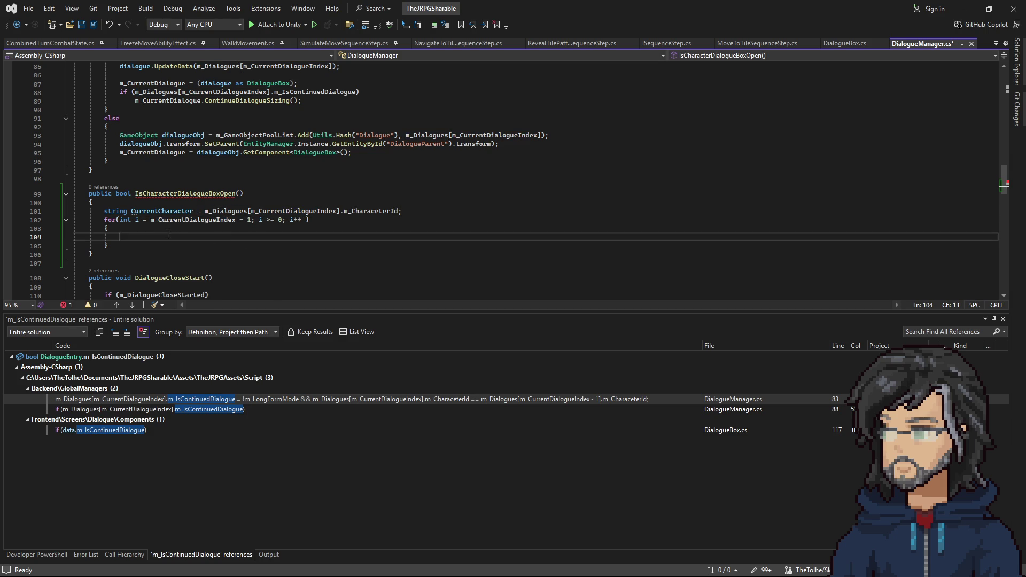
click(172, 221)
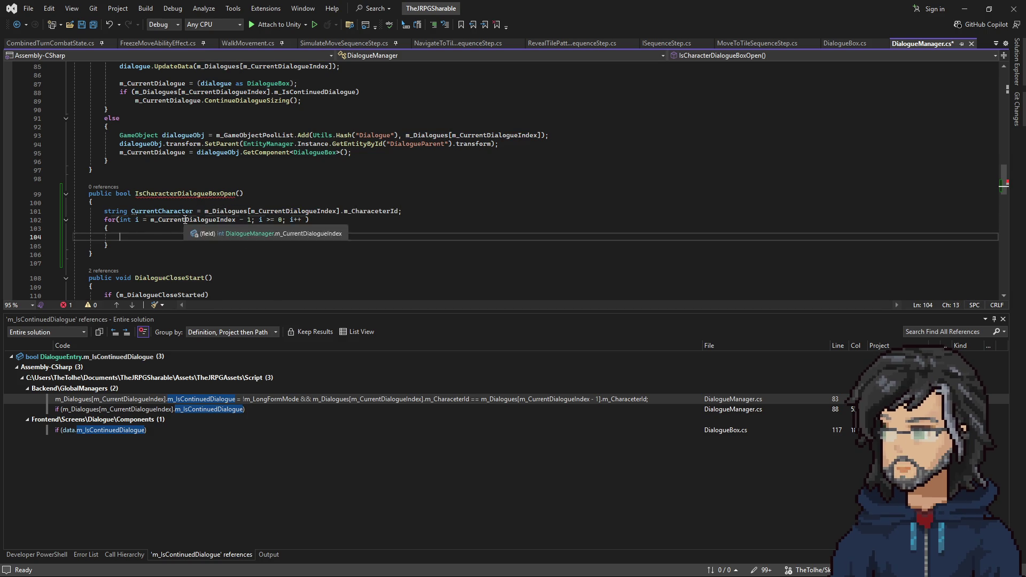
scroll(781, 149, up, 4)
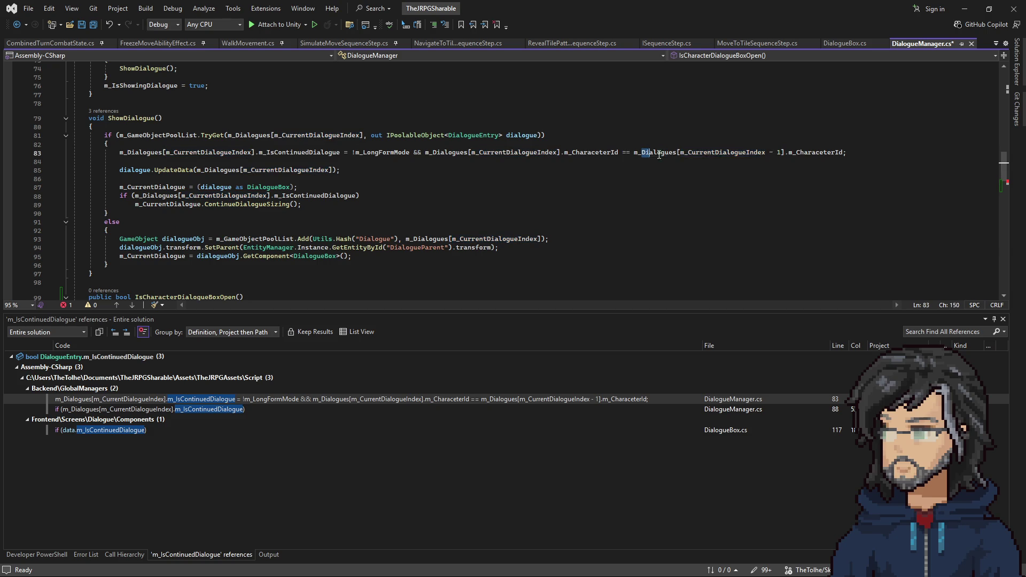
Step: In the loop body write if(CurrentCharacter == m_Dialogues[m_CurrentDialogueIndex - 1].m_CharacterId)
drag(634, 152, 816, 152)
click(710, 163)
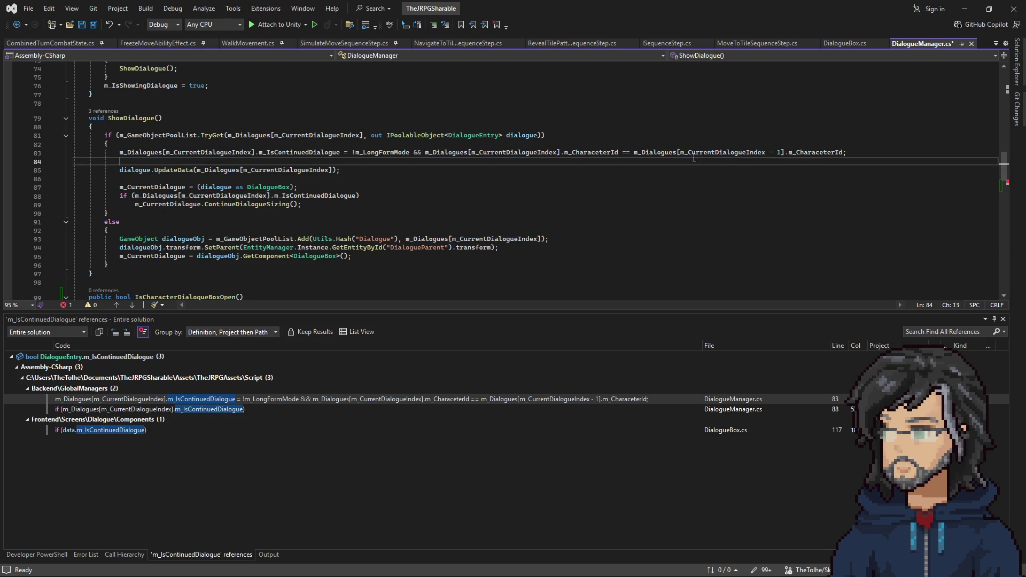
drag(634, 153, 842, 153)
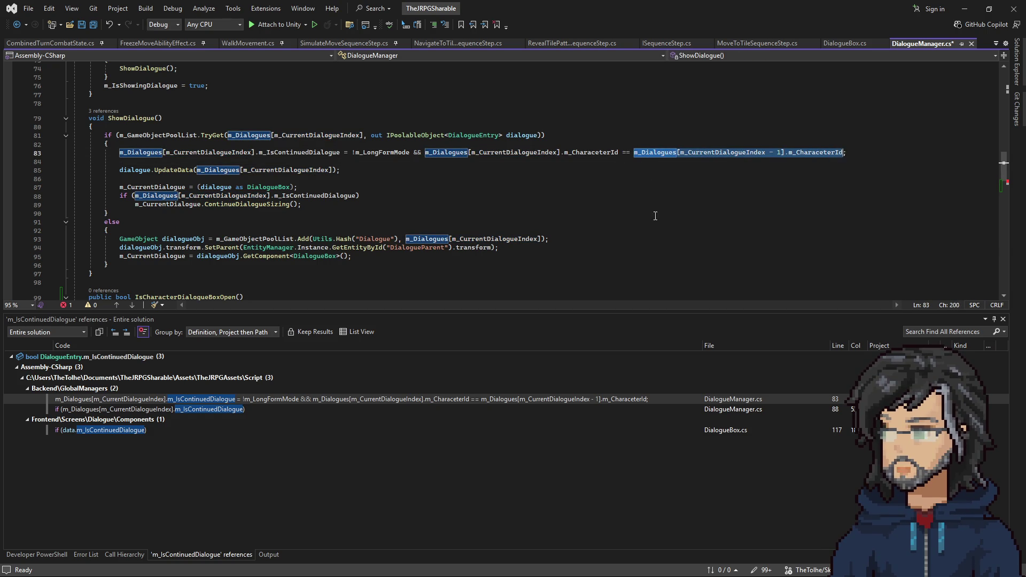
scroll(745, 187, down, 4)
click(141, 237)
key(ctrl+v)
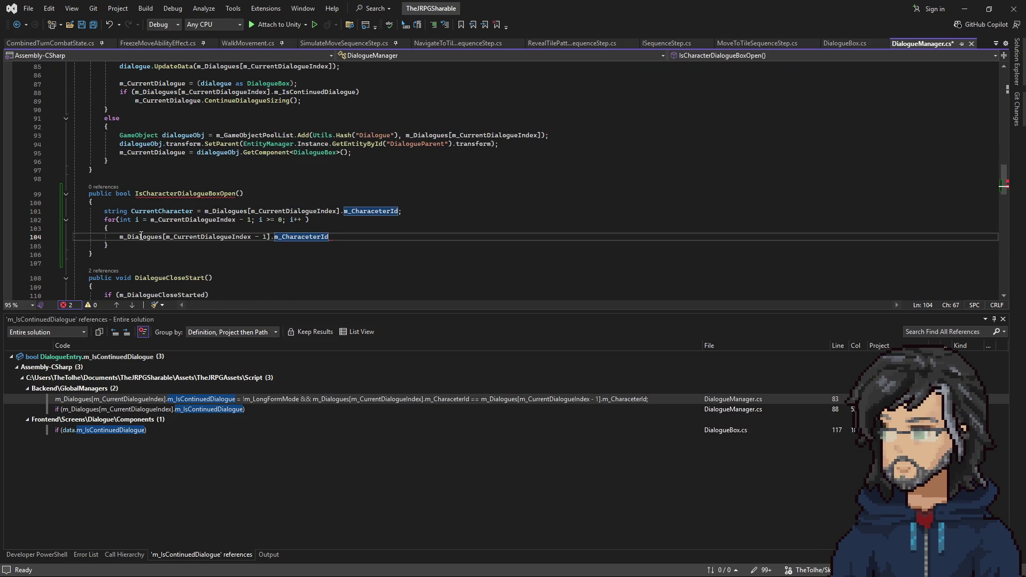
click(119, 237)
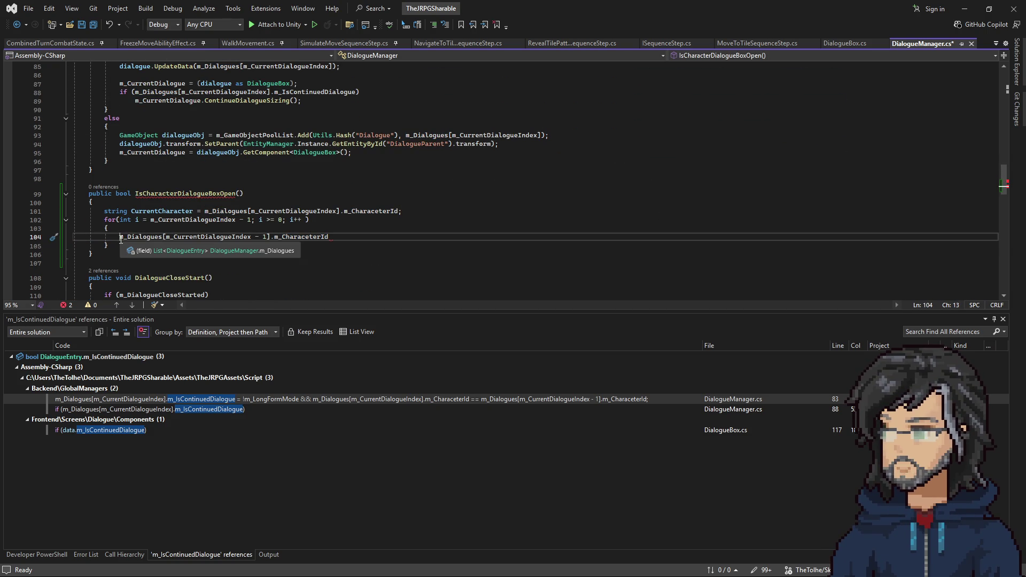
text(if()
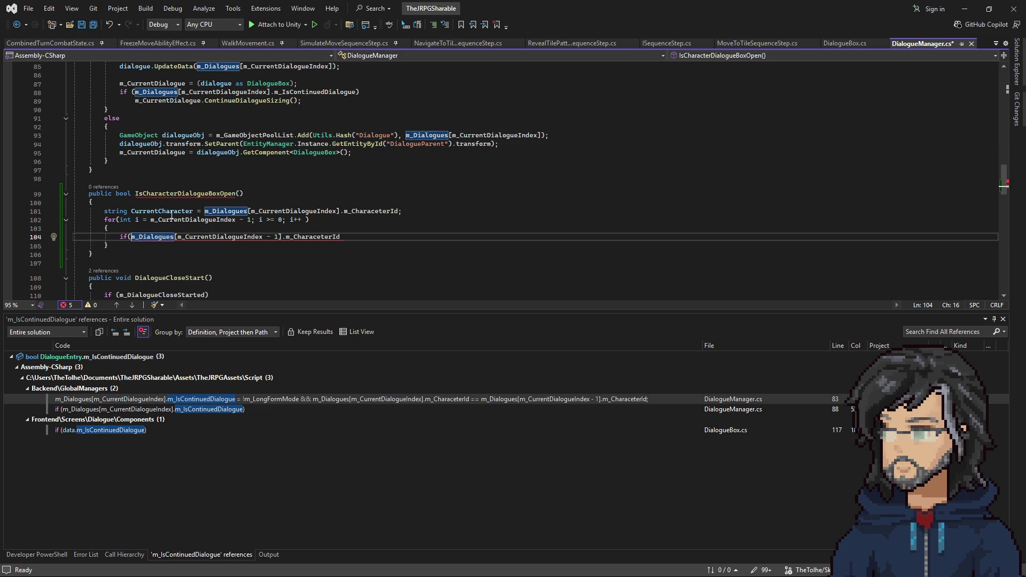
double_click(164, 211)
key(ctrl+c)
click(131, 237)
key(ctrl+v)
text(== )
text())
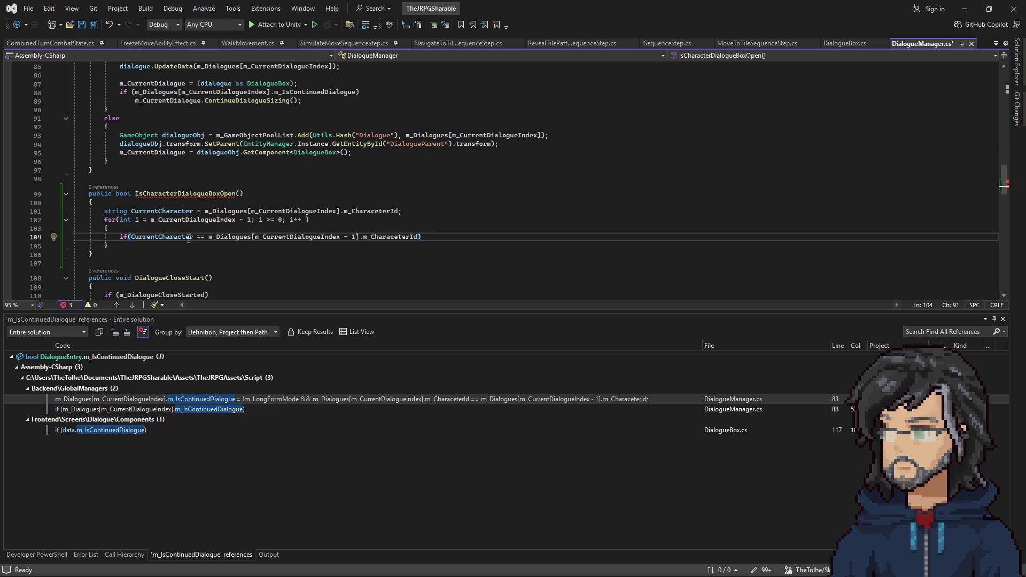
click(131, 238)
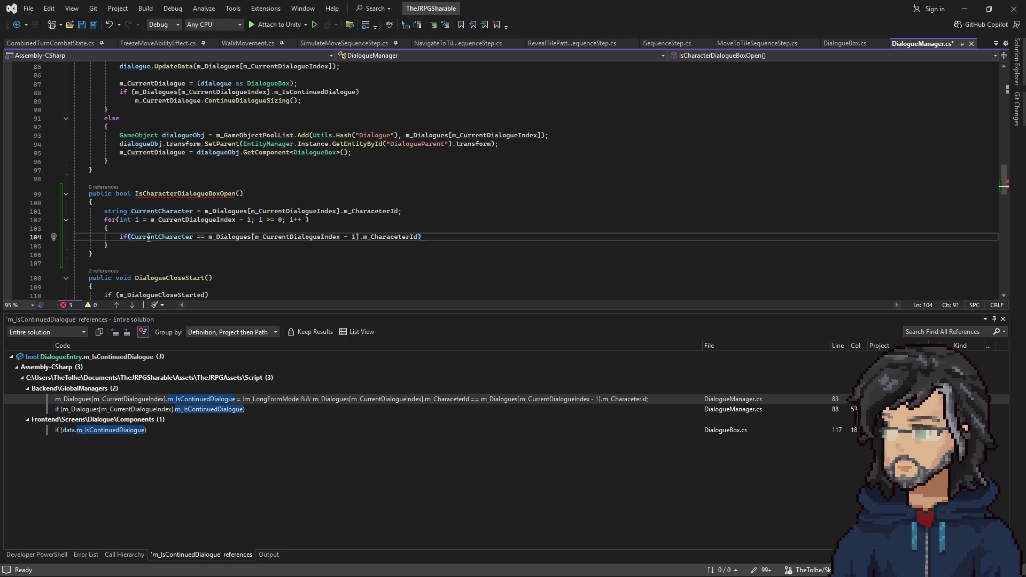
text(string.Equals)
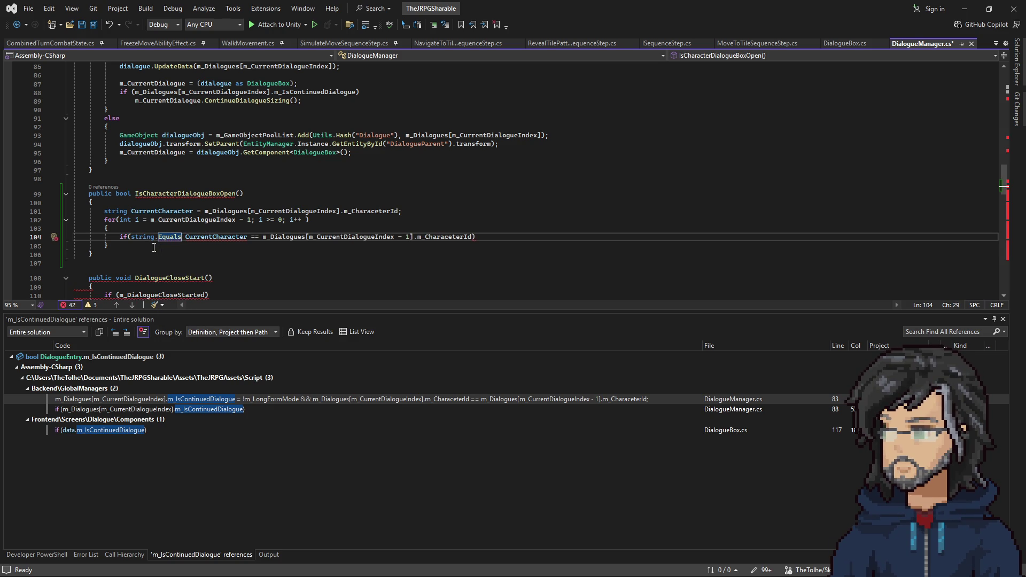
mouse_move(170, 238)
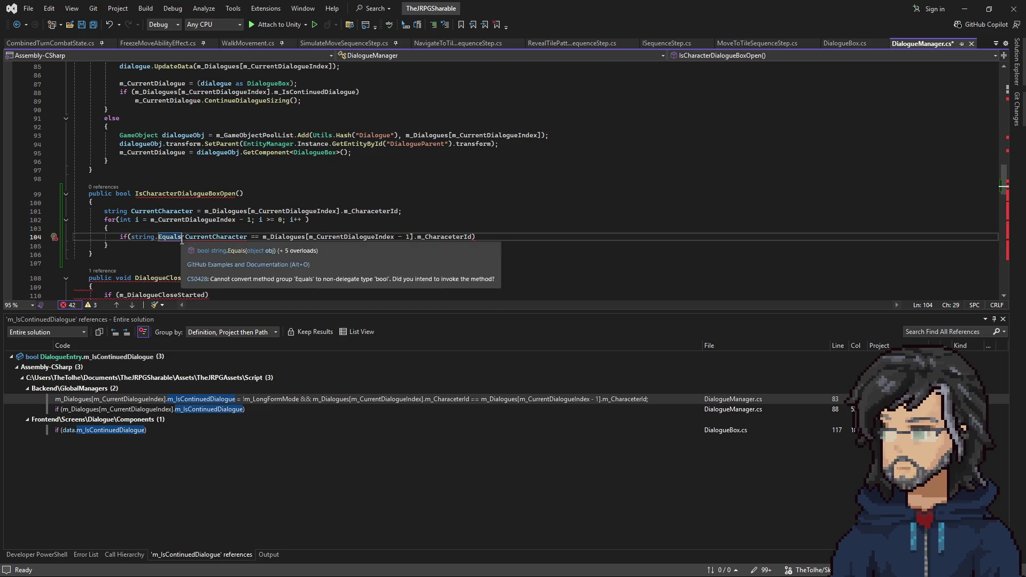
Step: Remove the stray Equals/string.e fragments from the if condition
key(BackSpace)
key(BackSpace)
key(BackSpace)
text(Is)
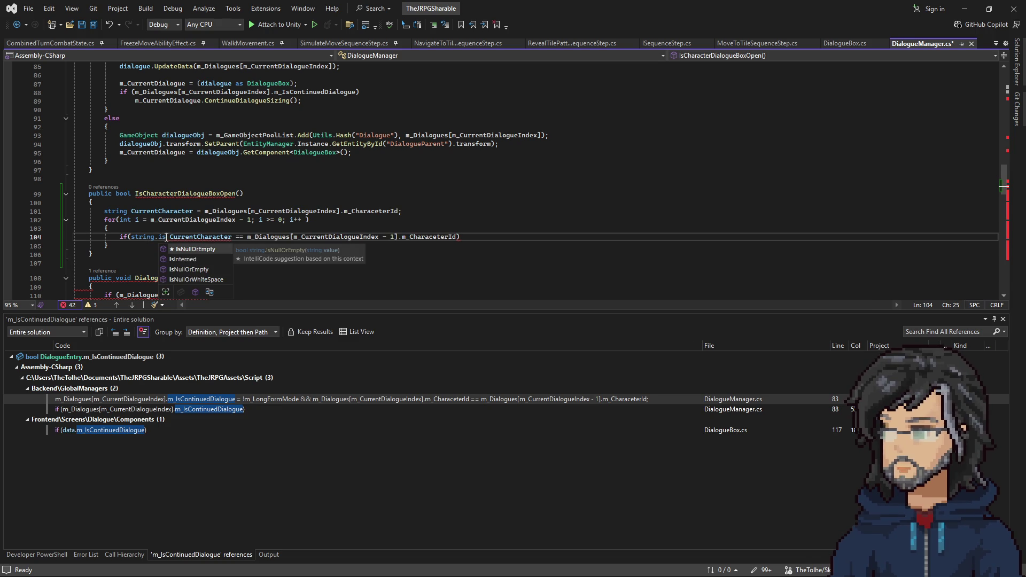
key(BackSpace)
key(BackSpace)
text(e)
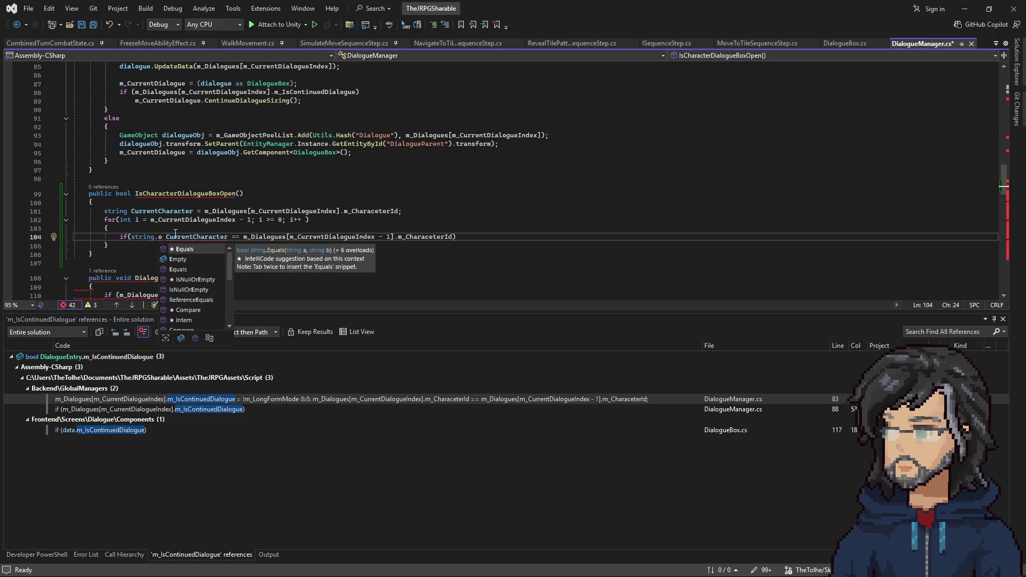
click(157, 236)
double_click(153, 237)
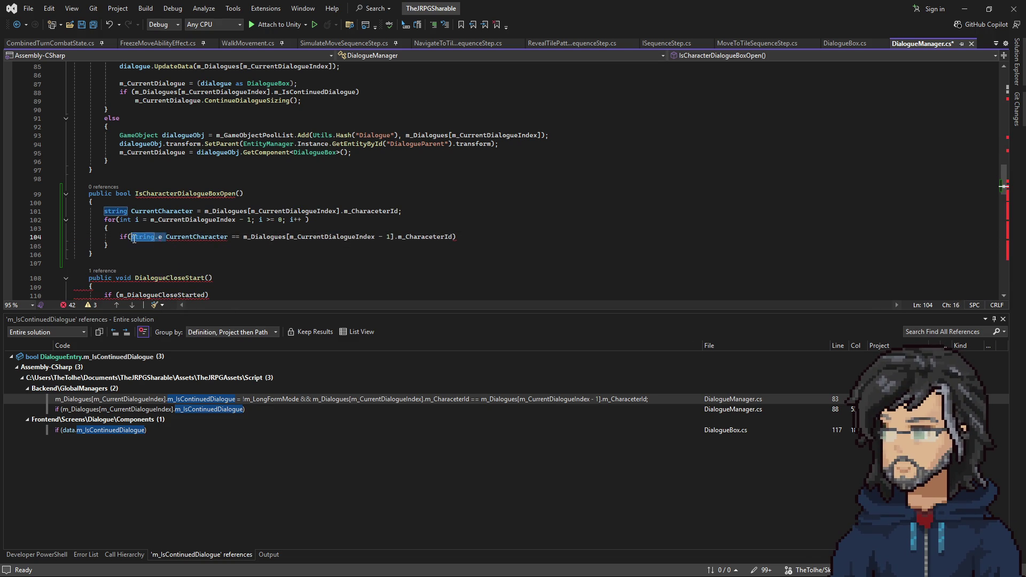
key(Delete)
key(Delete)
key(Delete)
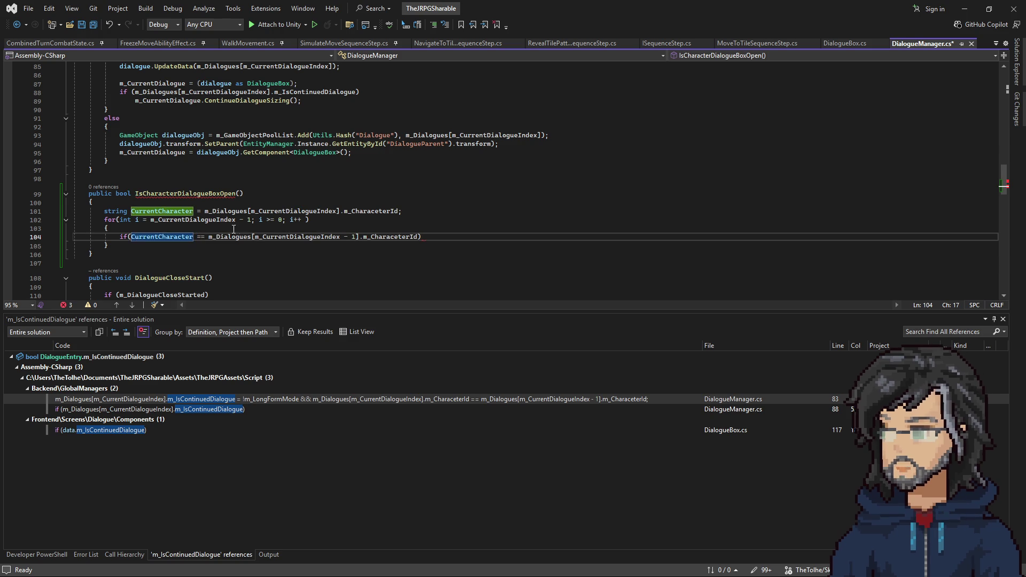
Step: Give the if statement an empty braced block body
click(447, 240)
key(Return)
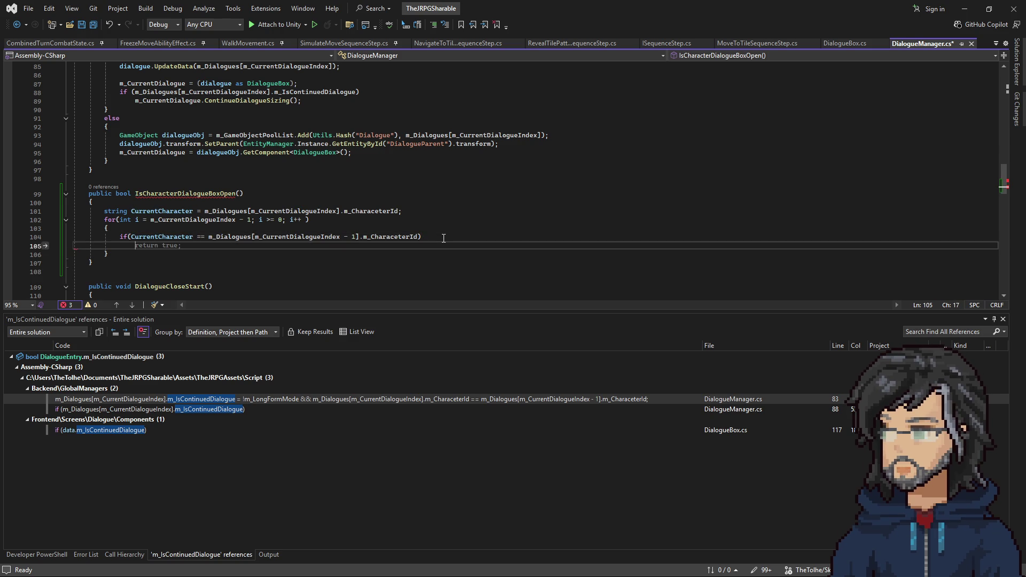
text({})
key(Return)
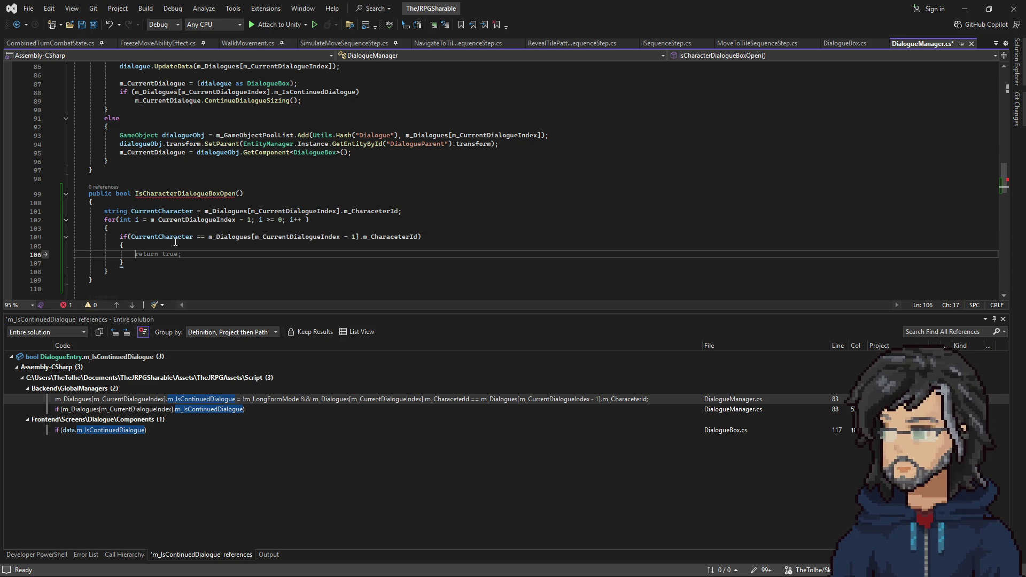
click(174, 238)
click(217, 212)
Step: Rename the variable to currentCharacterId and update its reference in the if condition
click(193, 211)
text(Id)
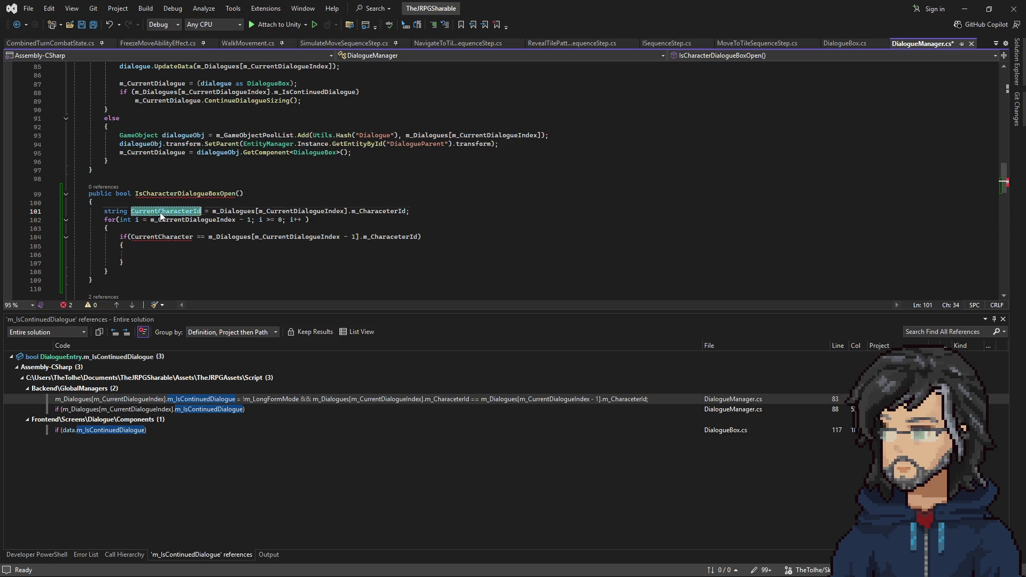
click(134, 210)
key(BackSpace)
text(c)
double_click(165, 210)
key(ctrl+c)
double_click(158, 238)
key(ctrl+v)
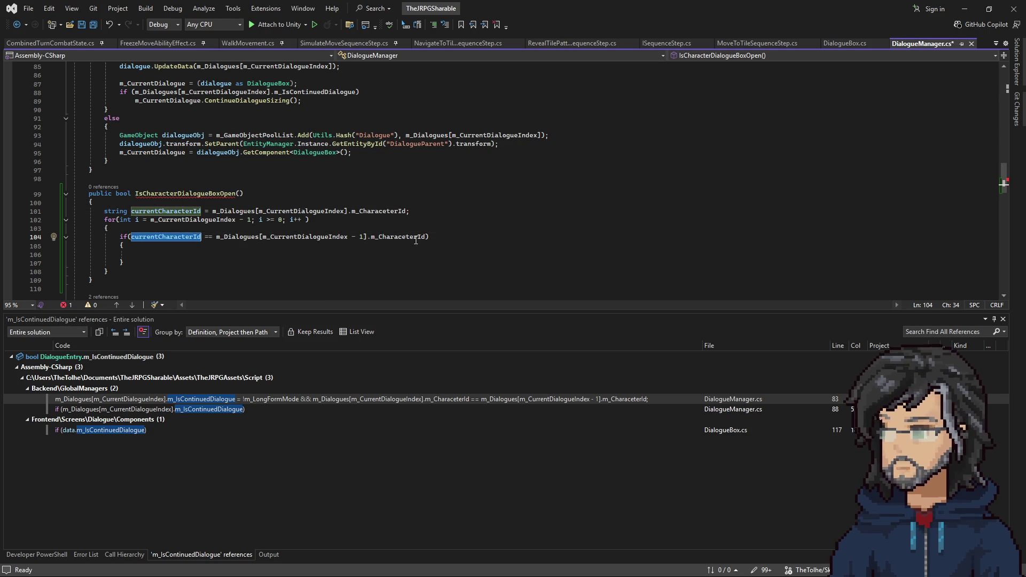
Step: Replace m_CurrentDialogueIndex - 1 with i so the if compares against m_Dialogues[i].m_CharacterId
click(256, 236)
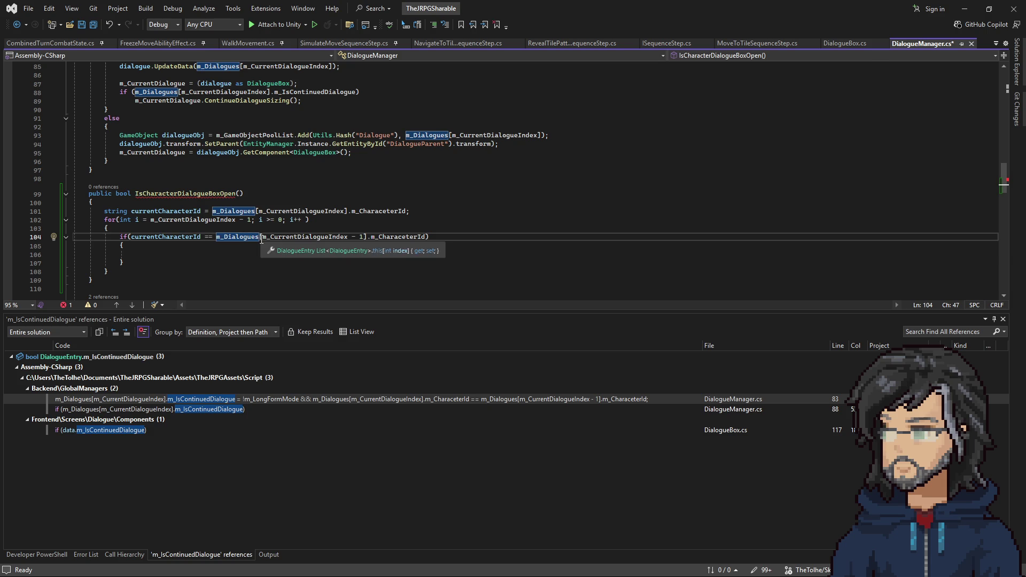
drag(262, 237, 367, 242)
text(i)
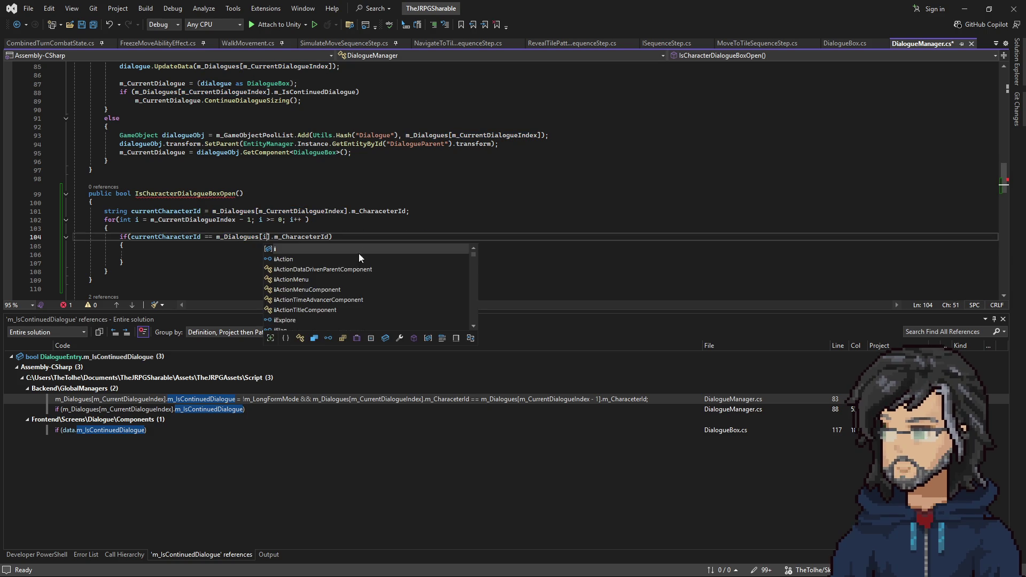
key(Escape)
key(Up)
click(197, 254)
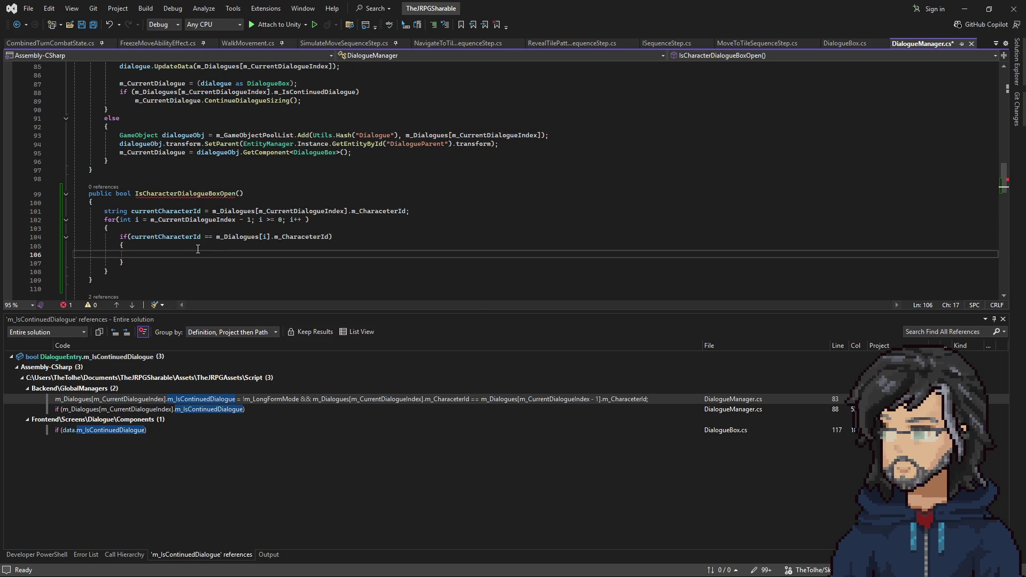
scroll(197, 249, up, 3)
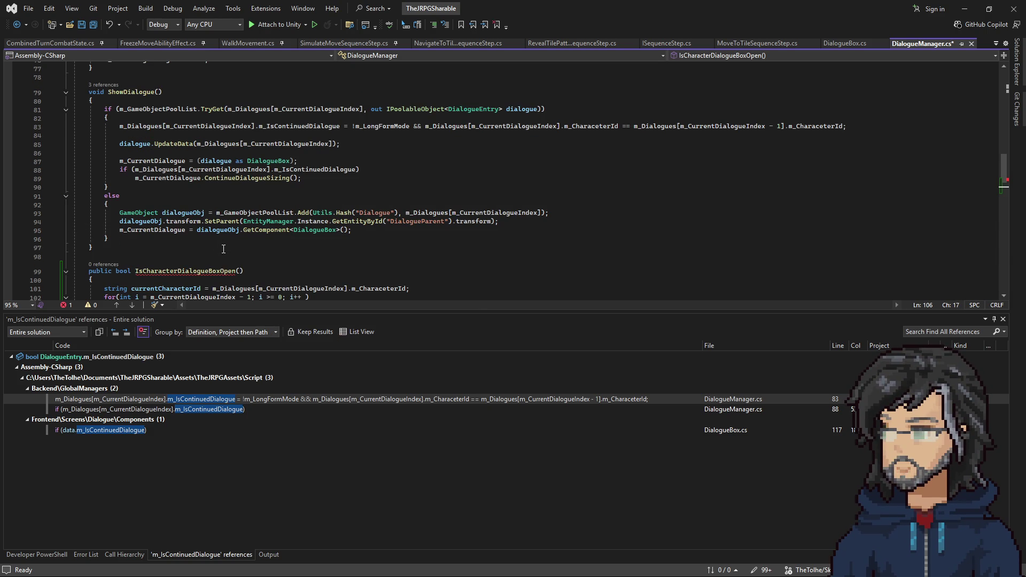
scroll(223, 249, down, 4)
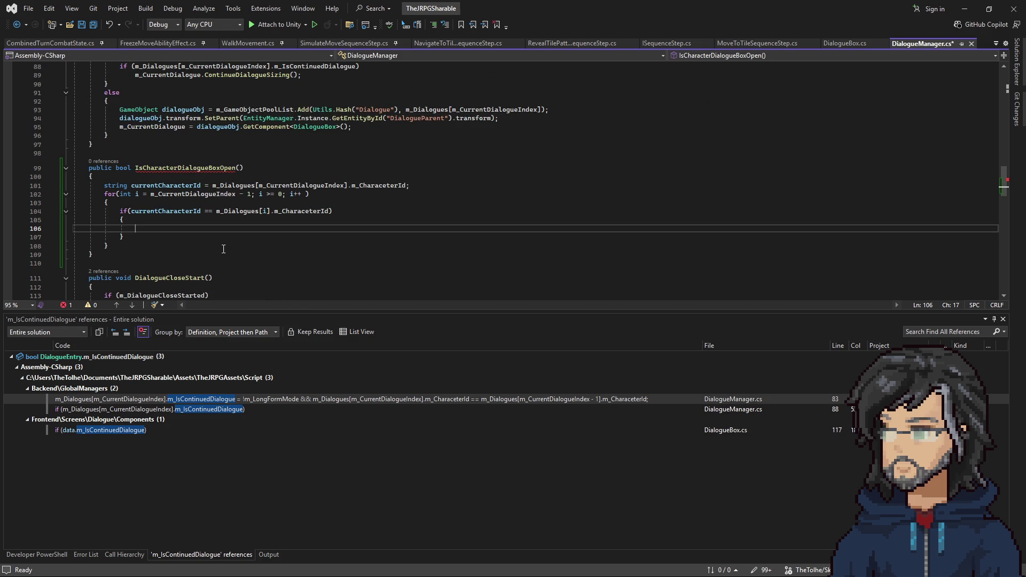
Step: Change the loop increment to i-- and start m_Dialogues[i] inside the if body
double_click(296, 194)
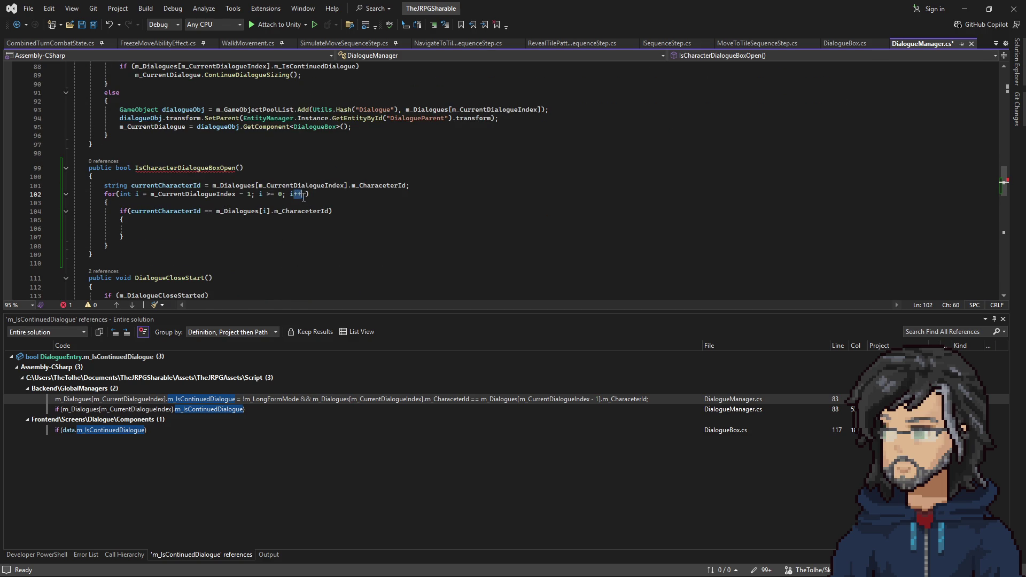
text(--)
click(151, 225)
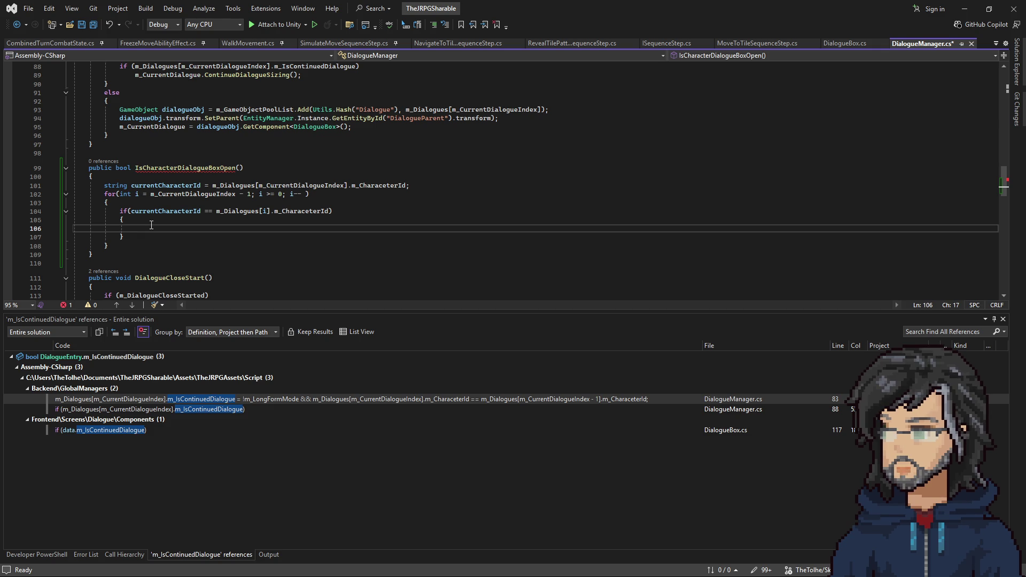
text(m_di)
key(BackSpace)
text(i)
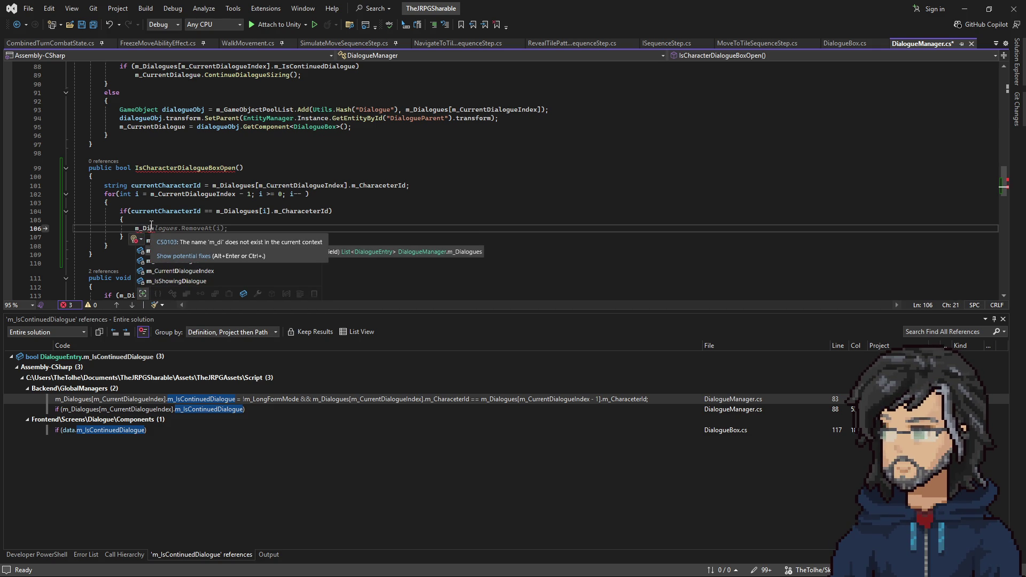
key(Tab)
text(.)
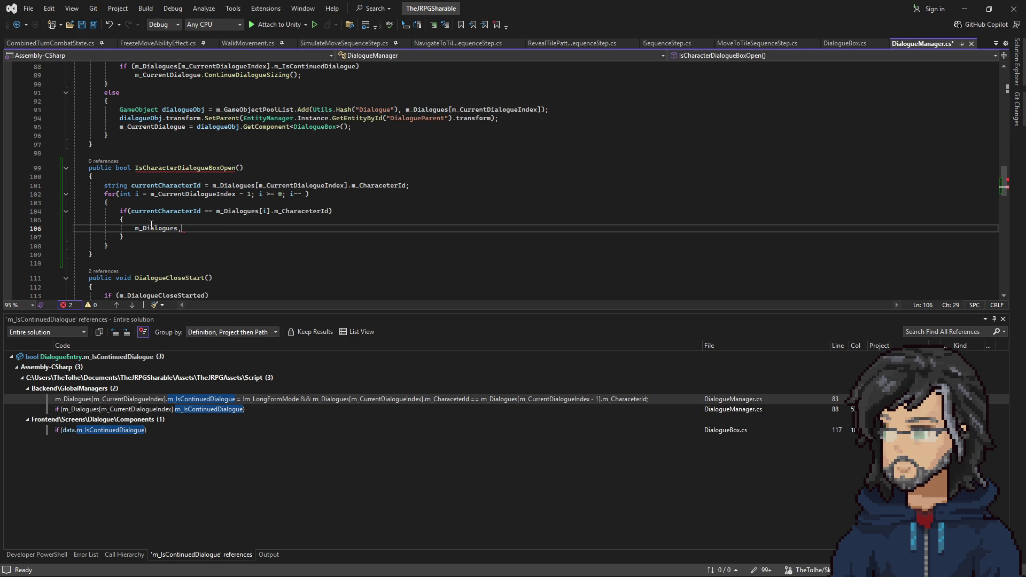
key(BackSpace)
text([)
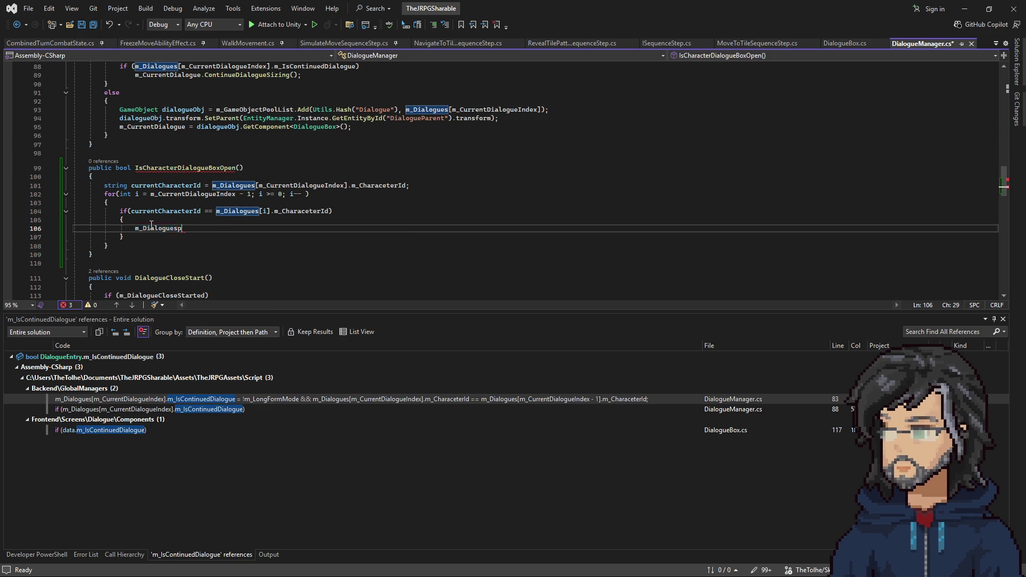
key(BackSpace)
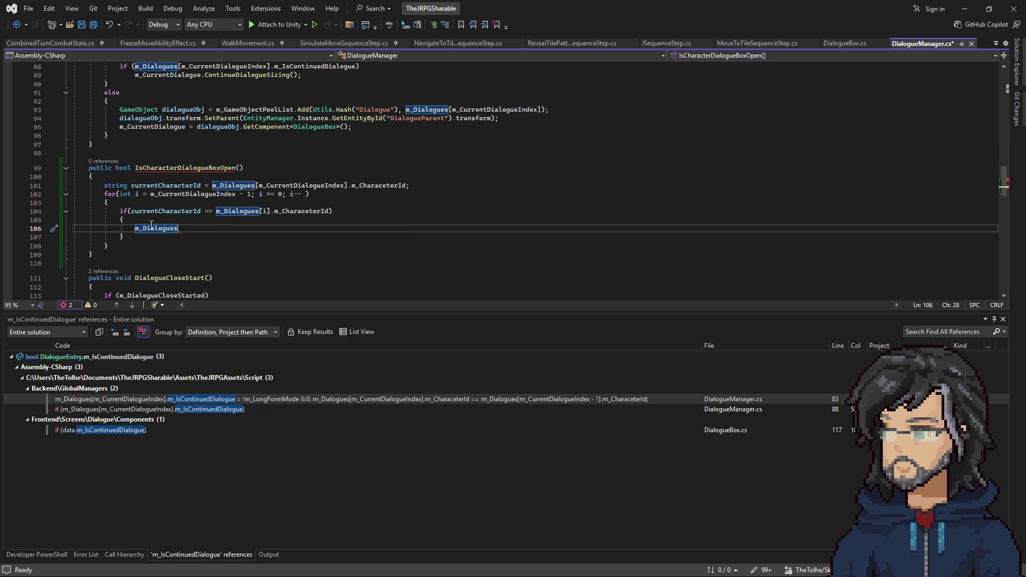
text([i].mn)
key(BackSpace)
text(_a,)
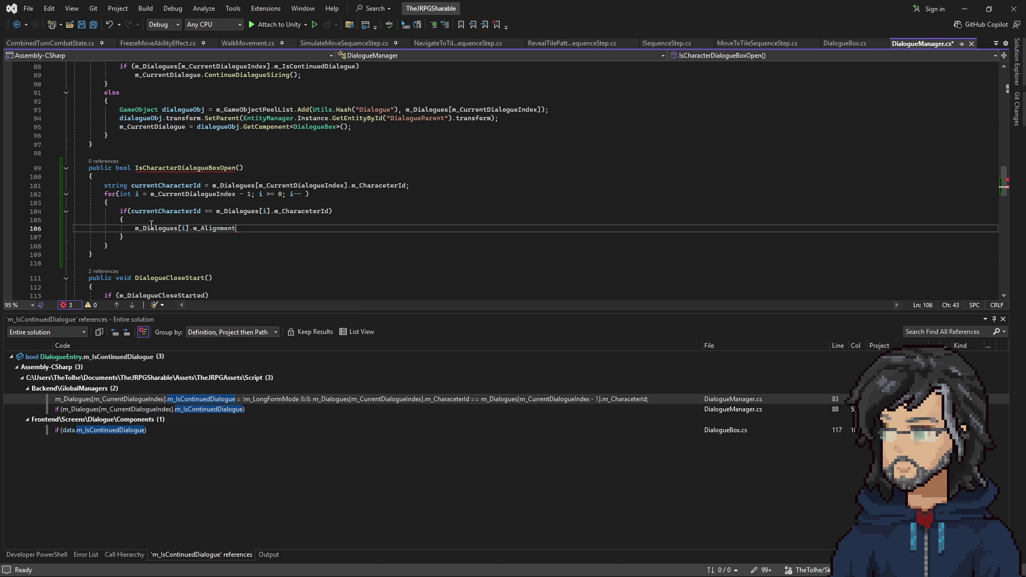
Step: Complete the statement as m_Dialogues[i].m_CloseState == CloseState.StayOpen via IntelliSense
key(ctrl+space)
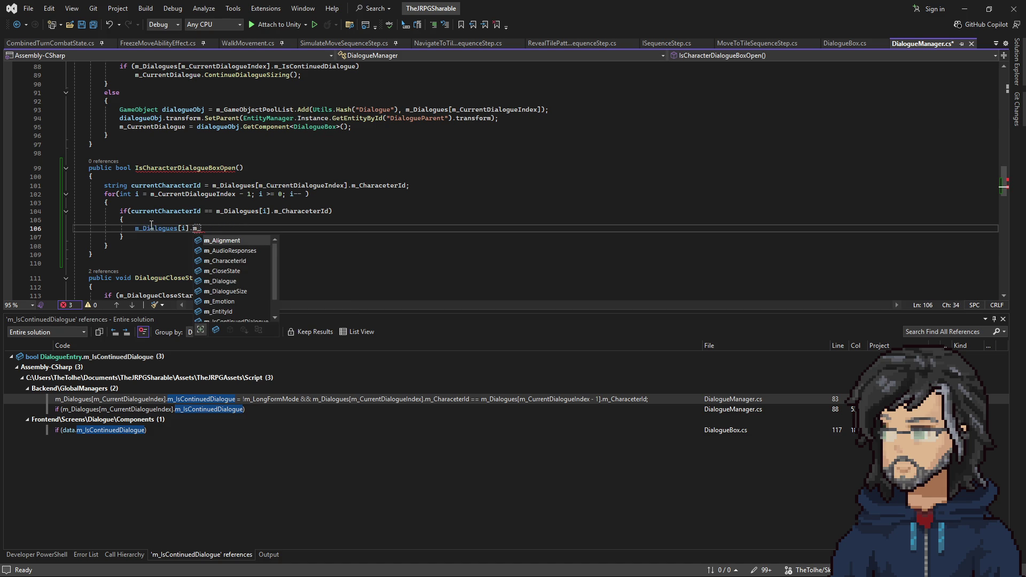
key(Down)
key(Down)
key(Down)
key(Down)
key(Up)
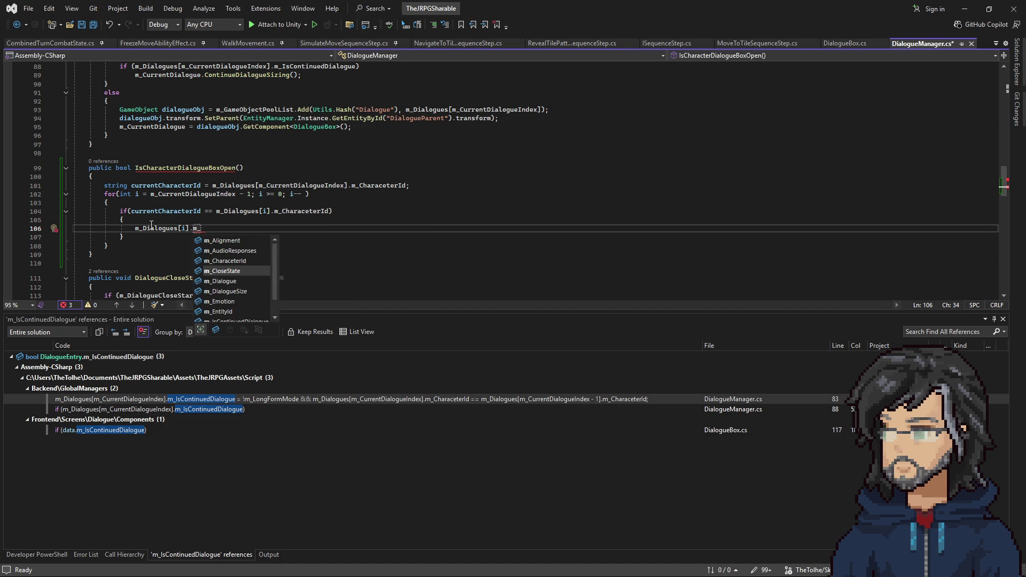
key(Tab)
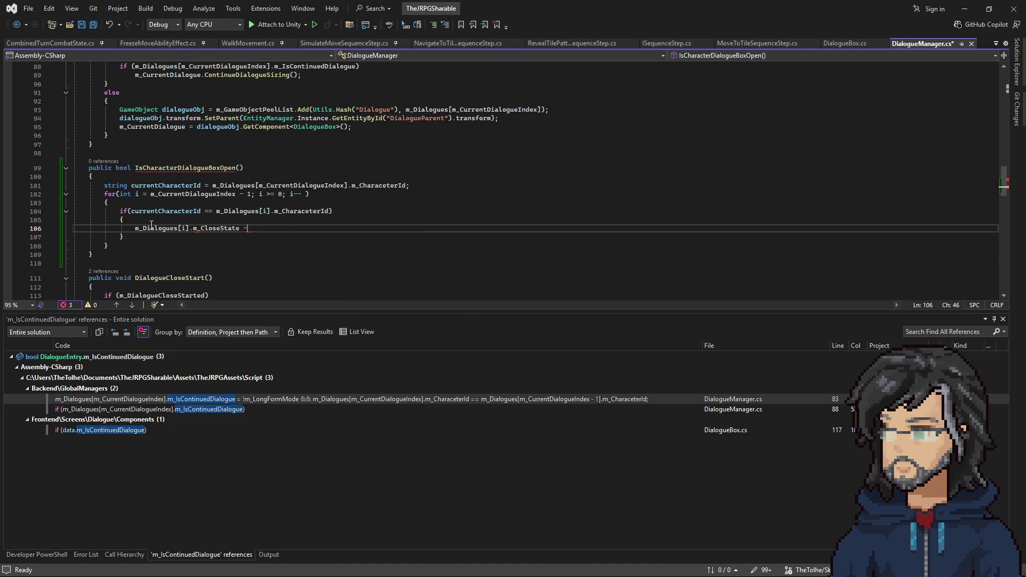
text(Cl)
key(Tab)
text(.)
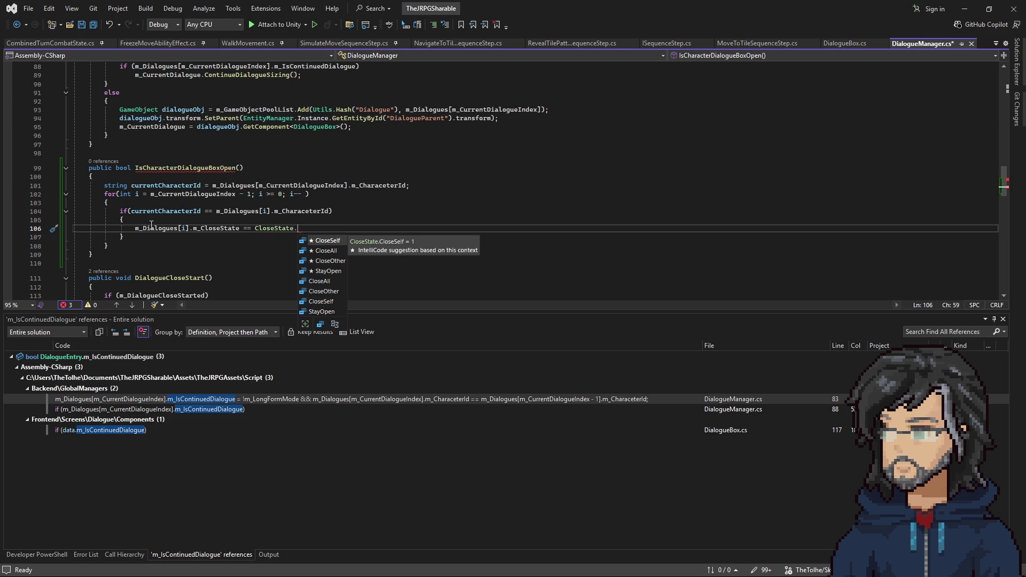
key(Down)
key(Down)
key(Down)
key(Tab)
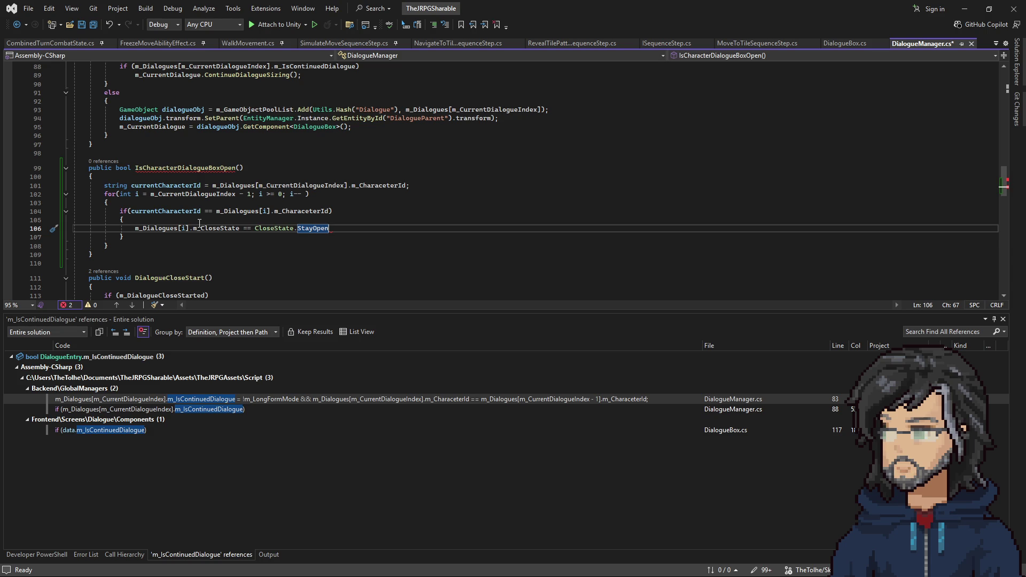
Step: Add a new line above the character check for a preceding if()
key(Home)
drag(329, 210, 129, 210)
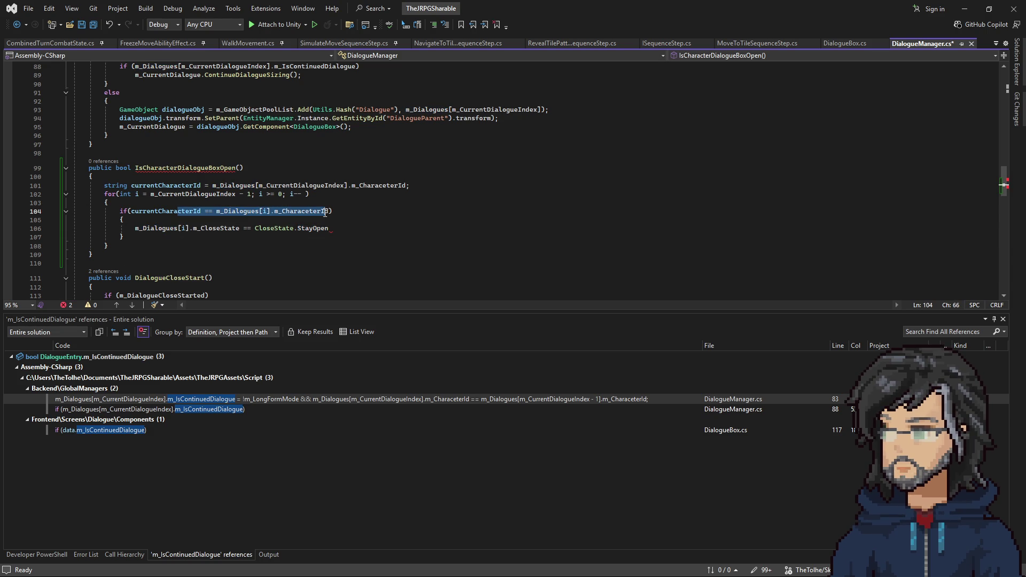
click(185, 203)
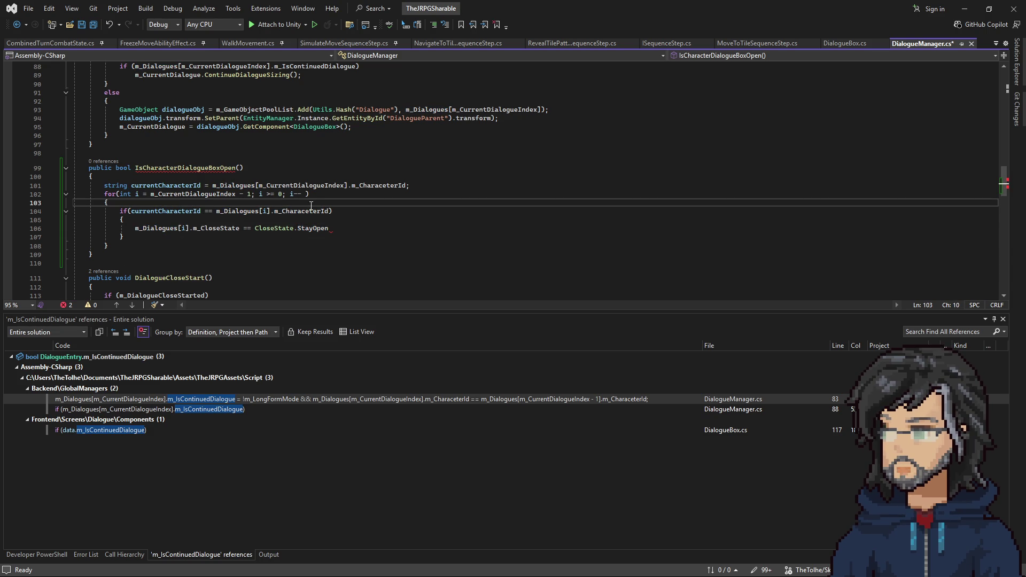
key(Return)
text(if()
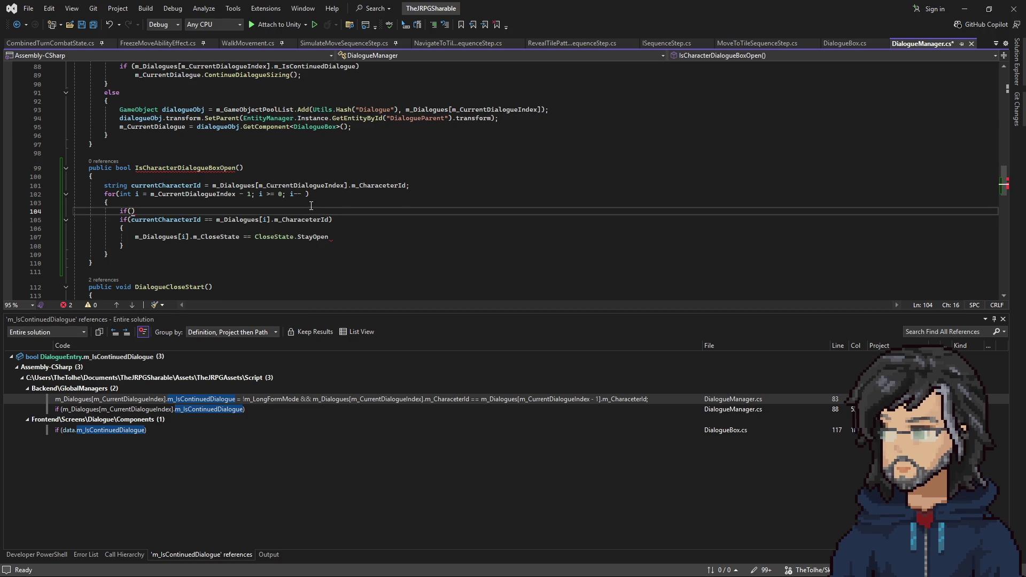
Step: Add an early exit: if m_Dialogues[i].m_CloseState == CloseState.CloseAll, return false
drag(217, 220, 270, 221)
click(131, 211)
text(.m_CloseState)
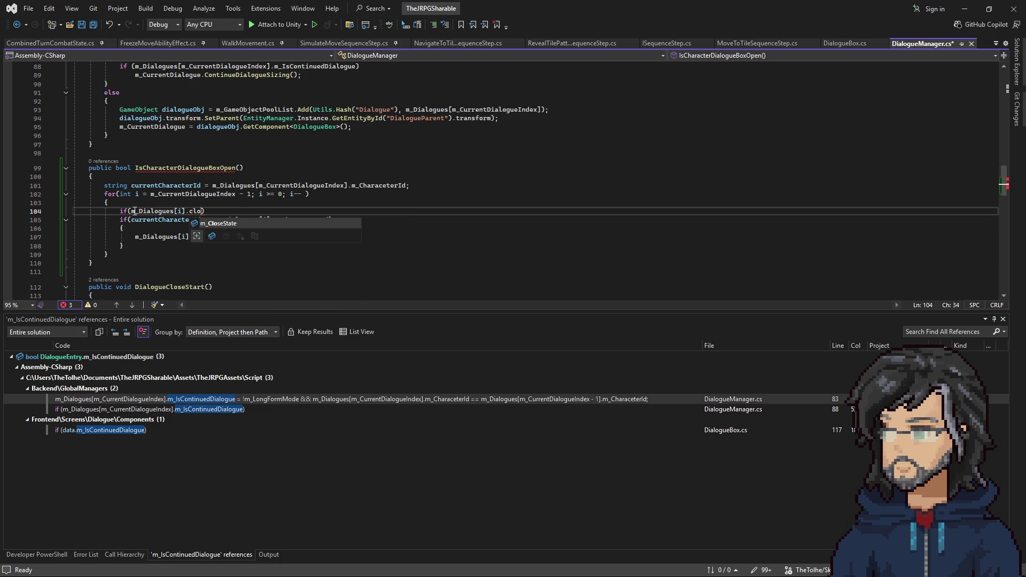
text( == CloseState)
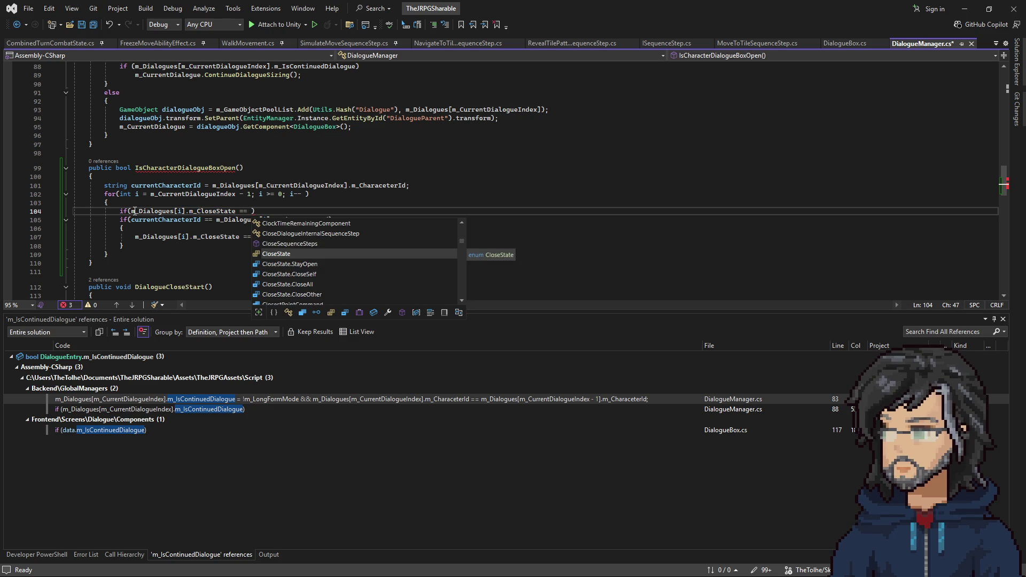
text(.)
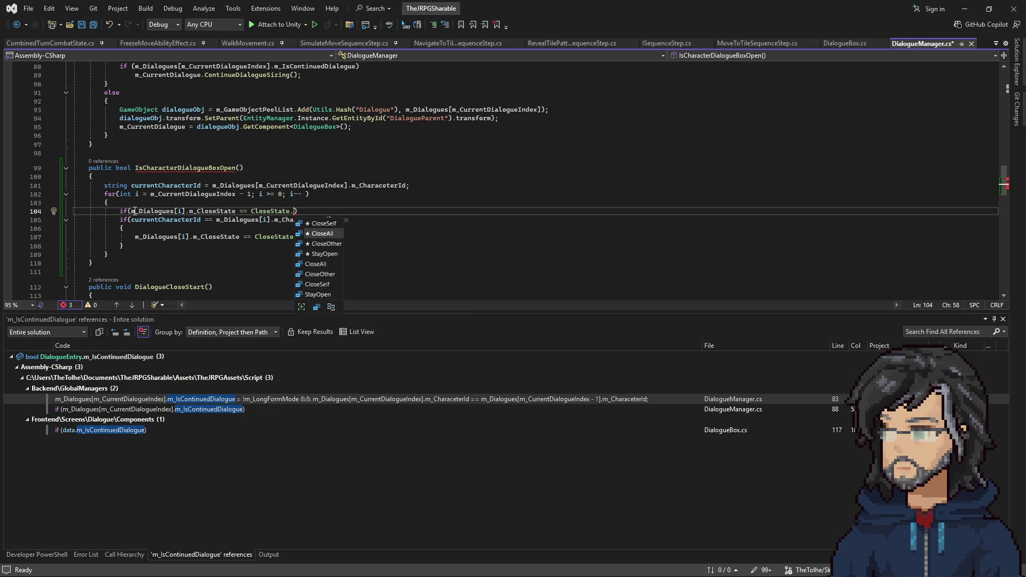
key(Down)
key(Tab)
text())
key(Return)
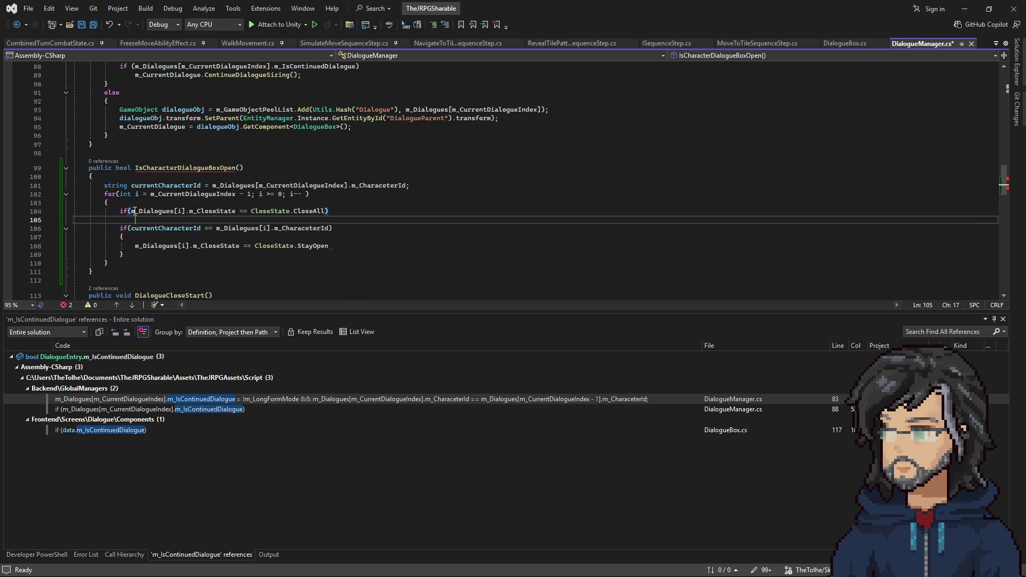
text(return false;)
key(Return)
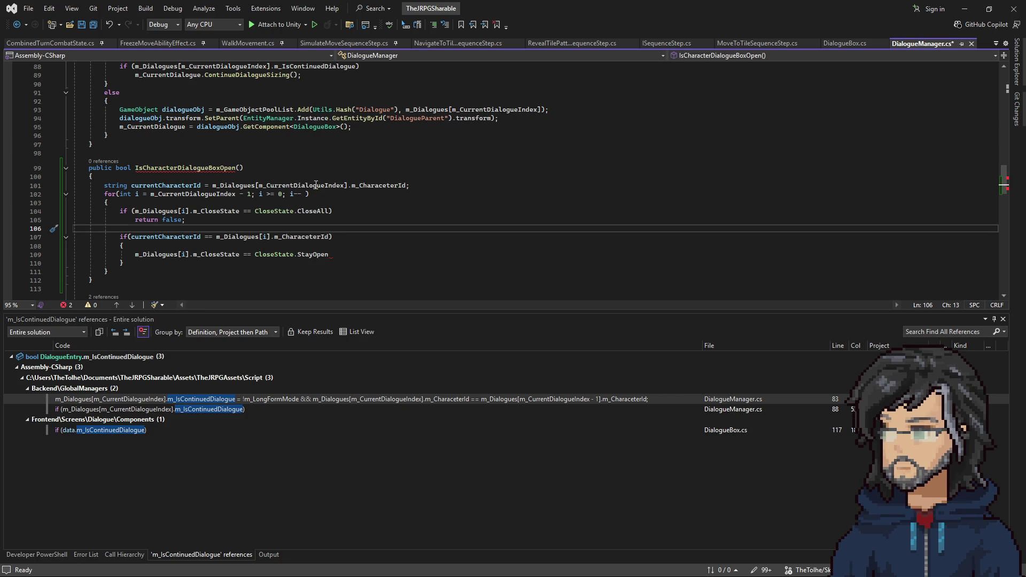
Step: Review the same-character condition and position at the StayOpen comparison line
drag(131, 236, 305, 236)
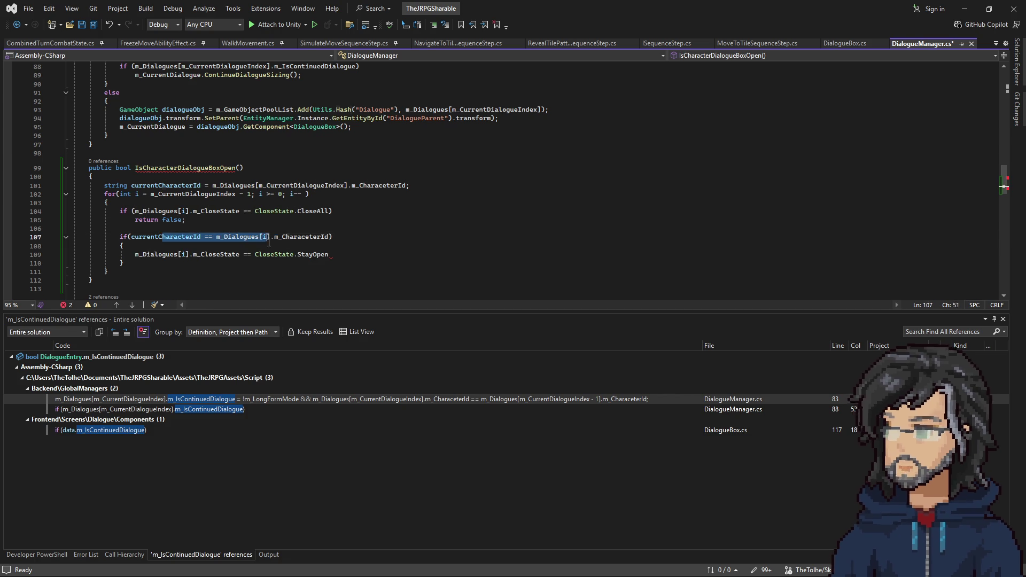
click(285, 238)
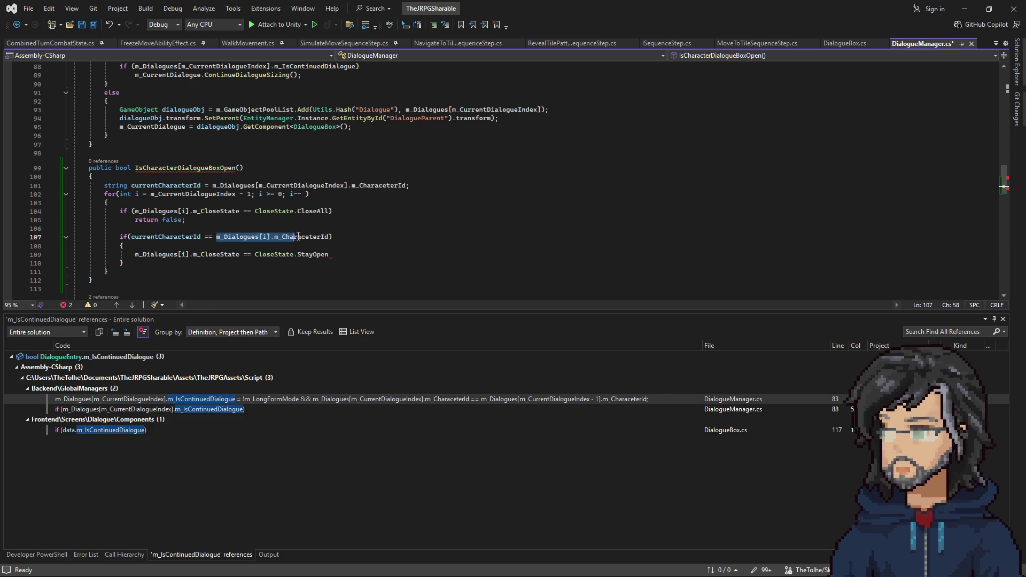
click(314, 236)
drag(314, 236, 137, 237)
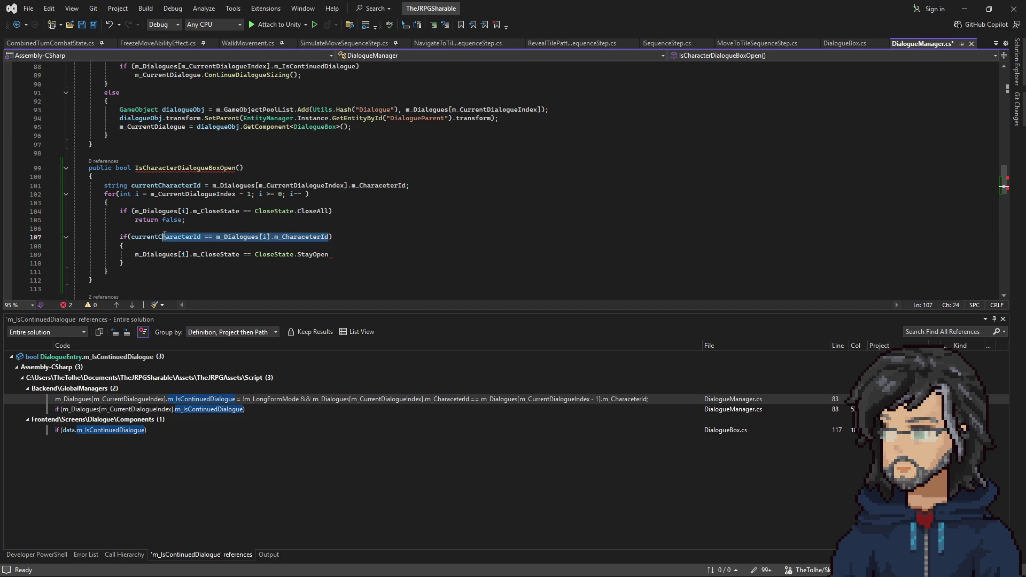
click(322, 254)
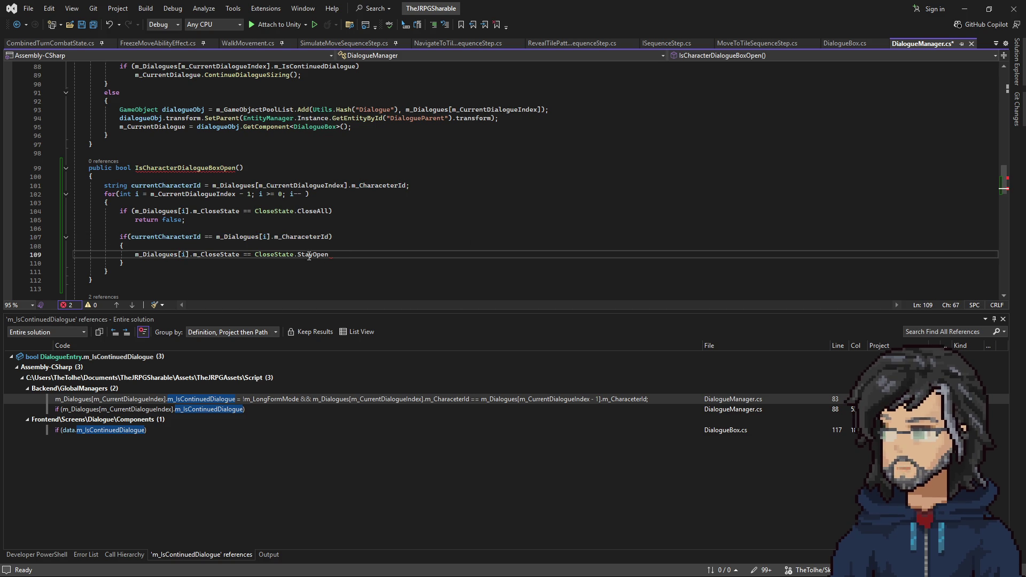
key(Home)
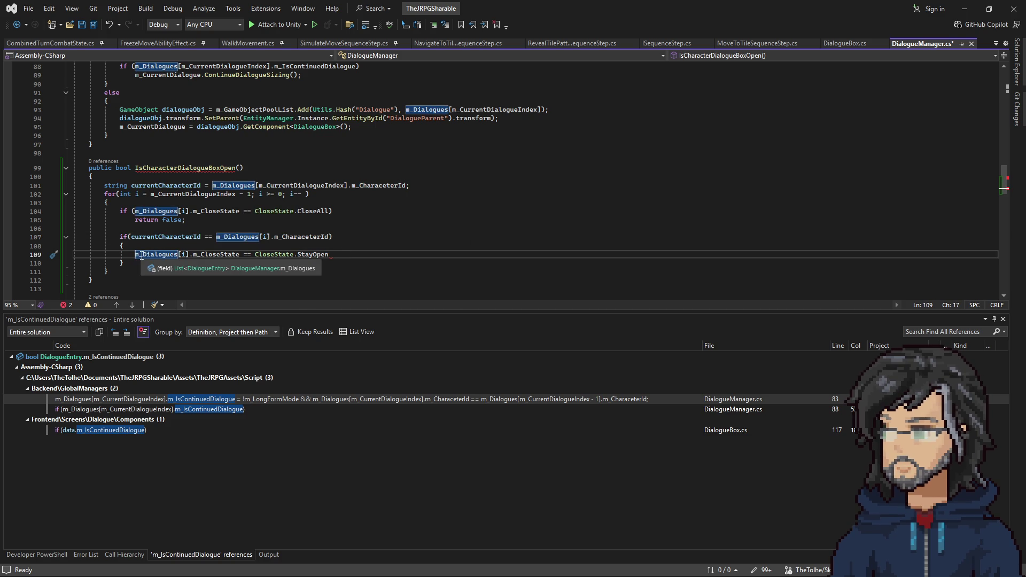
text(if()
Step: Wrap the StayOpen comparison in an if that returns true
key(End)
text())
text(return)
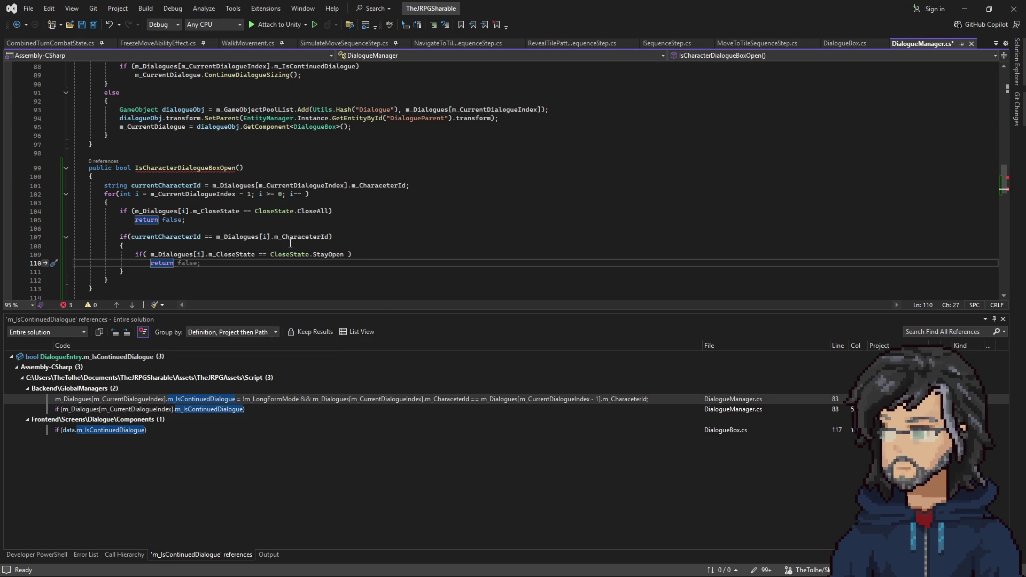
text( true;)
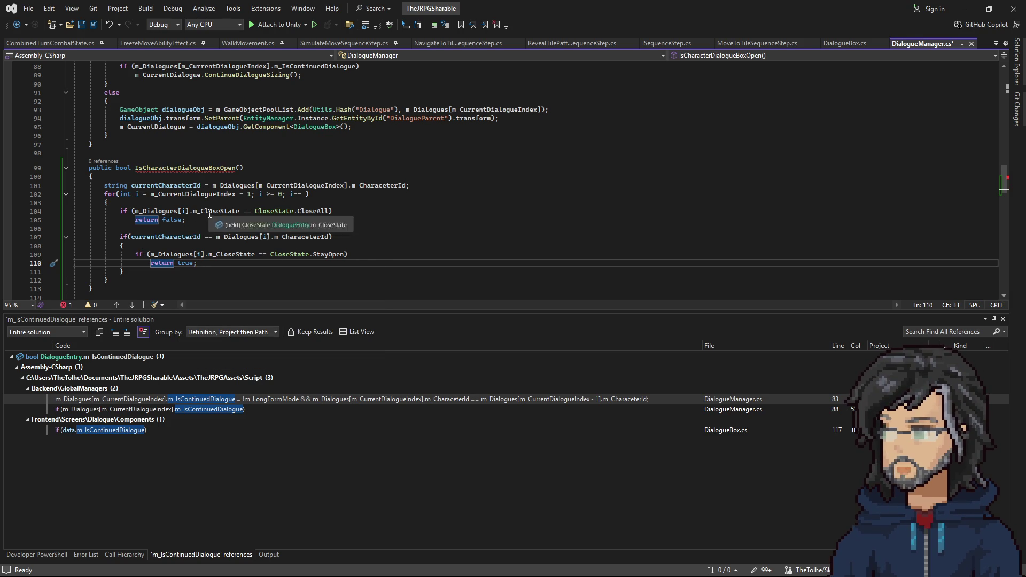
click(348, 254)
key(shift+Up)
click(345, 212)
key(shift+Up)
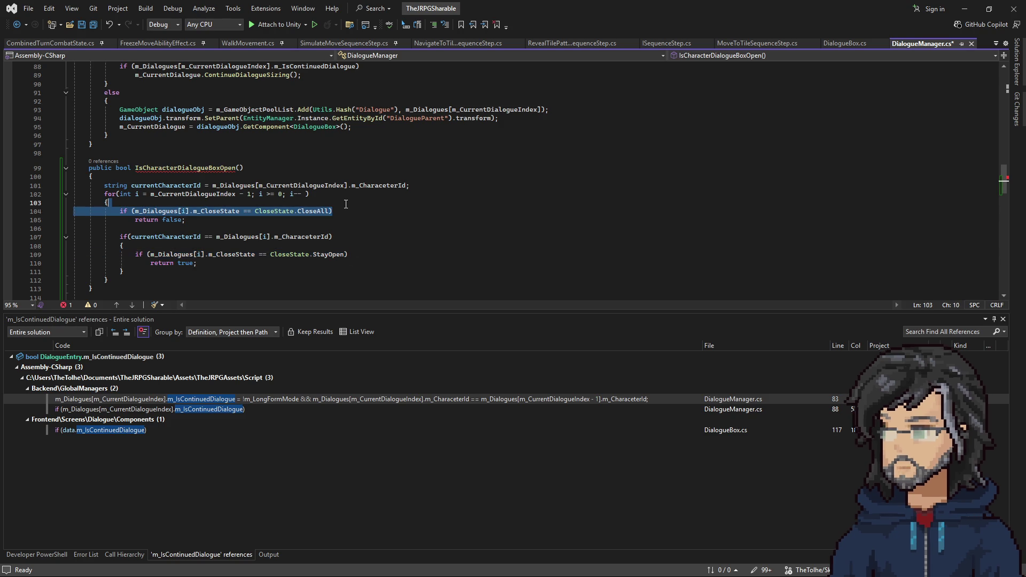
scroll(239, 266, down, 1)
Step: Add 'return false;' after the for loop
click(120, 254)
key(Return)
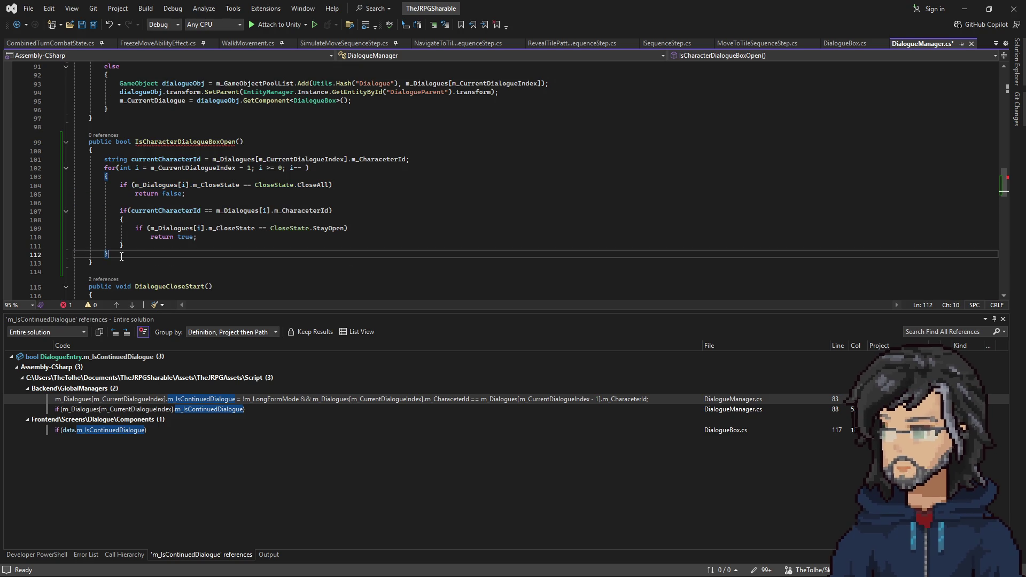
text(return false; ;)
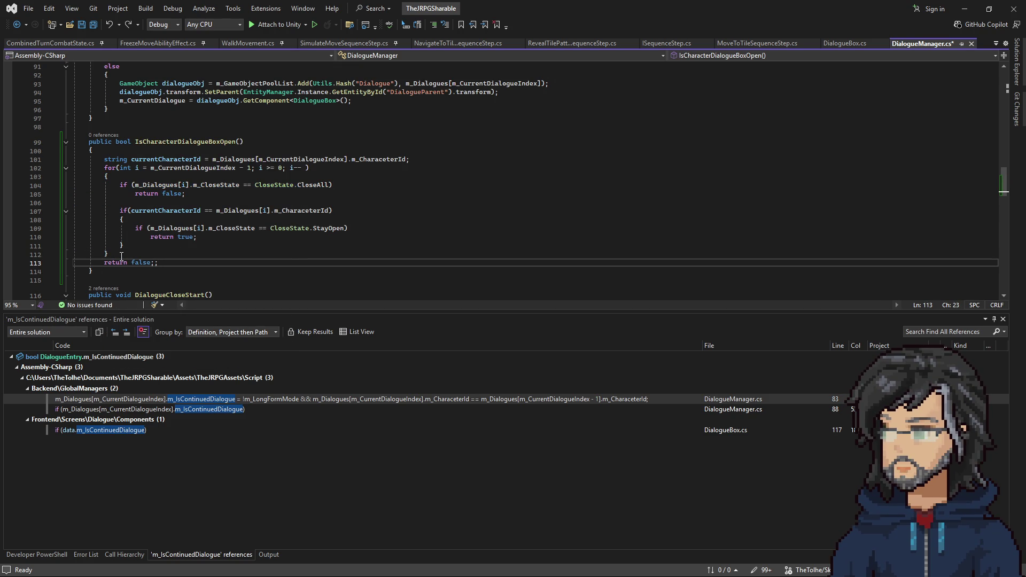
key(BackSpace)
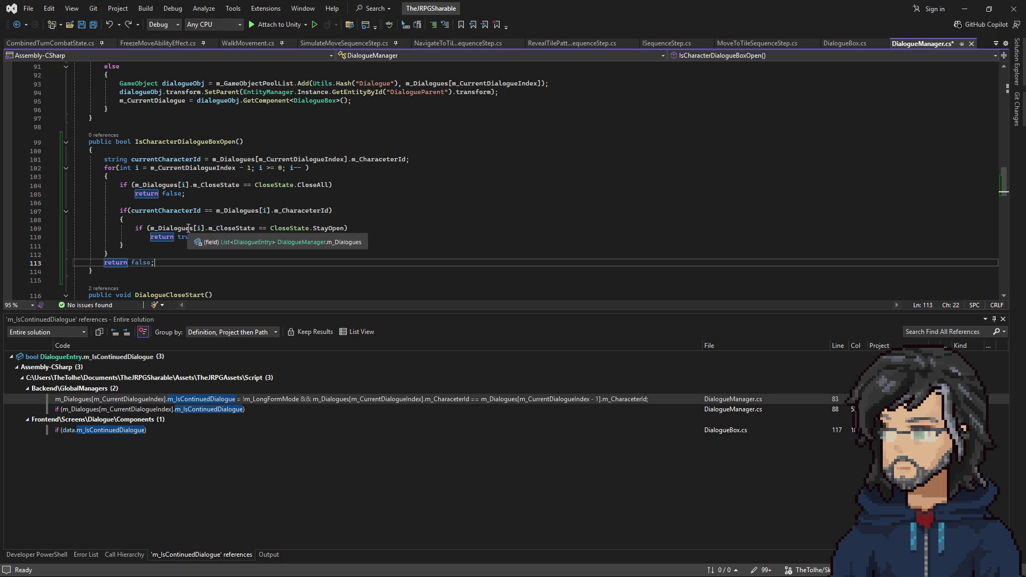
key(Left)
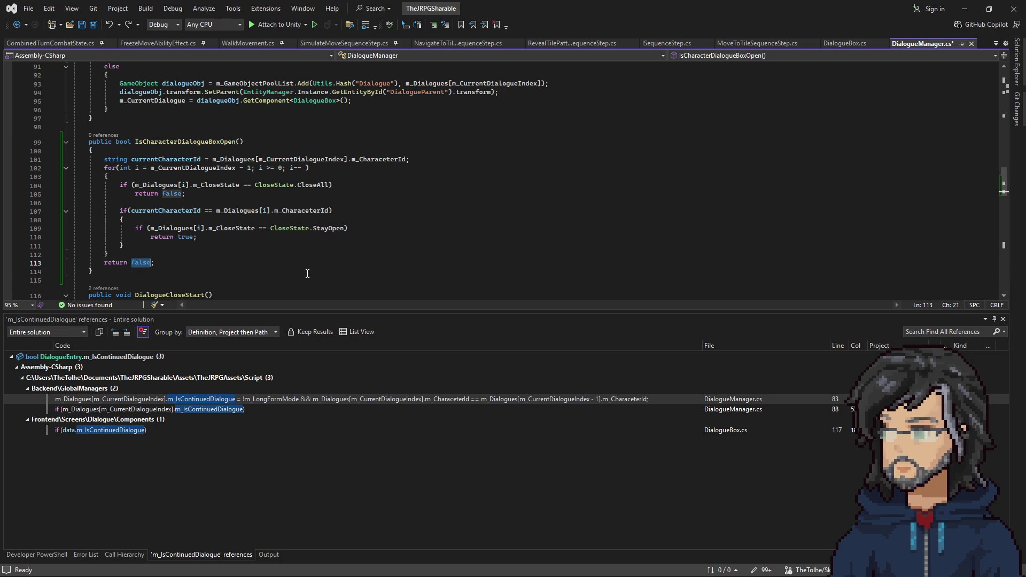
scroll(241, 233, up, 2)
click(186, 202)
Step: Set m_IsContinuedDialogue in ShowDialogue from IsCharacterDialogueBoxOpen() and save the file
double_click(186, 194)
key(ctrl+c)
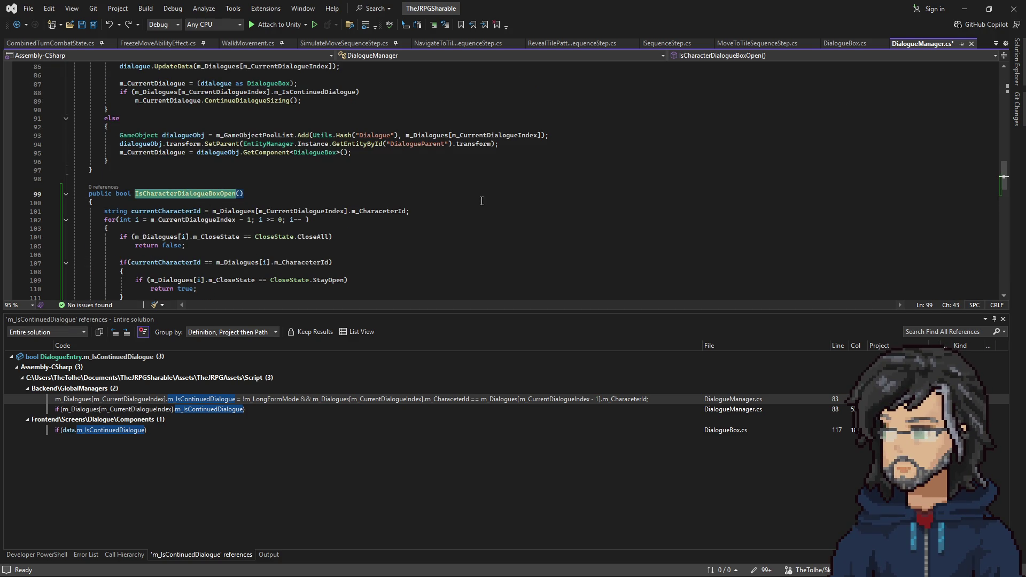
scroll(460, 203, up, 5)
drag(425, 177, 843, 183)
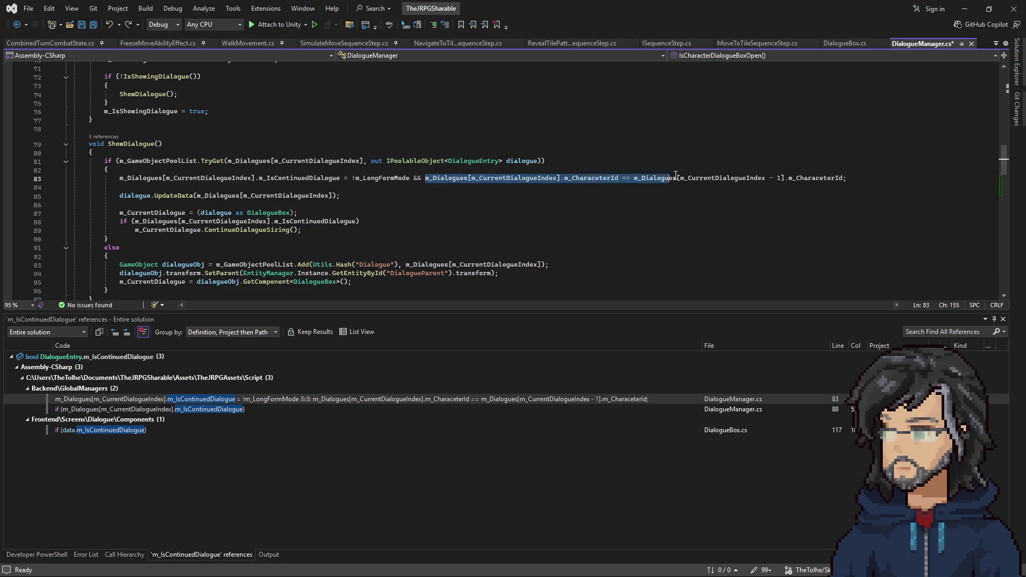
key(ctrl+v)
text(())
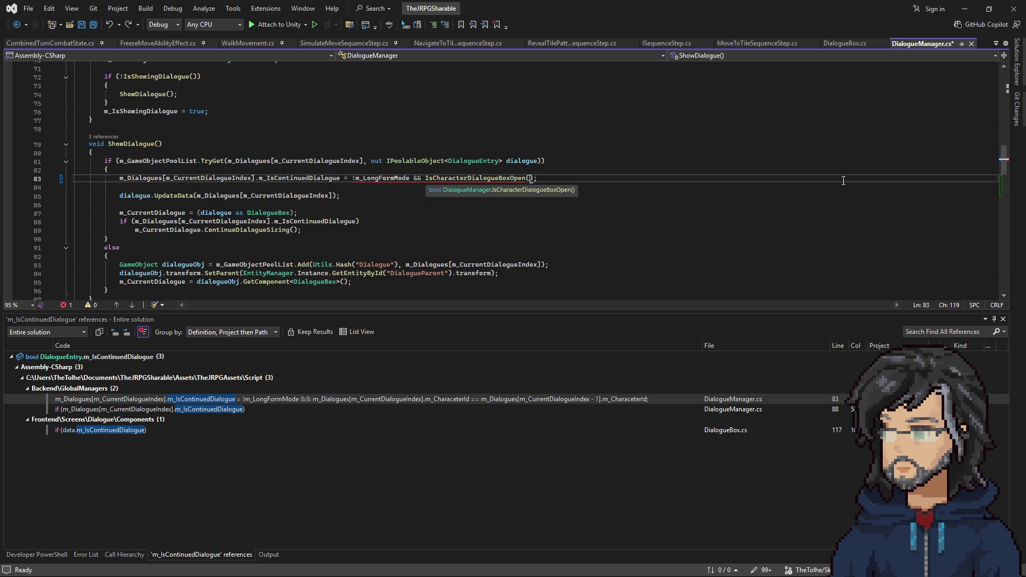
key(ctrl+s)
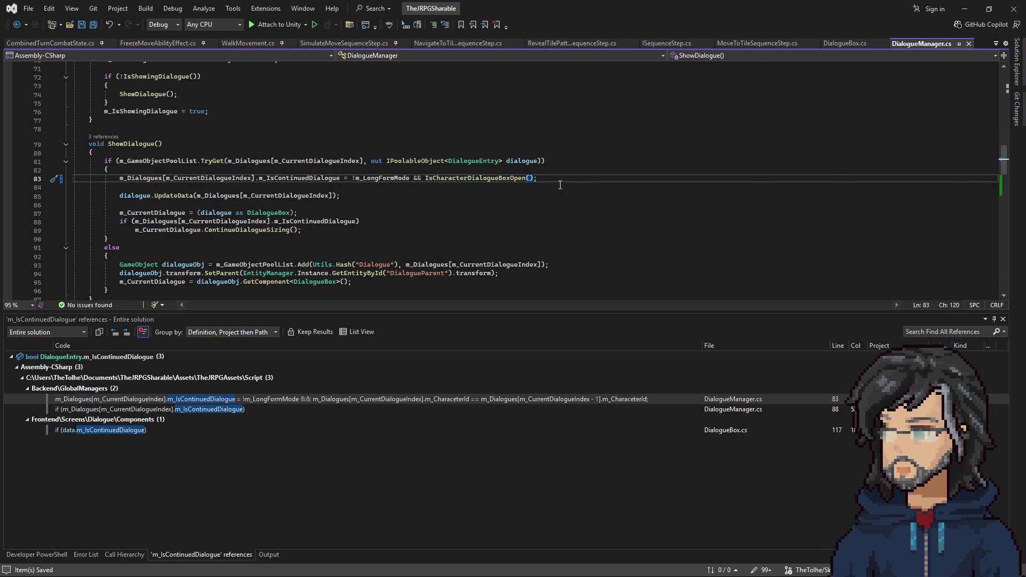
Step: Rename the helper to IsCharacterDialogueBoxStillOpen across its call site
right_click(507, 179)
click(549, 201)
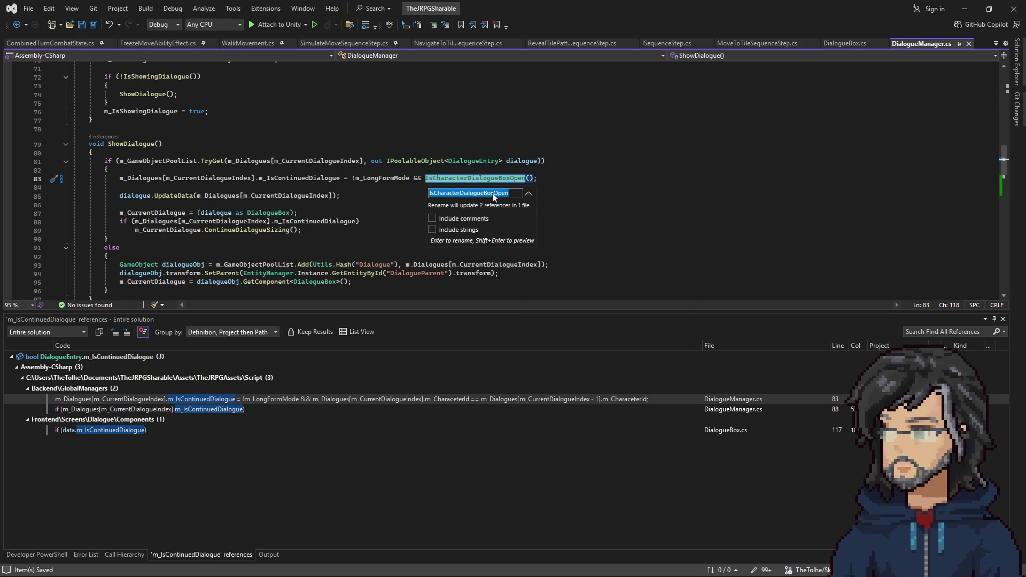
click(495, 193)
text(Still)
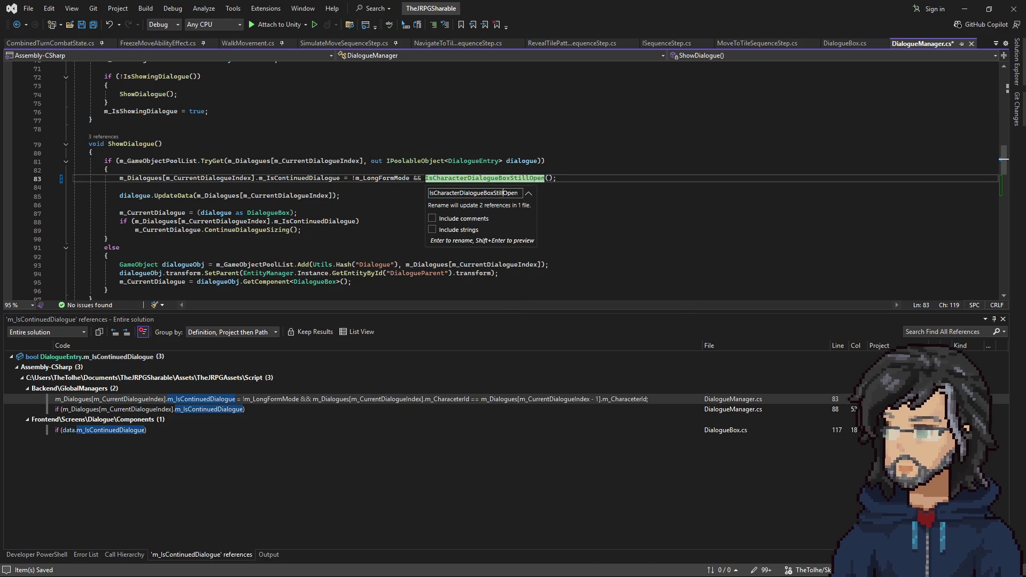
key(Return)
click(459, 198)
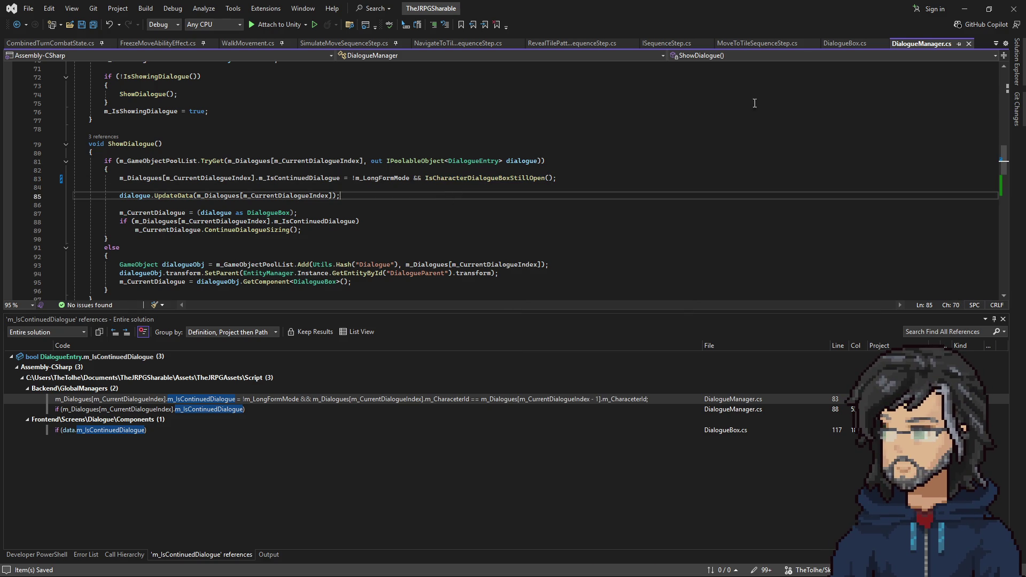
scroll(366, 164, down, 6)
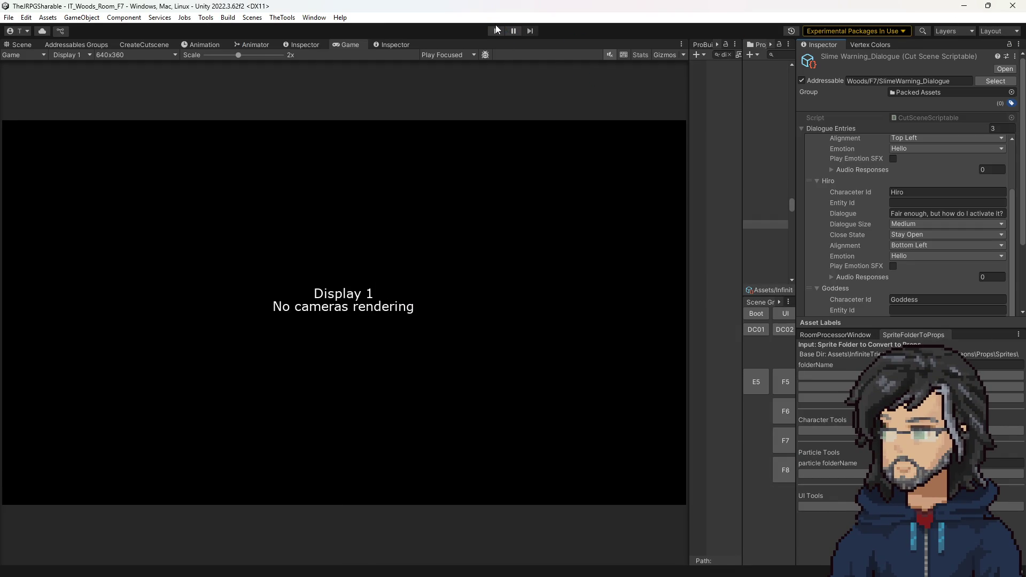
Step: Run the room in play mode, glance at SetFoeStateSequenceStep in Visual Studio, and return to the Console's NullReferenceException
click(496, 27)
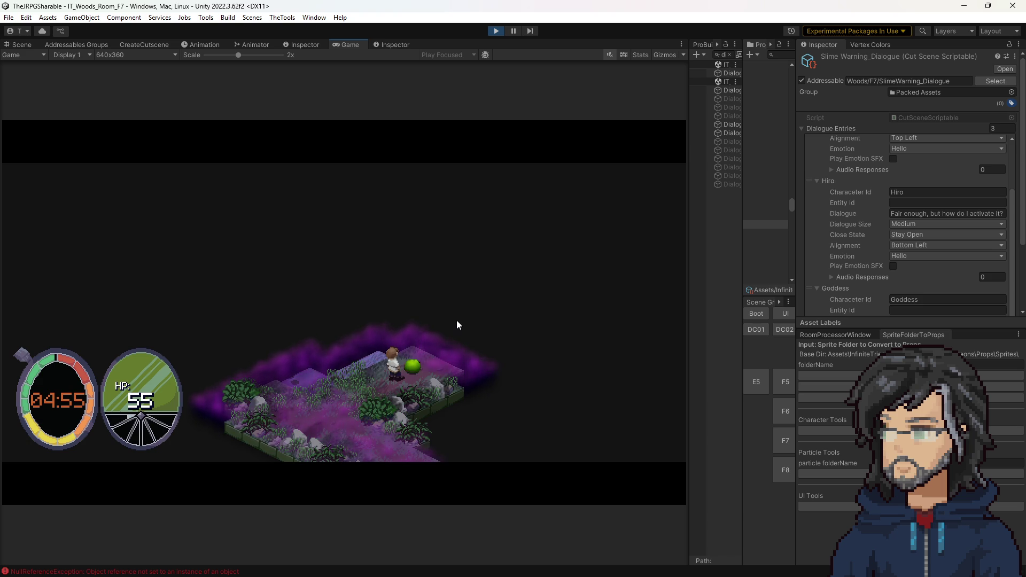
drag(744, 81, 707, 80)
click(756, 42)
key(alt+Tab)
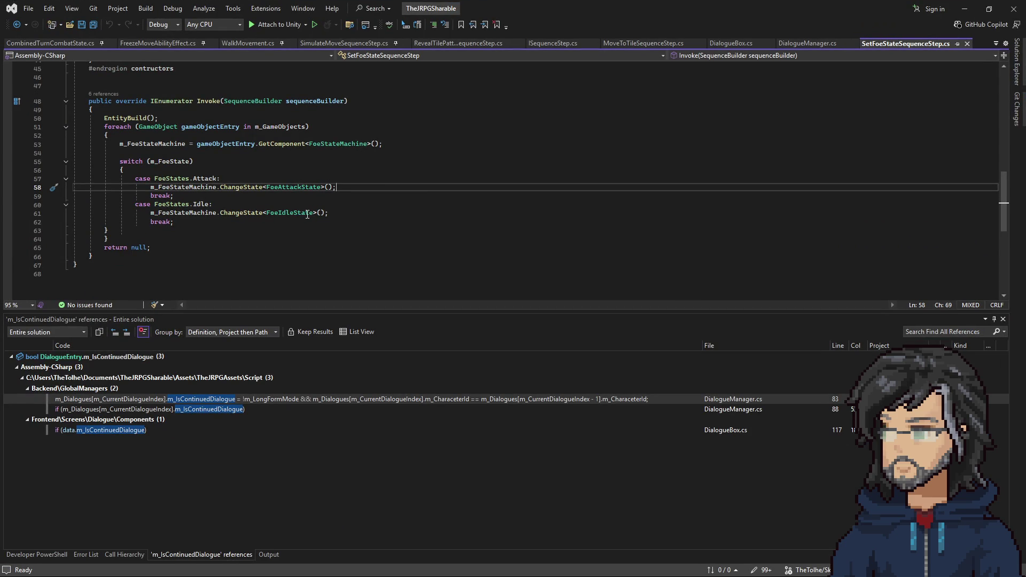
click(964, 8)
scroll(875, 213, down, 3)
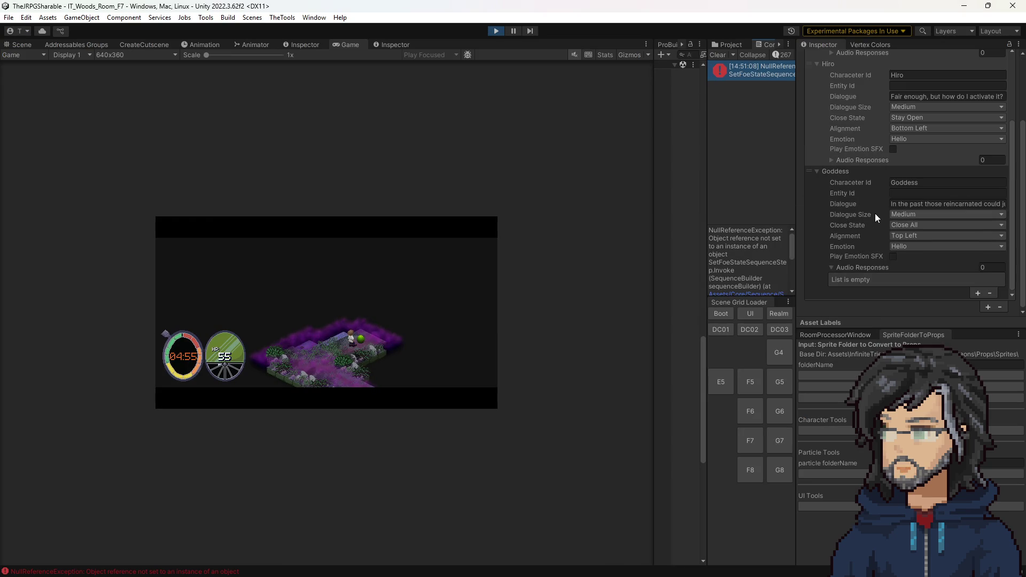
Step: Stop play mode and enlarge the Project panel's asset tree
click(746, 44)
drag(845, 165, 864, 167)
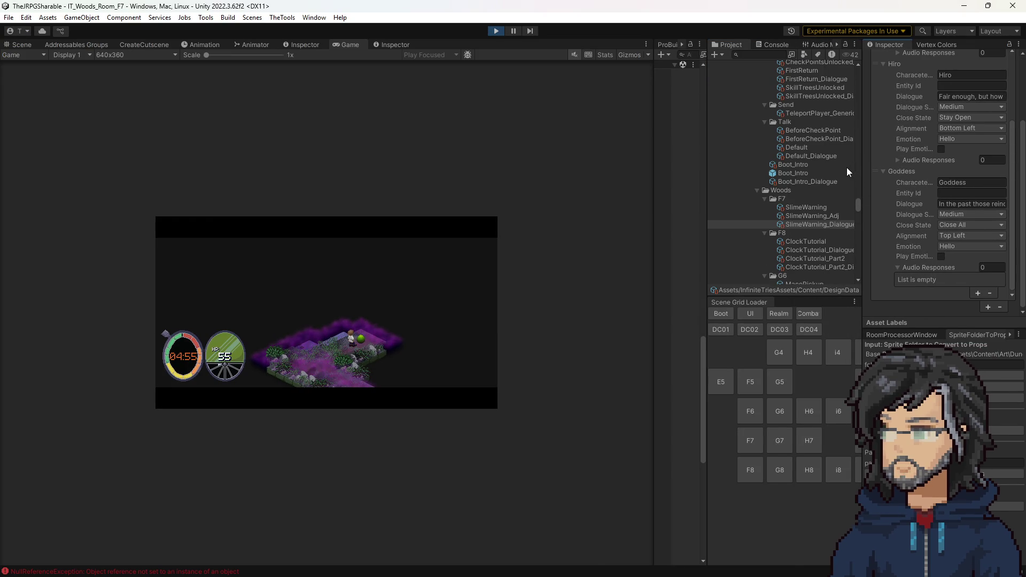
click(496, 30)
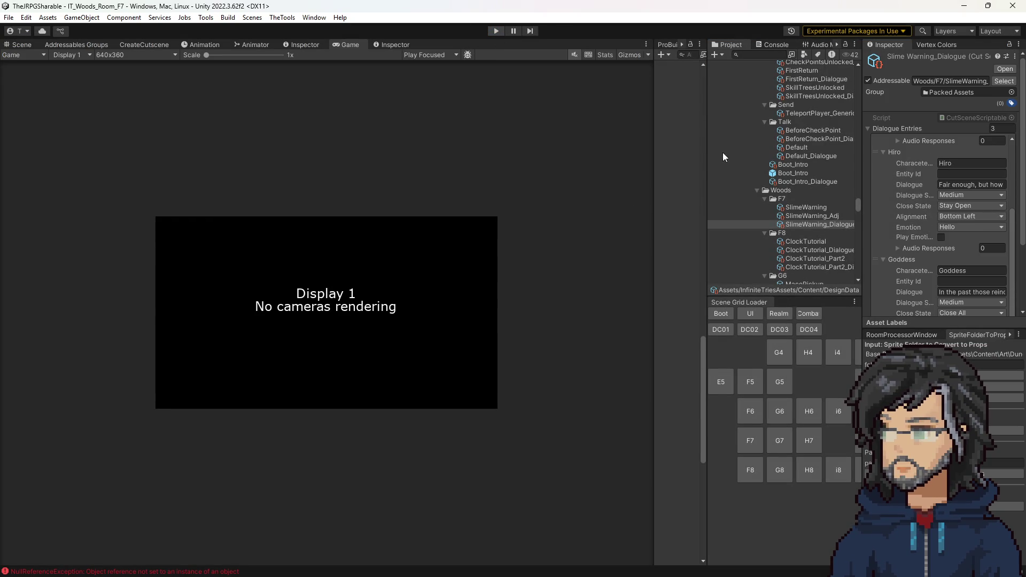
drag(705, 123, 571, 138)
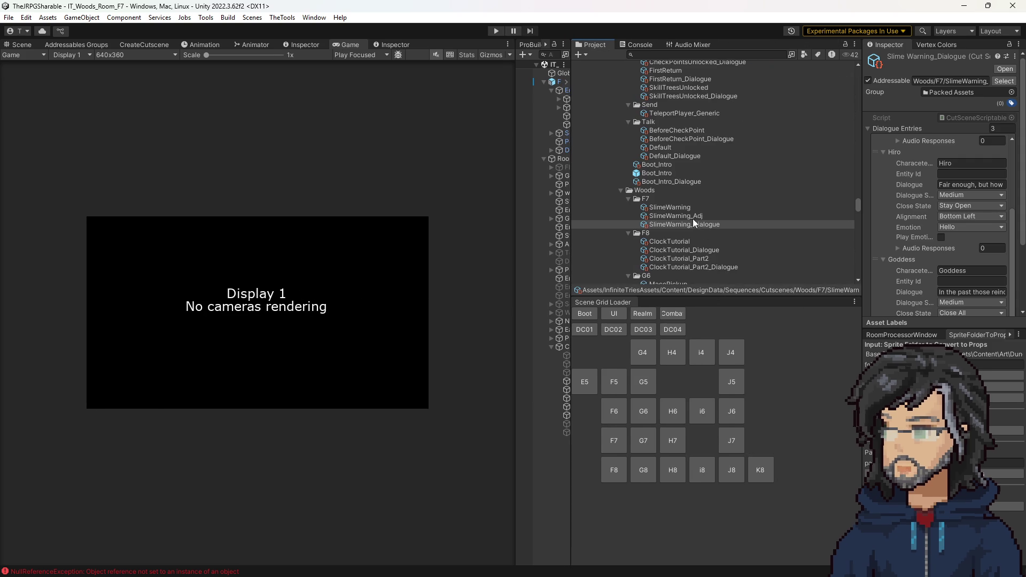
Step: Select the Woods/F7/SlimeWarning cutscene and begin editing its Set Foe State entity id
click(677, 208)
scroll(937, 239, down, 3)
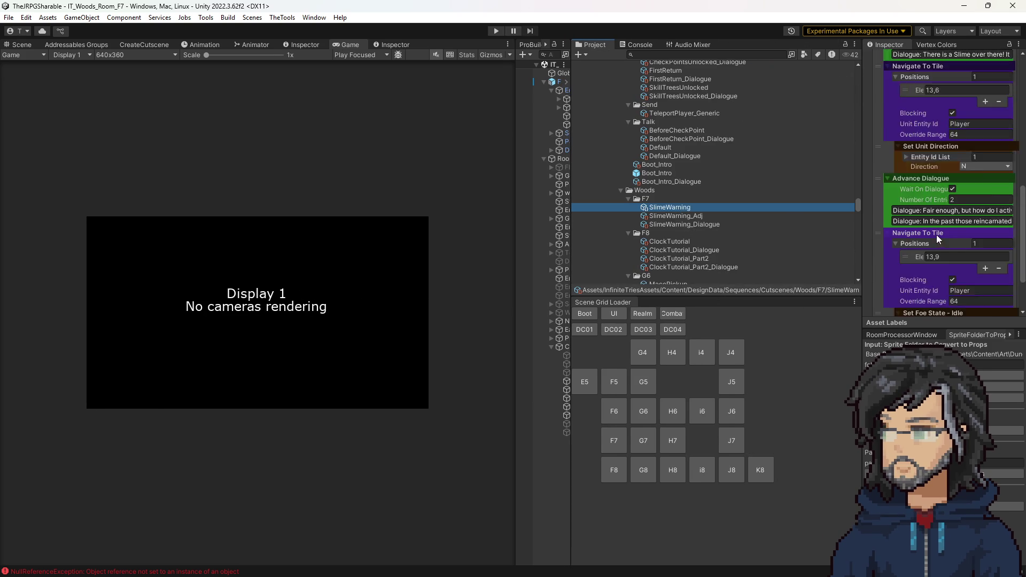
scroll(938, 240, down, 2)
click(979, 271)
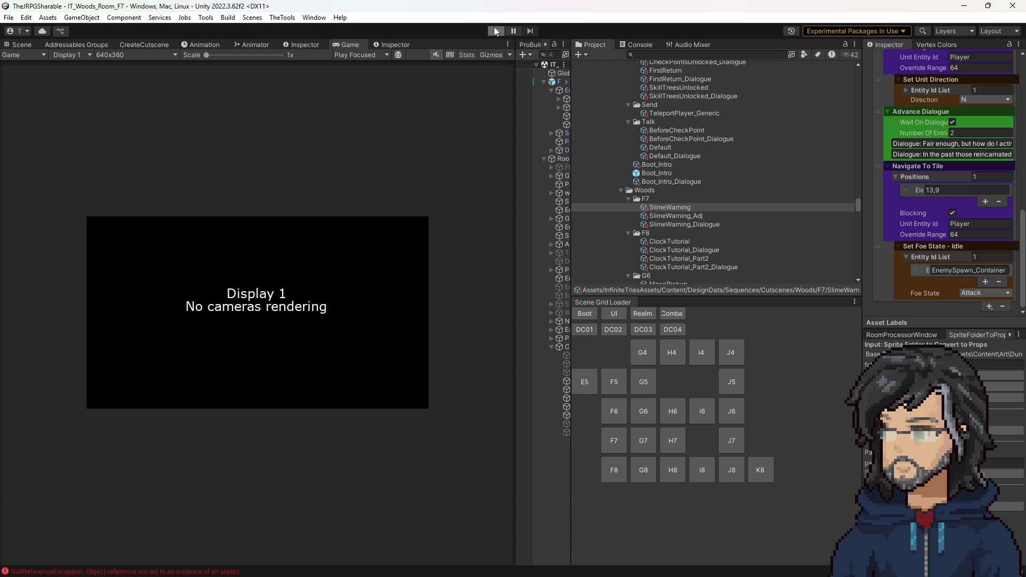
Step: Play-test the room with EnemySpawn_Container as the Set Foe State target, then stop
click(496, 31)
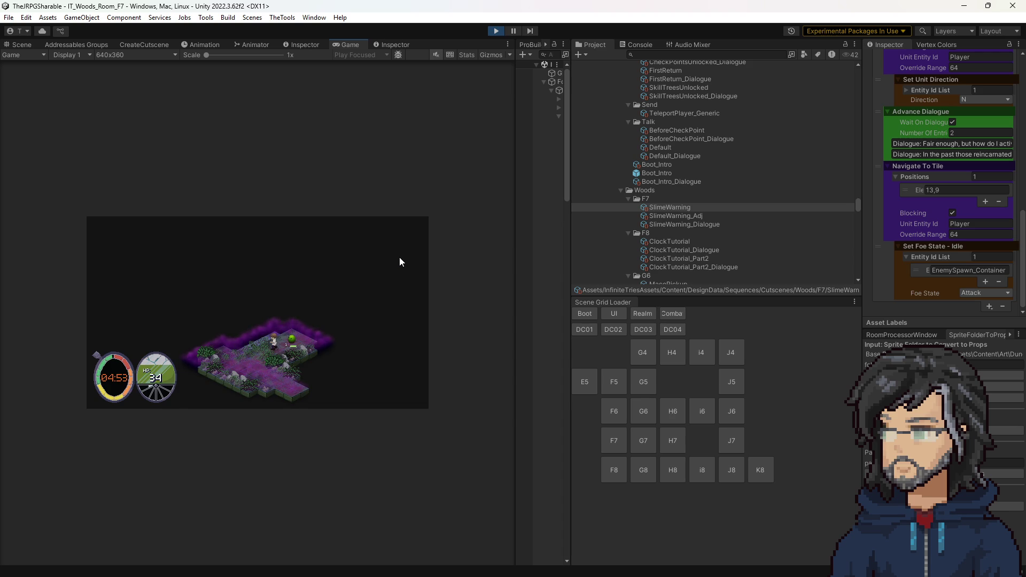
click(494, 32)
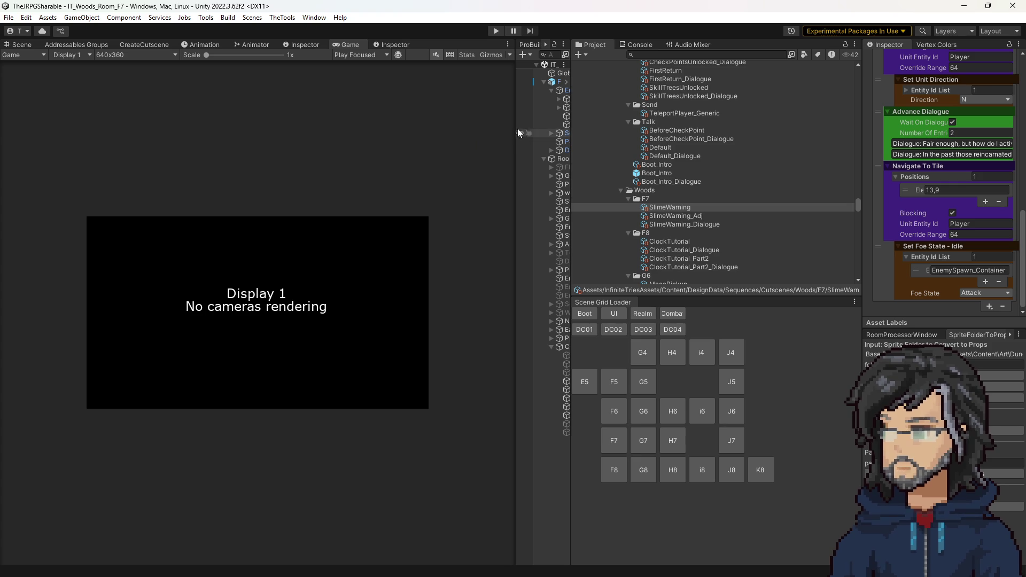
Step: Show the SlimeWarning_Dialogue asset's Goddess/Hiro/Goddess entries and start play mode
drag(516, 128, 489, 128)
click(689, 225)
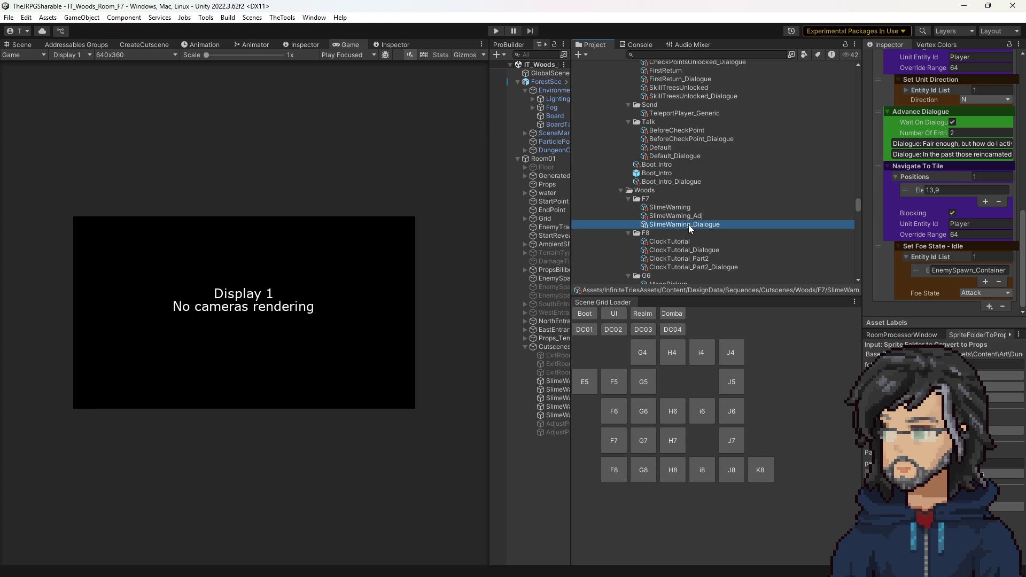
scroll(942, 210, down, 2)
scroll(942, 210, down, 2)
scroll(943, 210, down, 2)
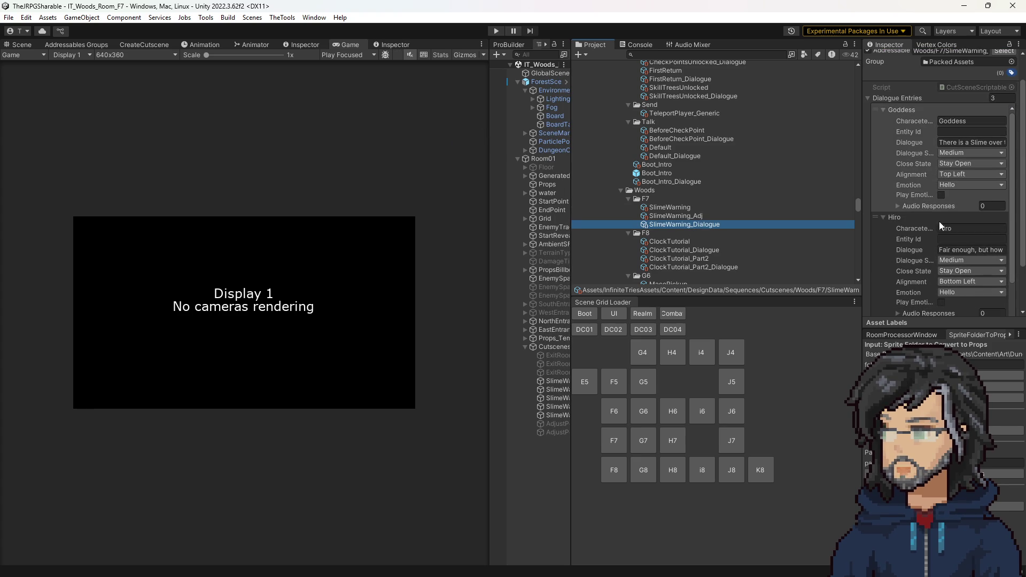
scroll(924, 241, down, 1)
scroll(910, 228, up, 2)
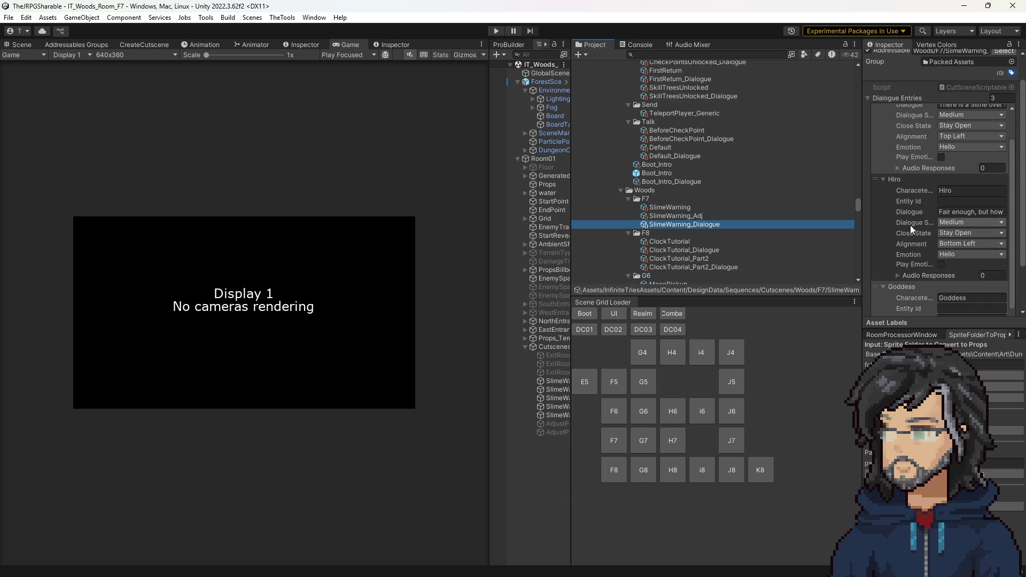
scroll(910, 225, down, 1)
click(496, 31)
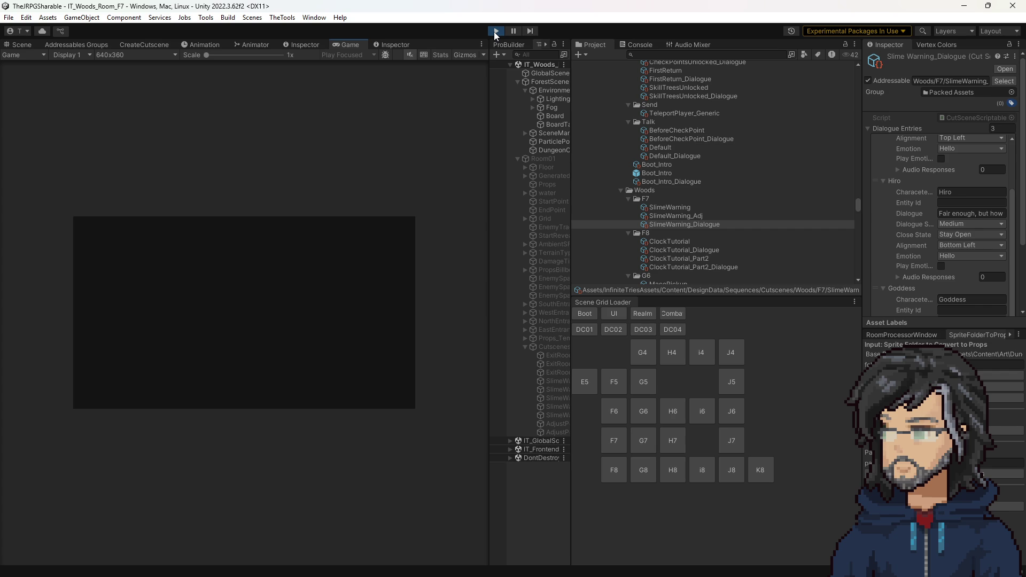
Step: Enlarge the Game view and advance past the slime warning cutscene dialogue
drag(496, 111, 696, 113)
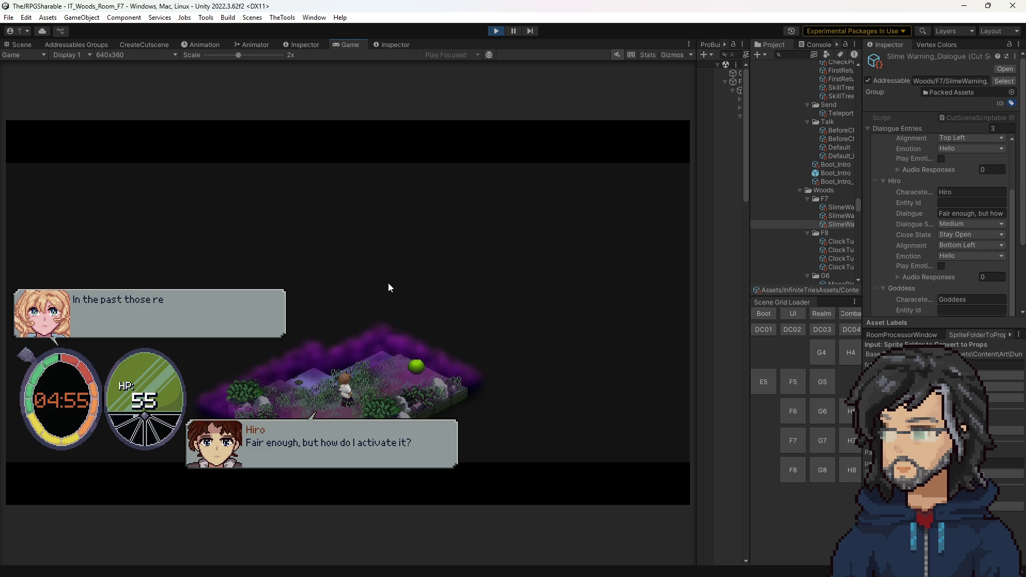
key(w)
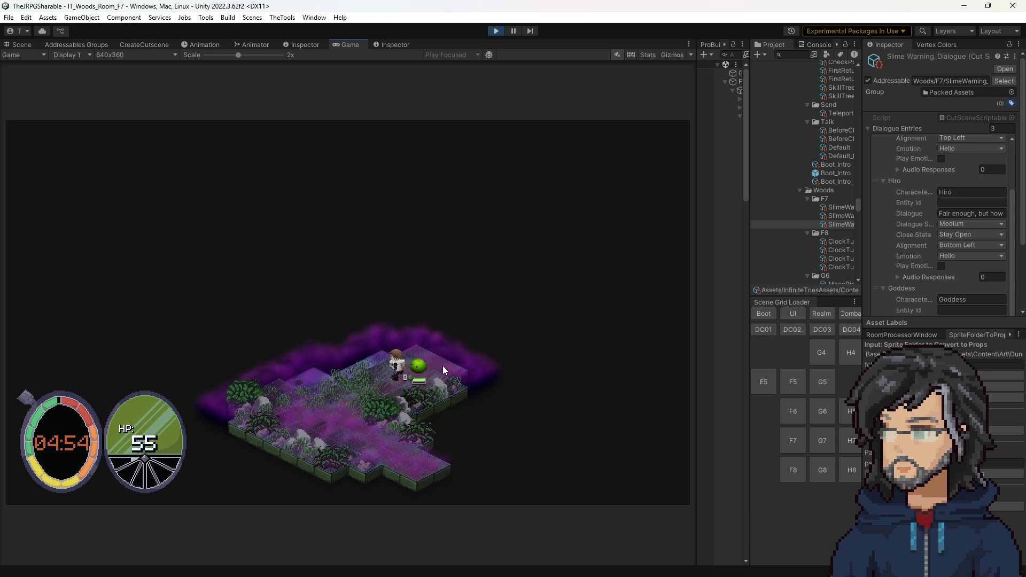
Step: Walk Hiro left, let the slime attack, then stop play mode after reaching the Goddess realm
key(a)
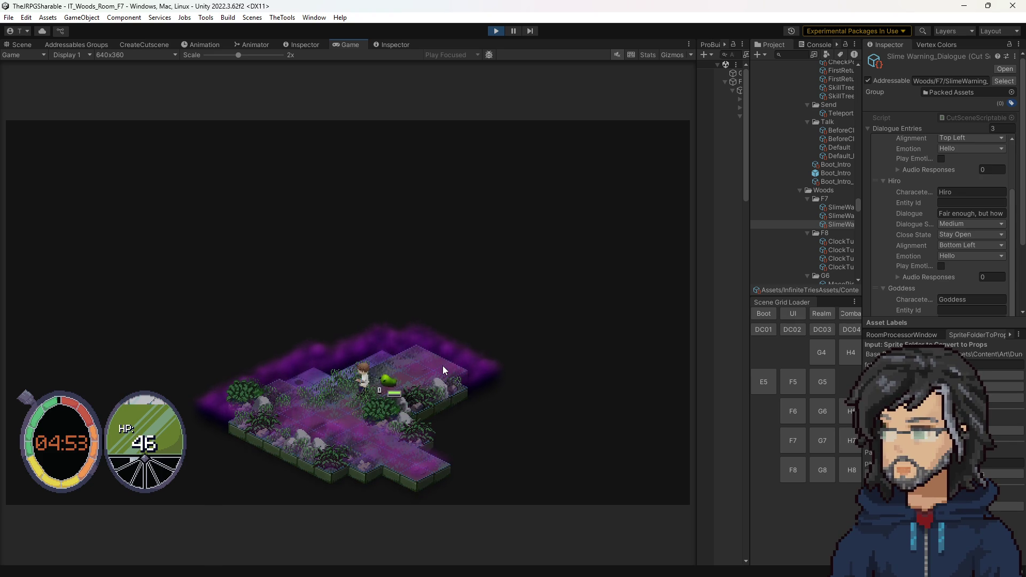
key(a)
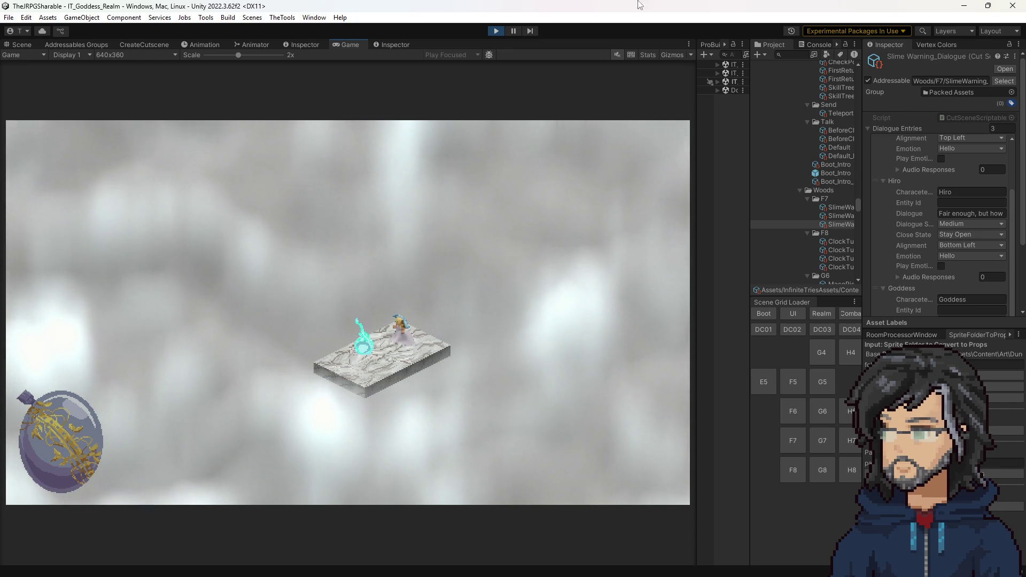
click(494, 33)
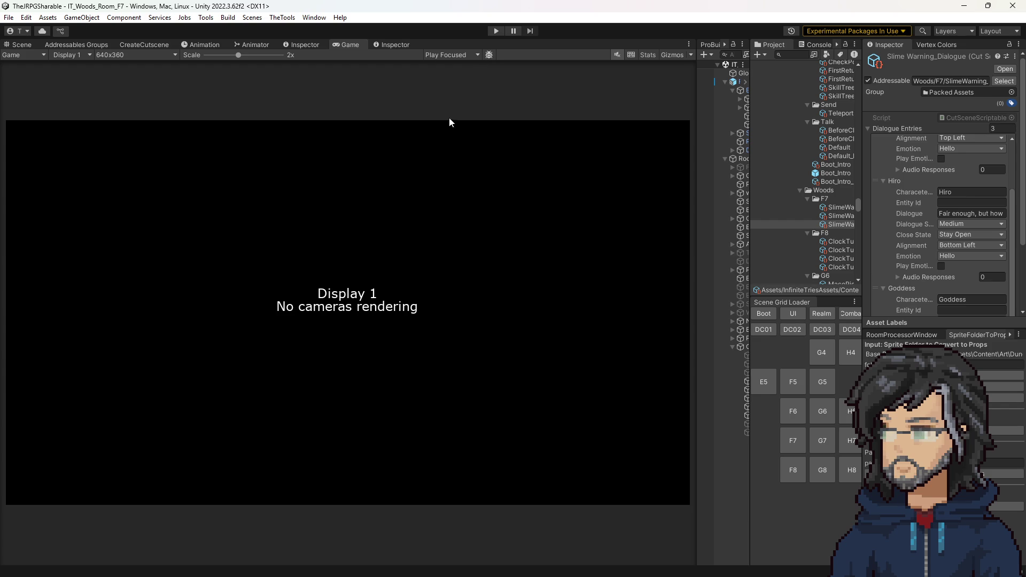
click(497, 31)
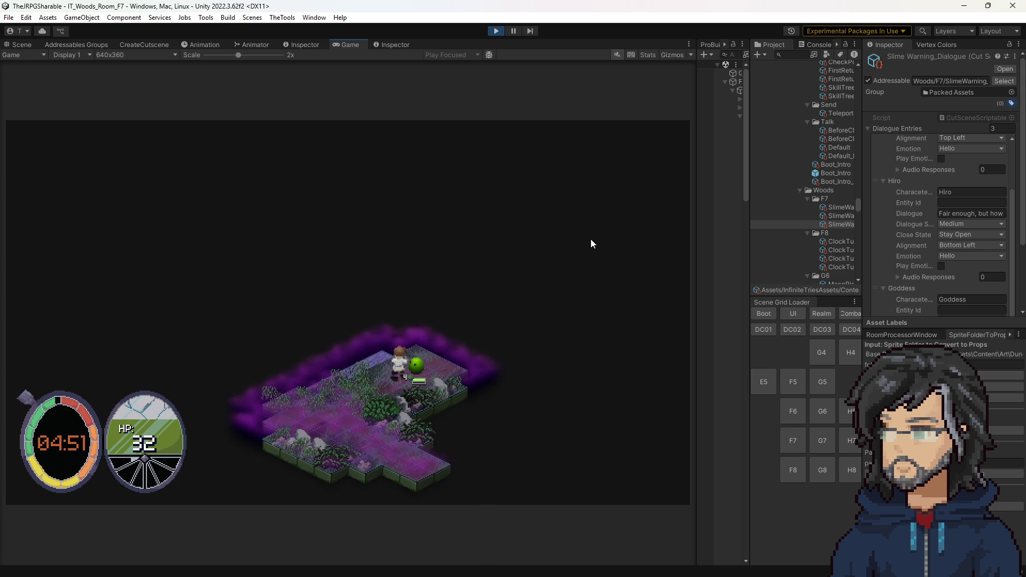
click(495, 31)
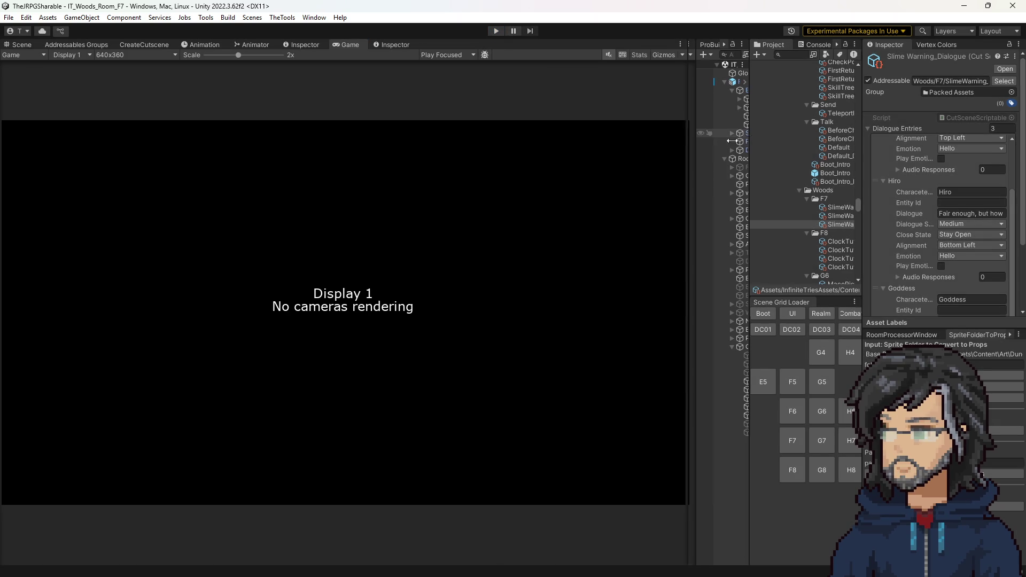
scroll(766, 190, down, 5)
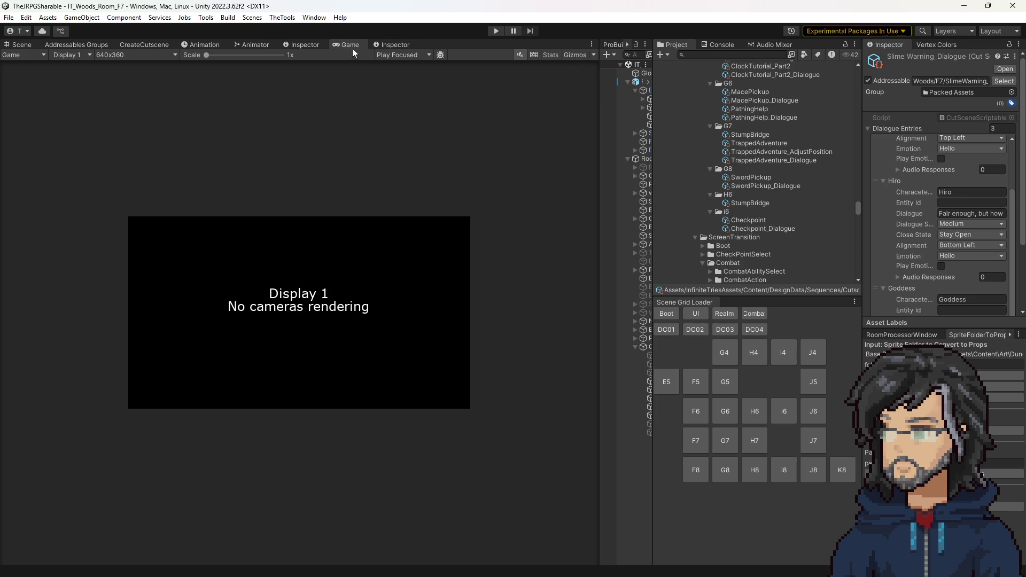
Step: Add Punch as Element 0 of the First Slime Fight debug flag's Default Ability Ids
click(301, 45)
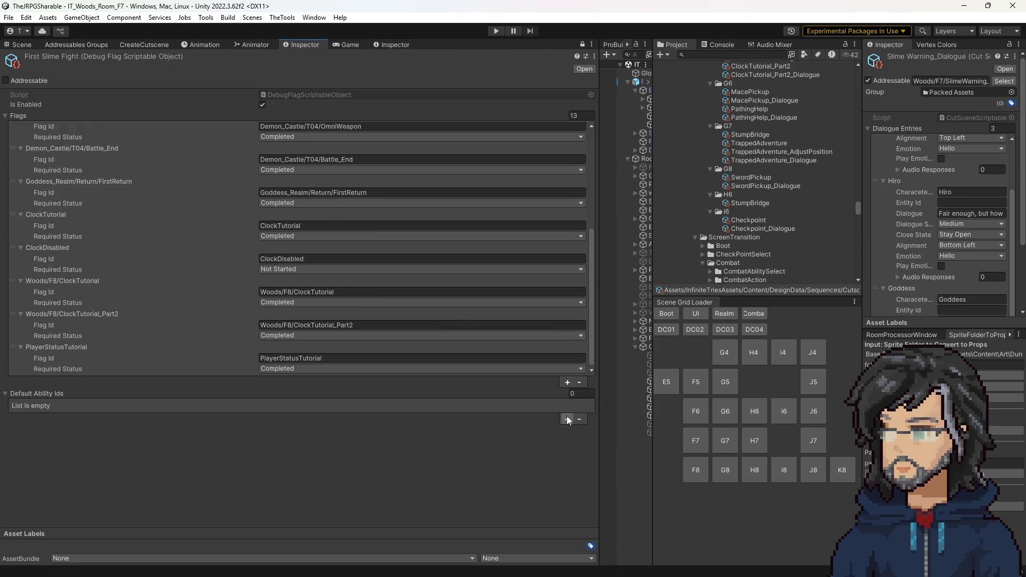
click(568, 419)
click(61, 404)
click(301, 418)
text(Punch)
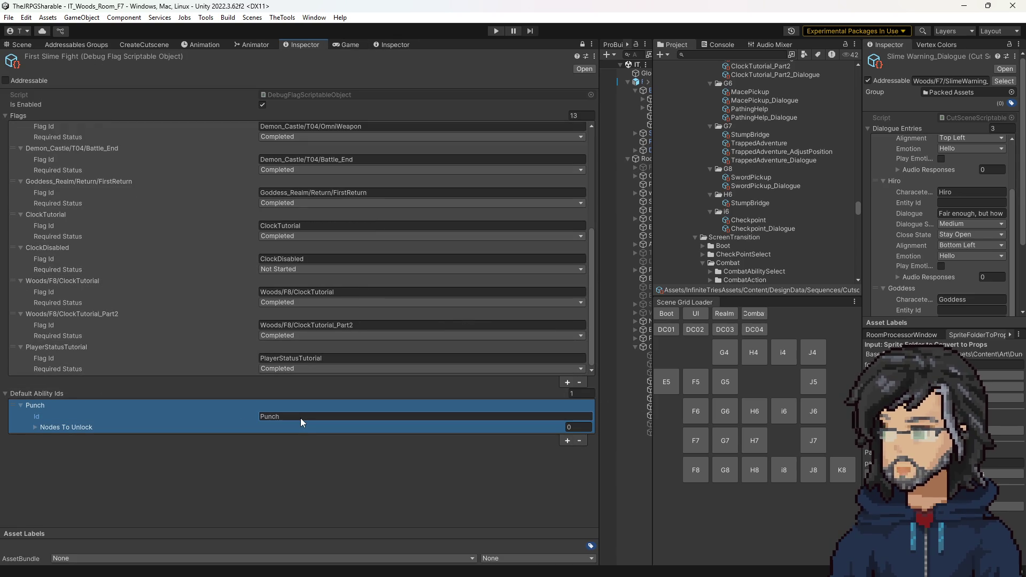
scroll(299, 301, up, 5)
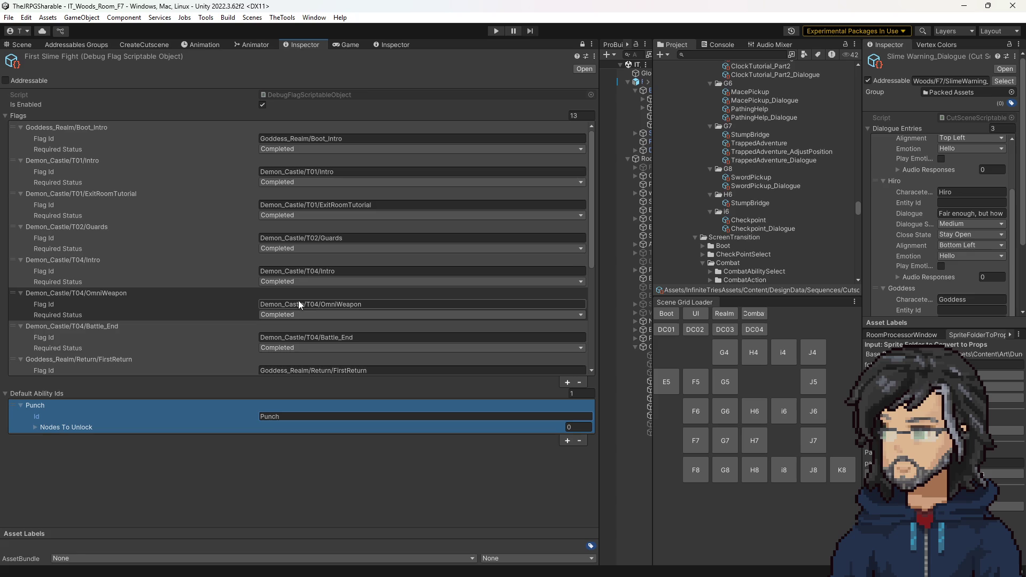
scroll(316, 286, down, 2)
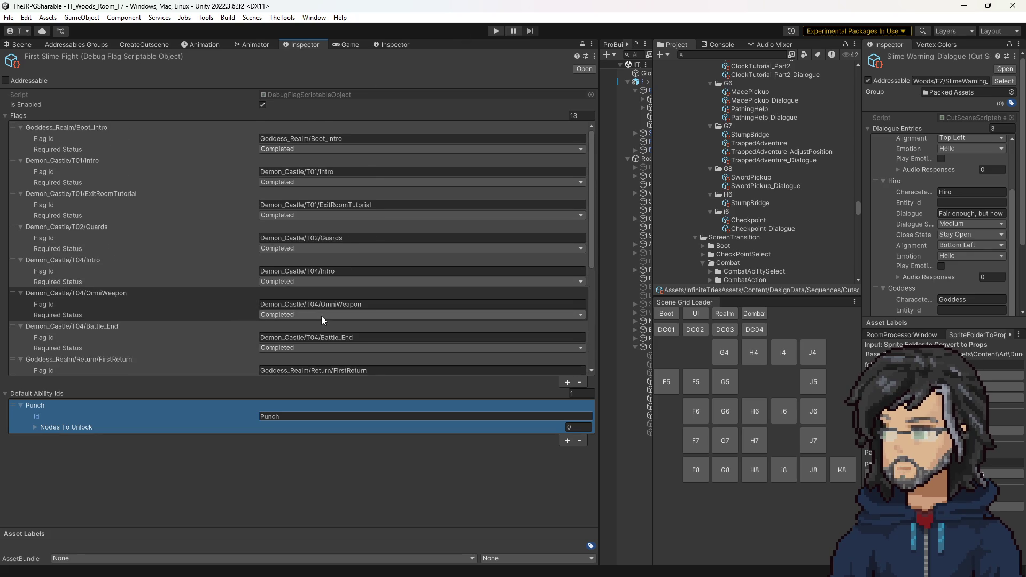
scroll(322, 307, down, 3)
scroll(307, 290, down, 1)
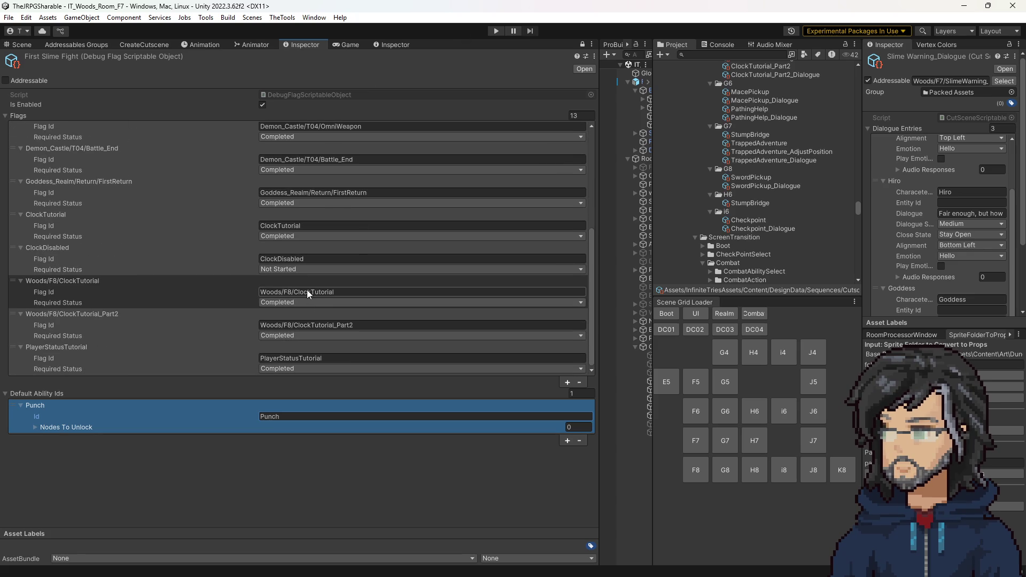
scroll(745, 213, up, 1)
scroll(748, 219, up, 1)
scroll(748, 212, up, 1)
scroll(749, 192, up, 1)
scroll(752, 172, up, 2)
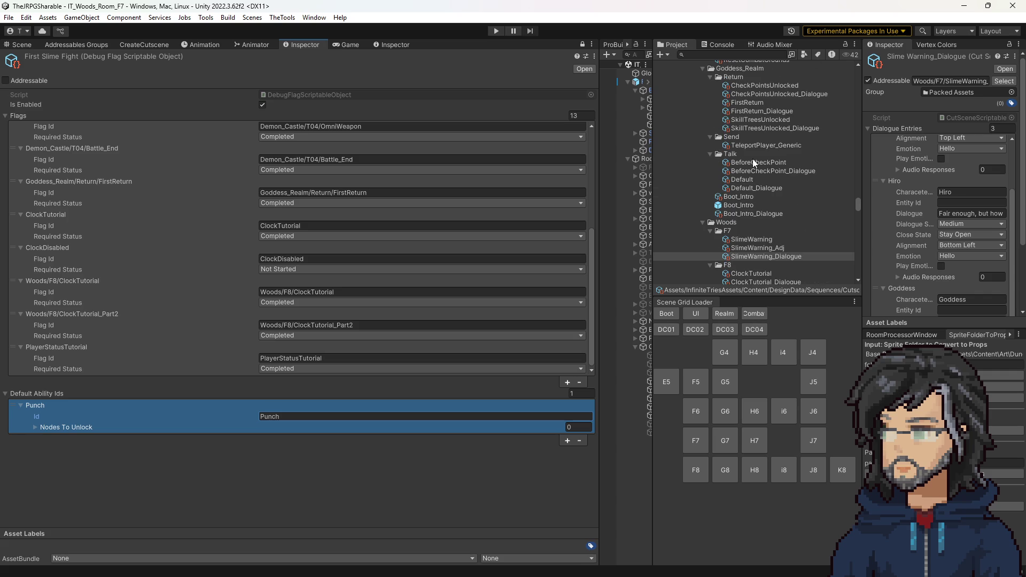
scroll(745, 222, up, 2)
scroll(755, 211, up, 2)
scroll(749, 211, up, 2)
scroll(749, 210, down, 4)
click(746, 206)
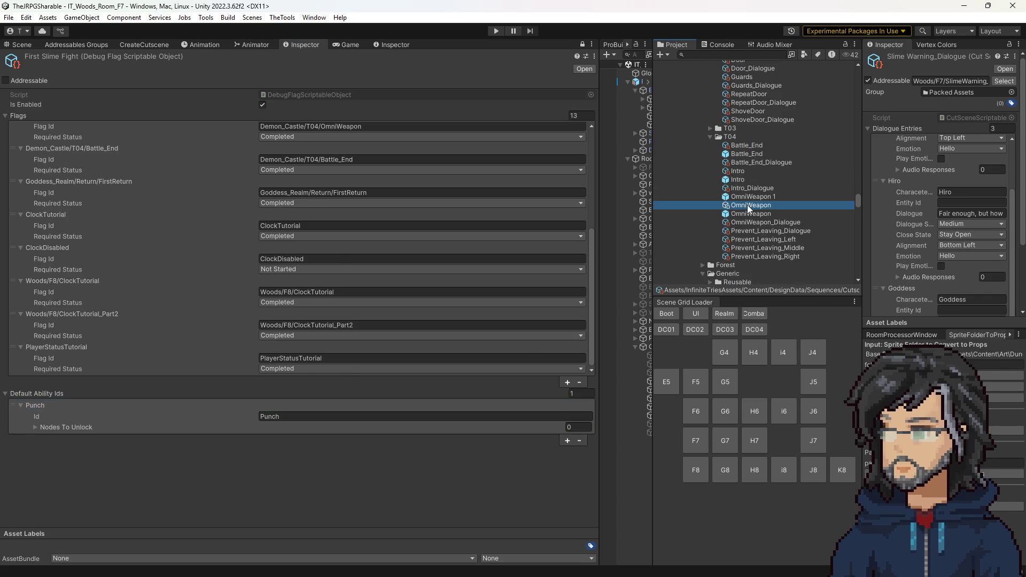
scroll(933, 246, down, 3)
scroll(942, 258, down, 3)
scroll(944, 264, down, 3)
scroll(945, 266, down, 3)
scroll(944, 270, down, 3)
Step: Copy AbilityTutorial from OmniWeapon's Set Flag step into a new 14th debug flag set to Completed
click(985, 282)
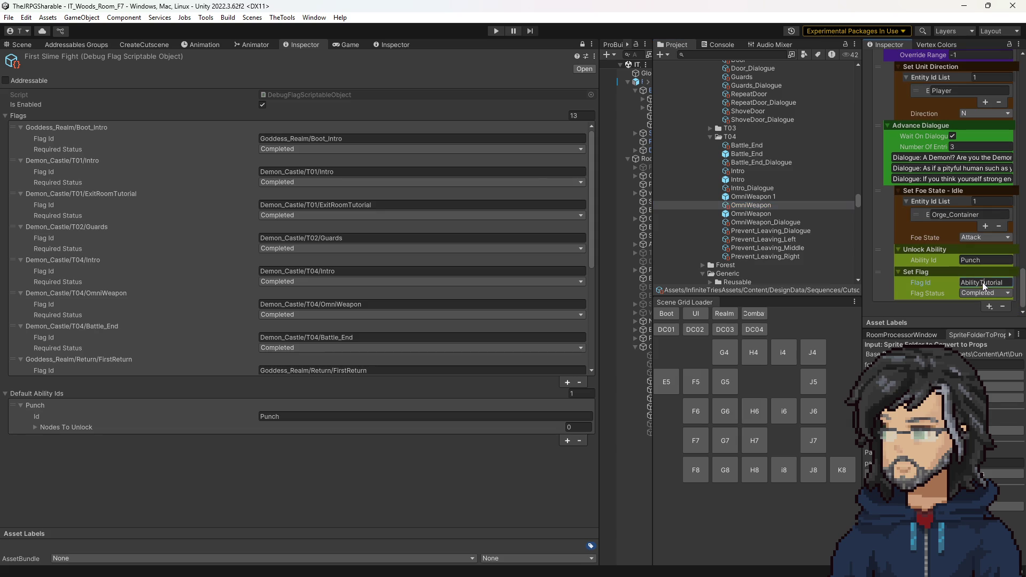
scroll(328, 179, down, 2)
scroll(310, 207, down, 2)
scroll(316, 251, down, 2)
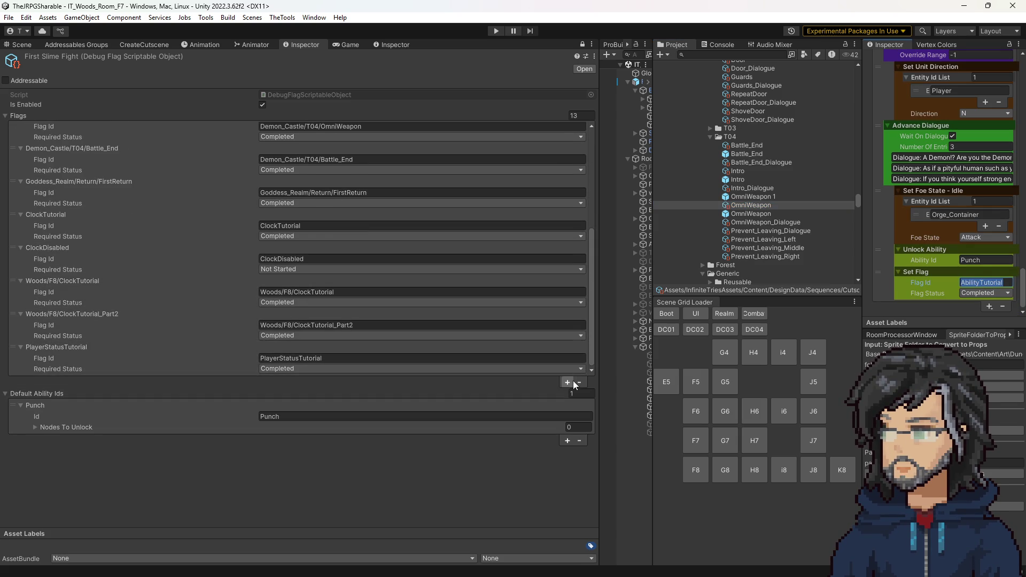
click(566, 383)
click(302, 359)
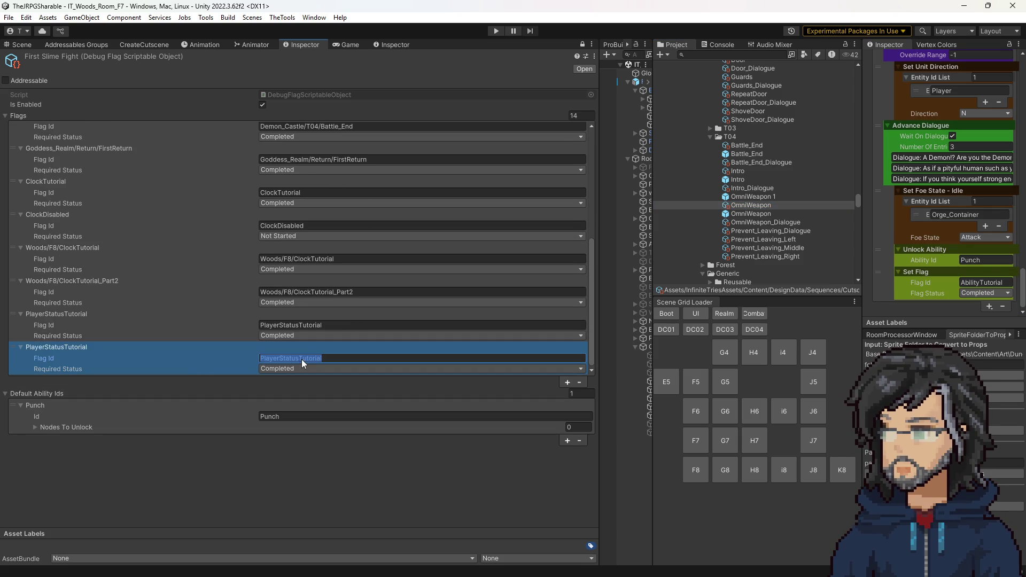
Step: Return to the Game view and start play mode
click(345, 44)
click(495, 30)
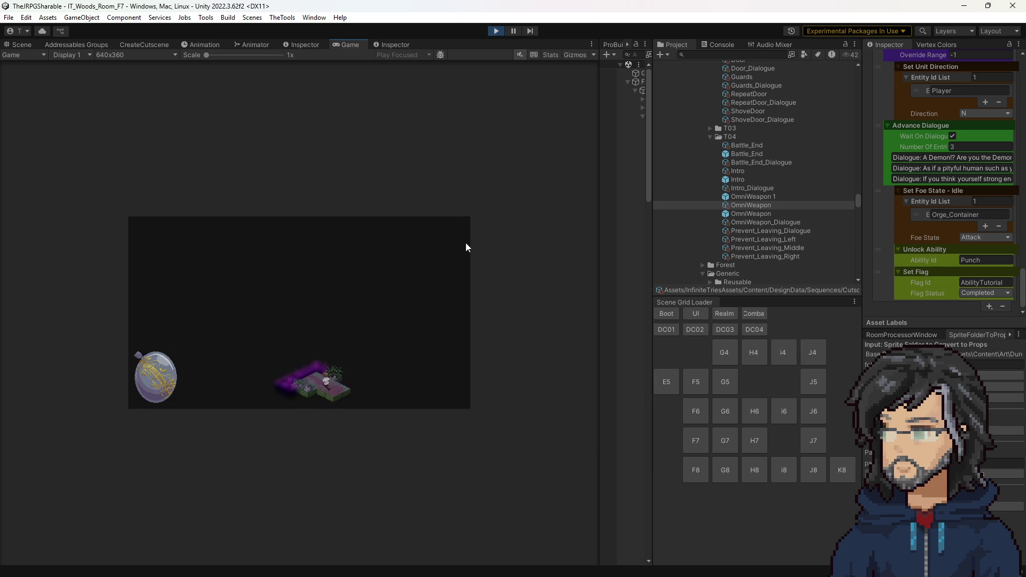
Step: Play through with the enlarged Game view, confirming Punch is available, then stop play mode
drag(600, 245, 742, 240)
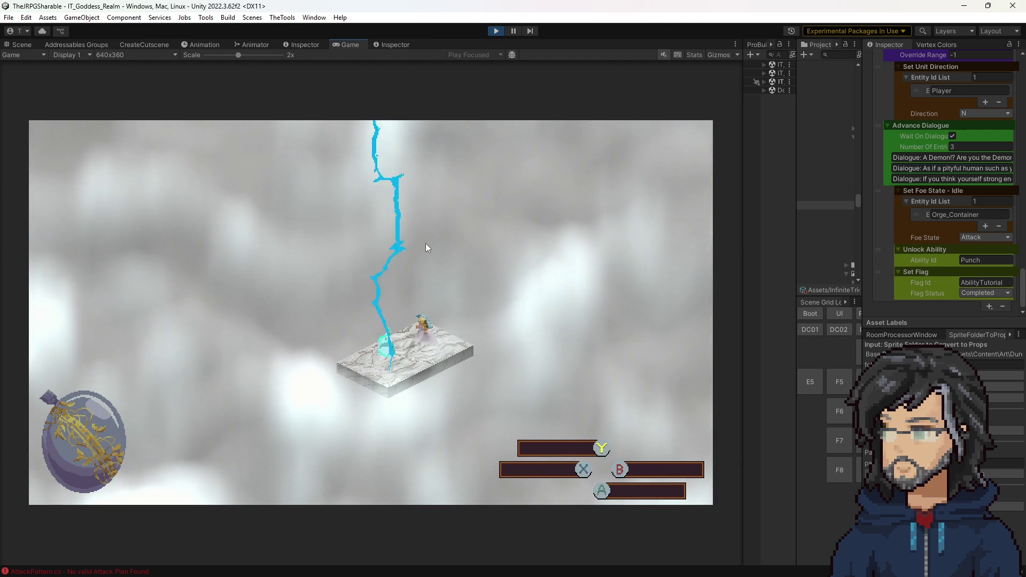
click(495, 33)
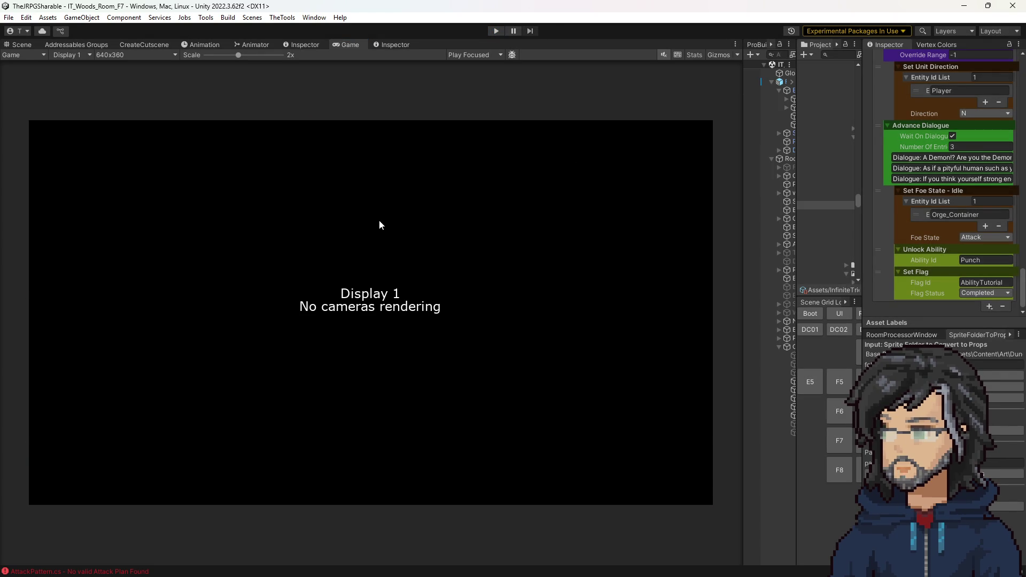
Step: Resize the Game, Hierarchy and Project panels so full Woods F7 object names show
drag(742, 218, 705, 215)
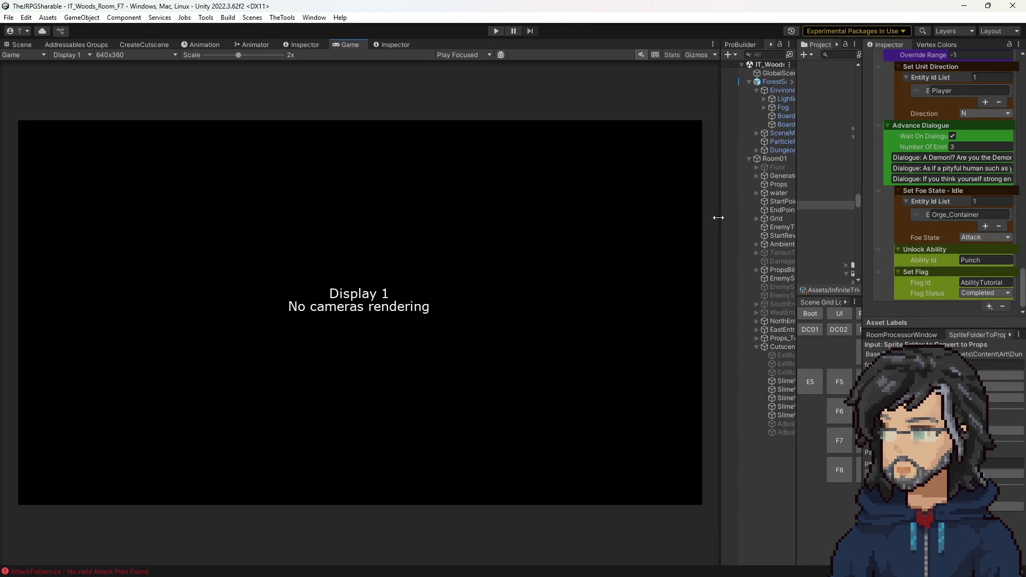
drag(798, 201, 825, 201)
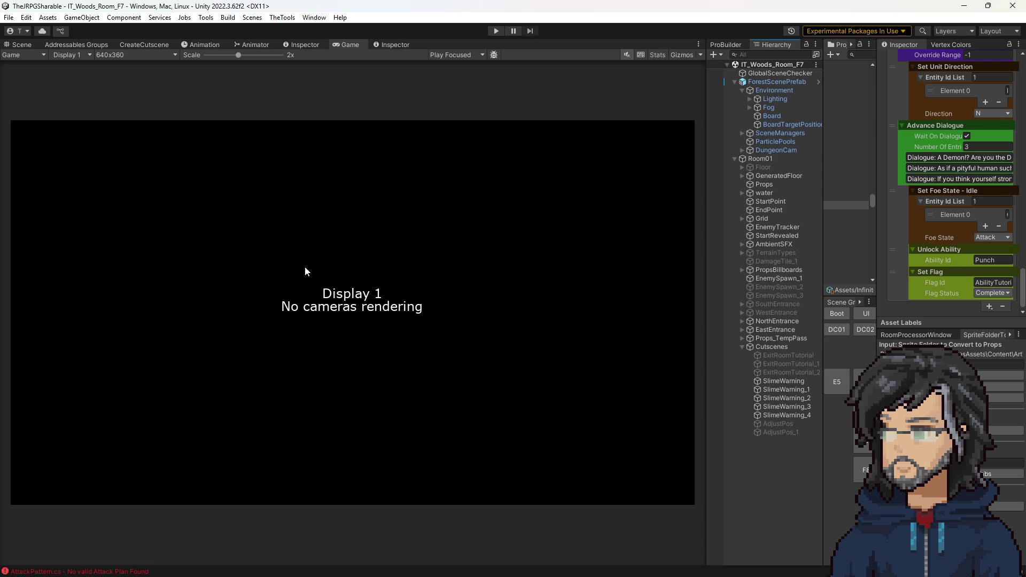
drag(706, 157, 700, 132)
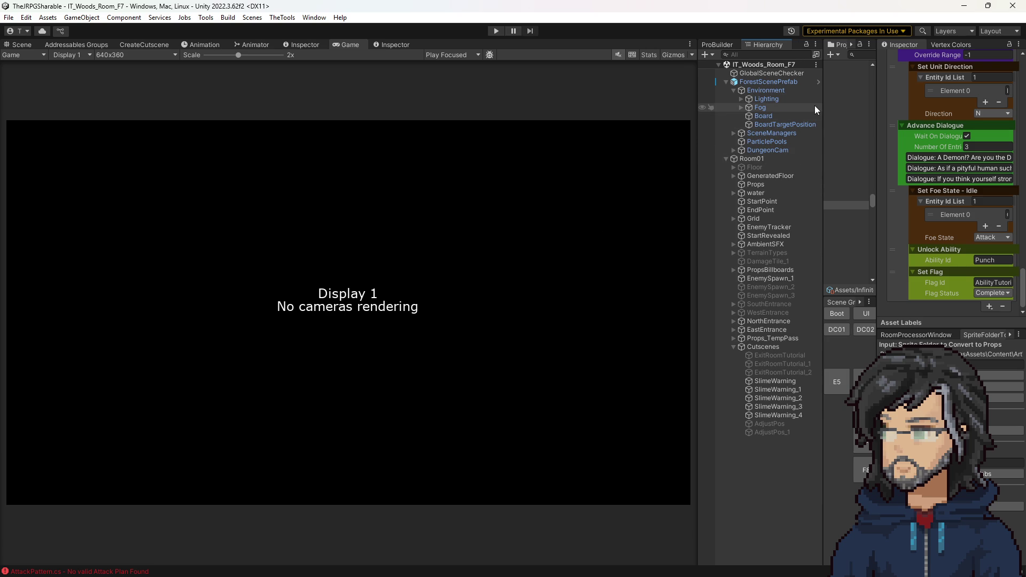
drag(821, 100, 752, 108)
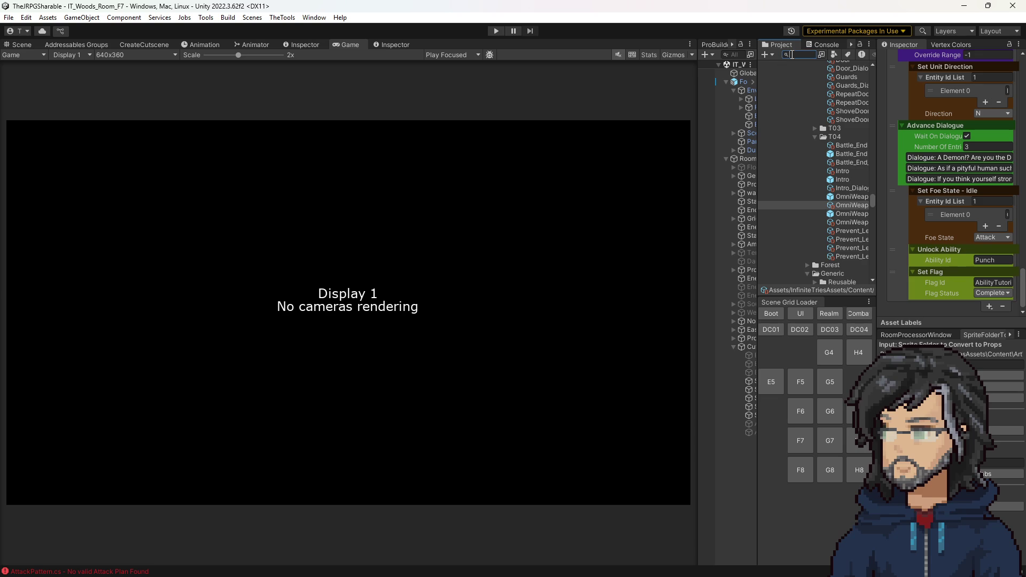
text(punchg)
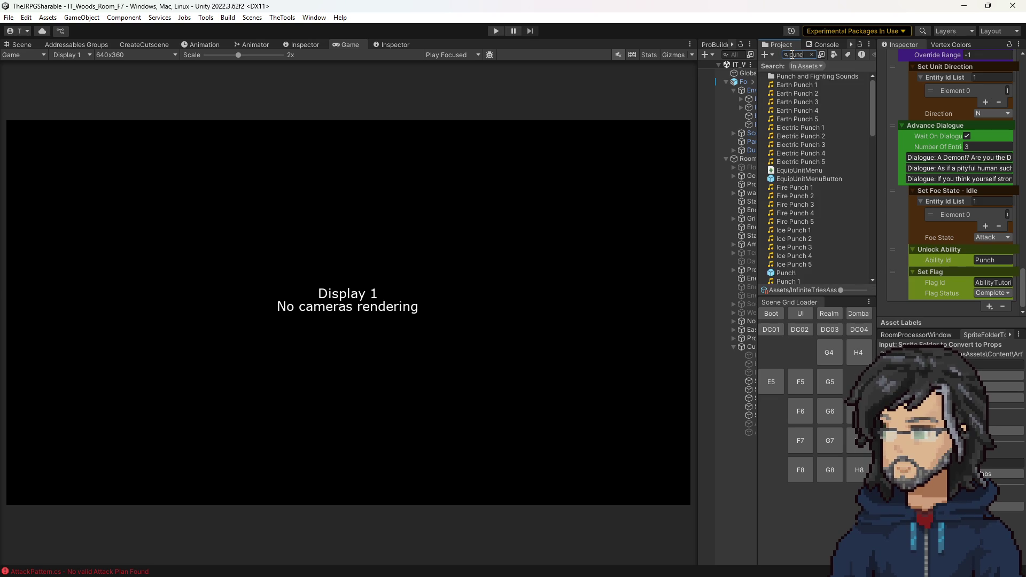
Step: Clear the 'punch' asset search and open the AbilityDesignData JSON file from the JSON folder
key(BackSpace)
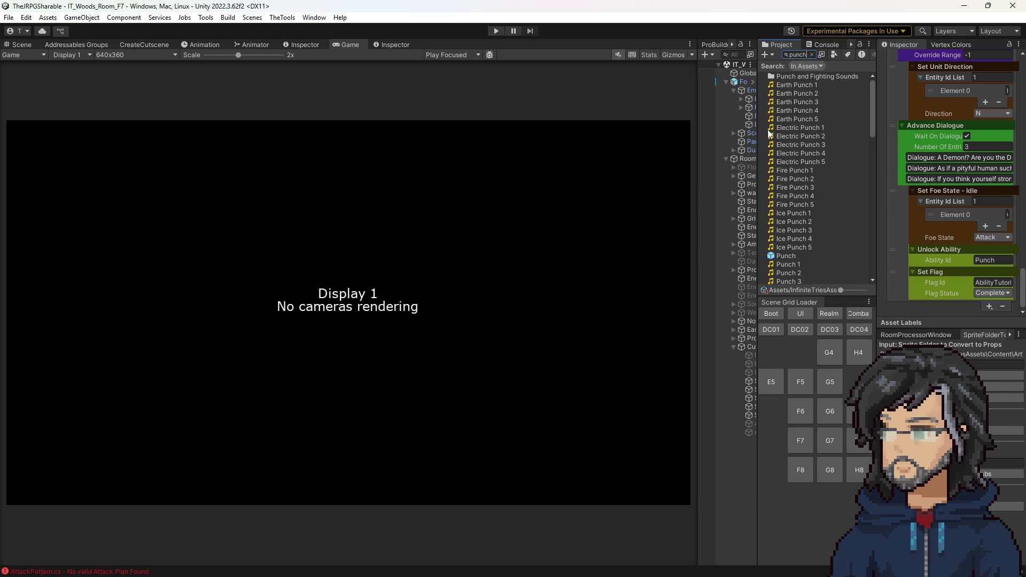
scroll(764, 124, down, 2)
key(BackSpace)
key(BackSpace)
key(BackSpace)
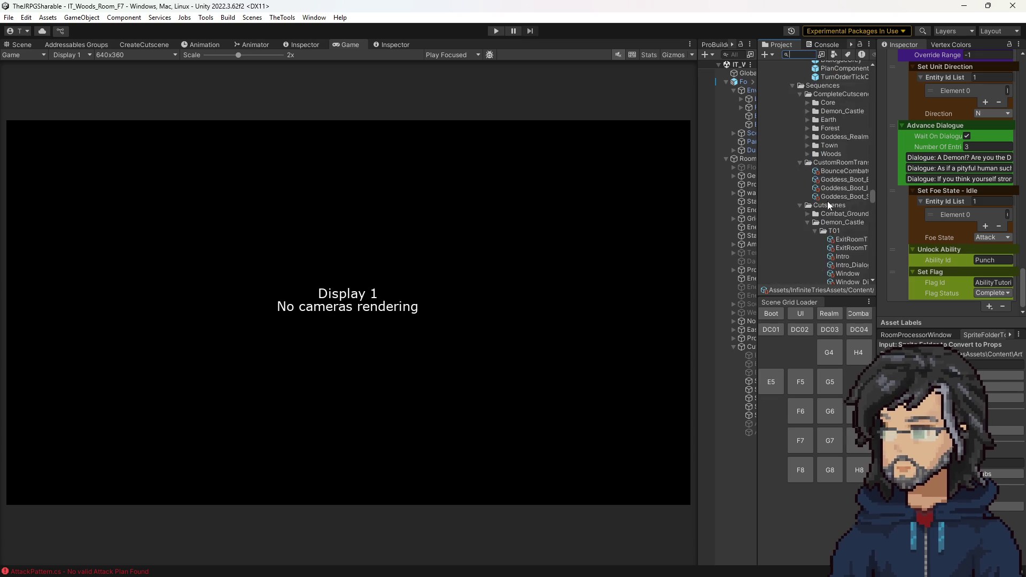
scroll(841, 212, down, 3)
double_click(834, 136)
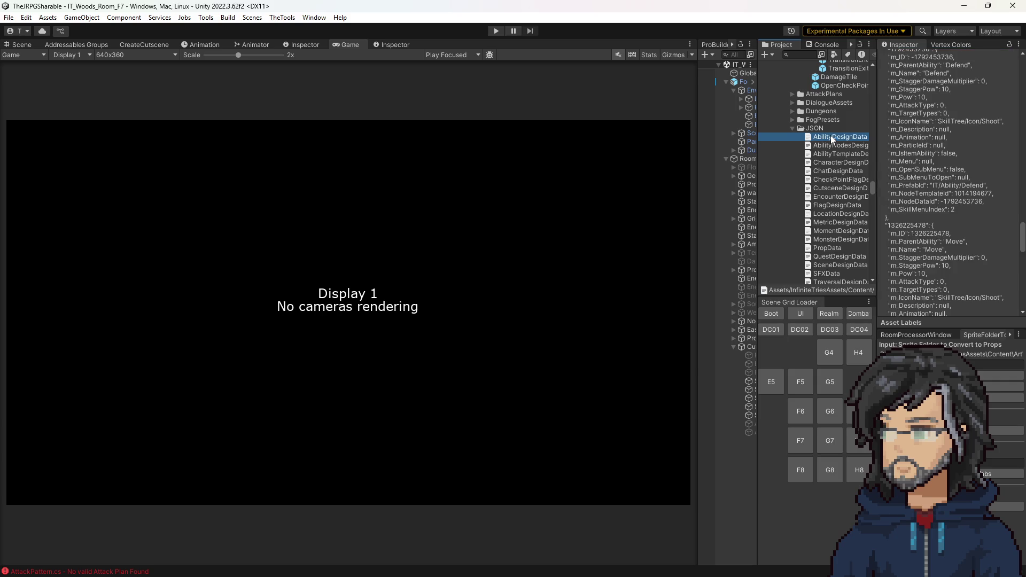
scroll(333, 294, down, 10)
scroll(268, 296, down, 10)
scroll(210, 341, down, 10)
scroll(210, 341, down, 5)
scroll(210, 348, down, 5)
scroll(185, 357, down, 5)
scroll(169, 337, up, 2)
scroll(172, 304, up, 2)
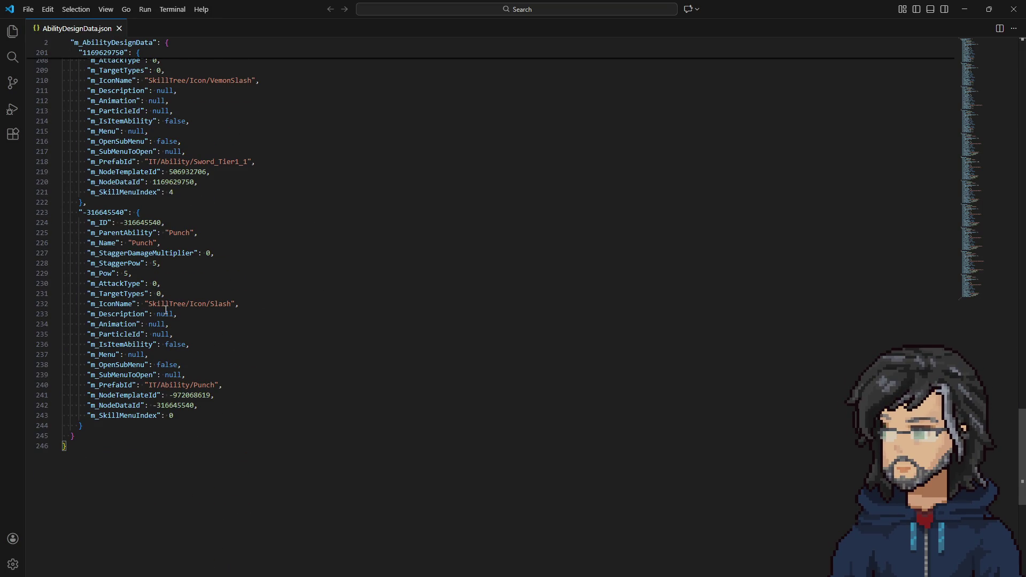
Step: Check the Punch ability's Pow value, run a play test in Unity, then load the Demon Castle T04 room
click(125, 275)
key(alt+Tab)
click(498, 31)
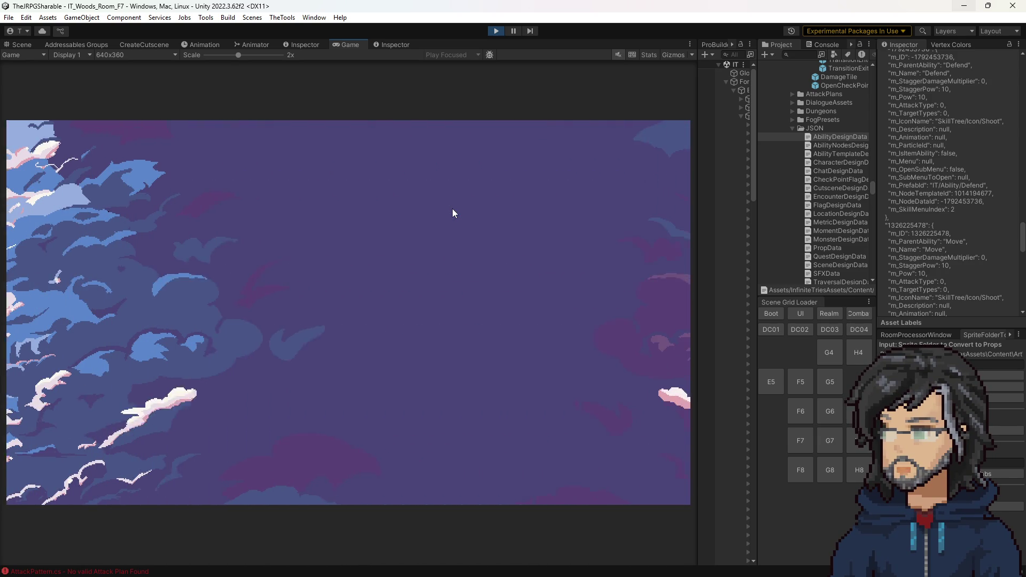
click(496, 30)
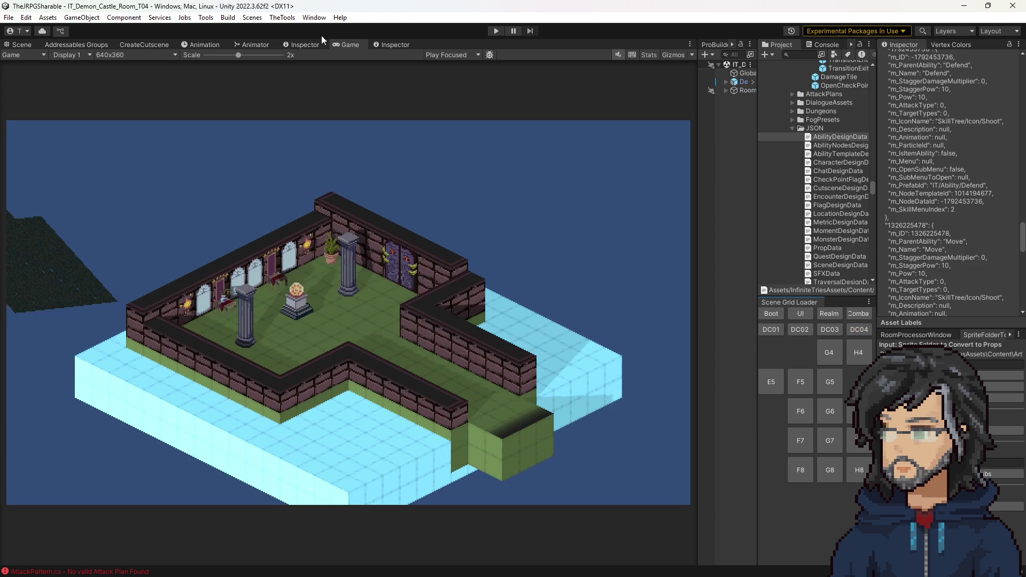
click(301, 44)
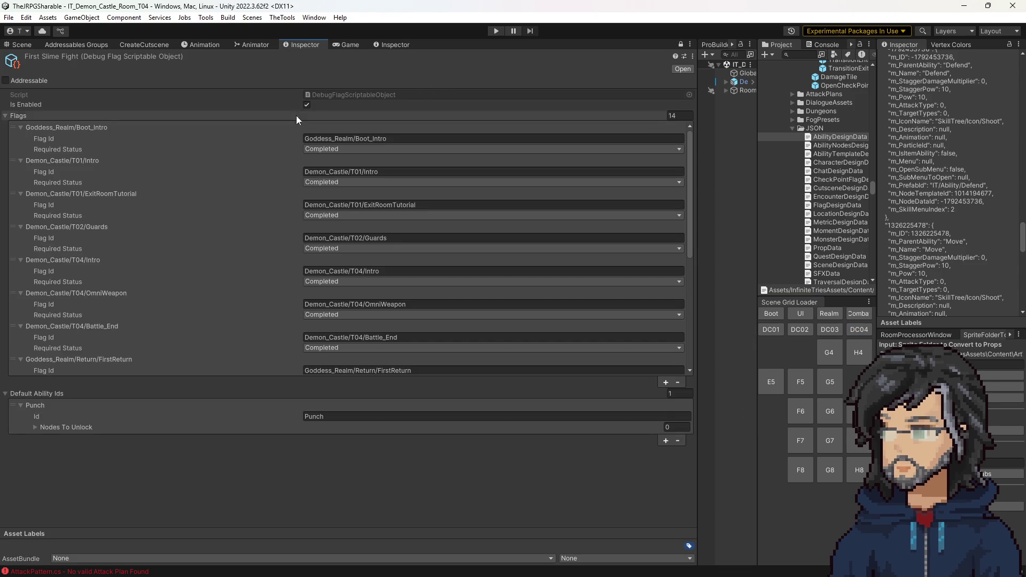
Step: Start play mode in the Demon Castle T04 room to reach the demon battle offering Punch
click(496, 31)
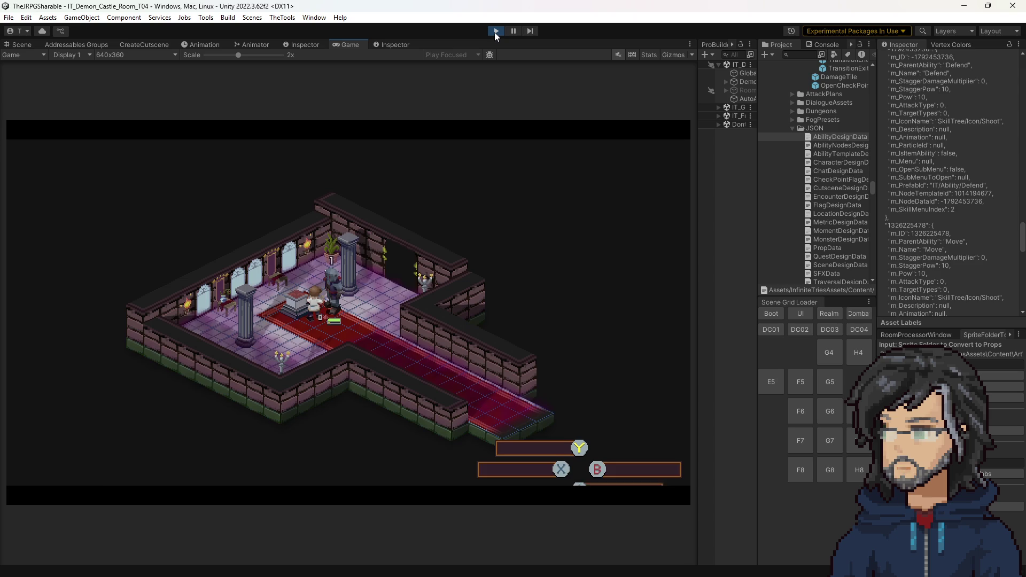
Step: Stop play, tick Is Enabled on First Slime Fight, and load the Woods F7 room in the Scene view
click(495, 32)
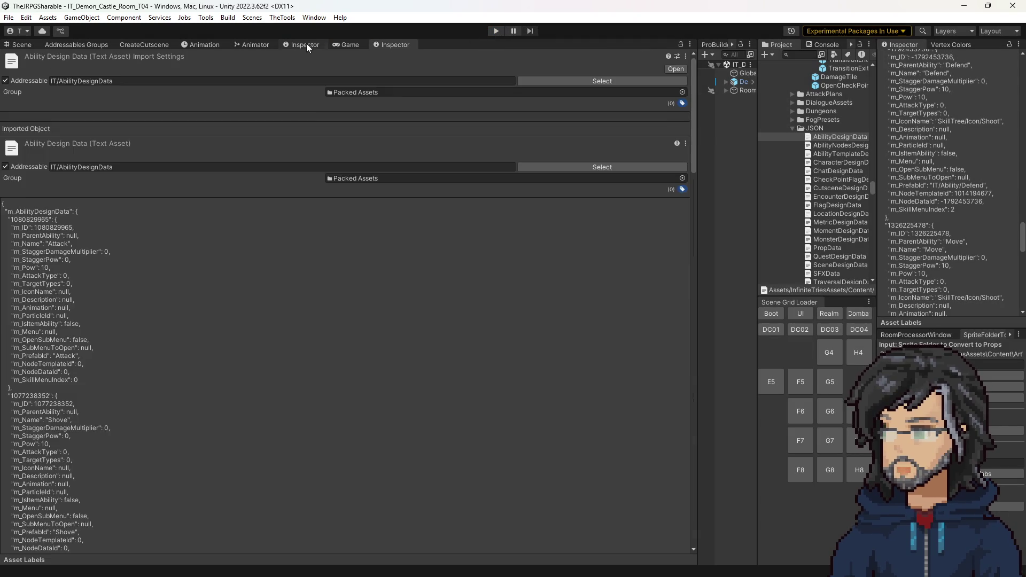
click(306, 44)
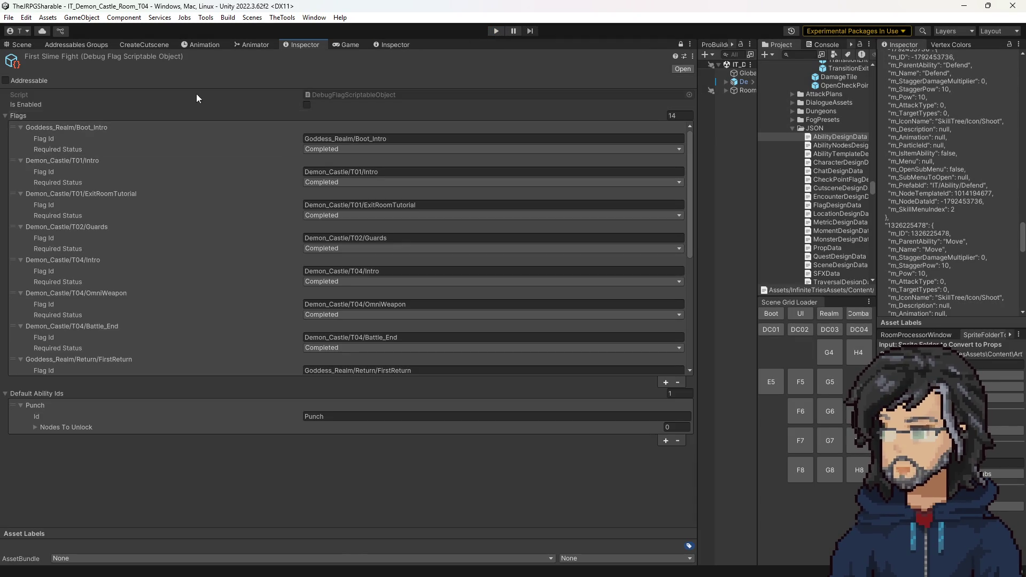
click(306, 105)
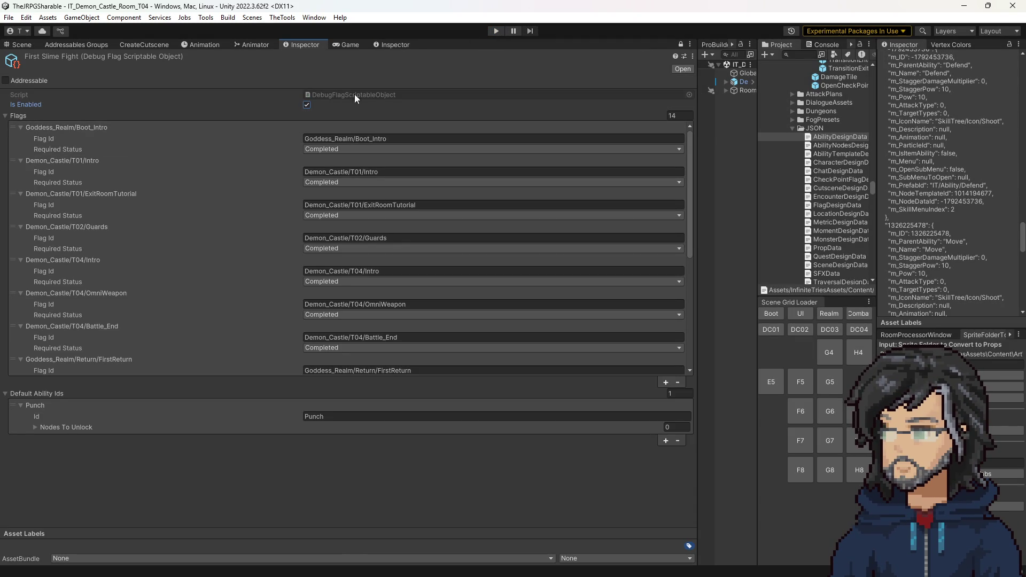
click(22, 44)
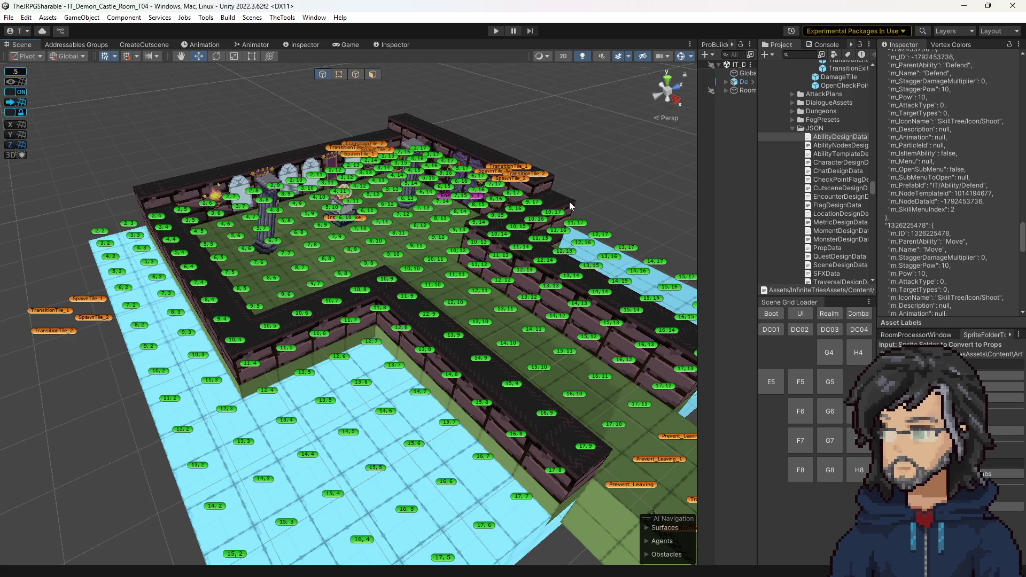
click(801, 445)
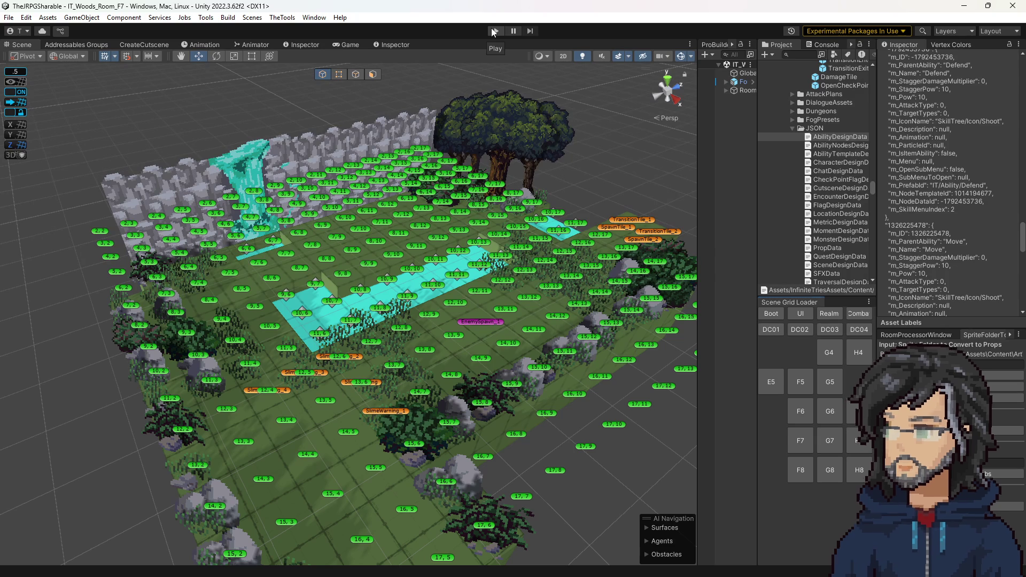
click(492, 28)
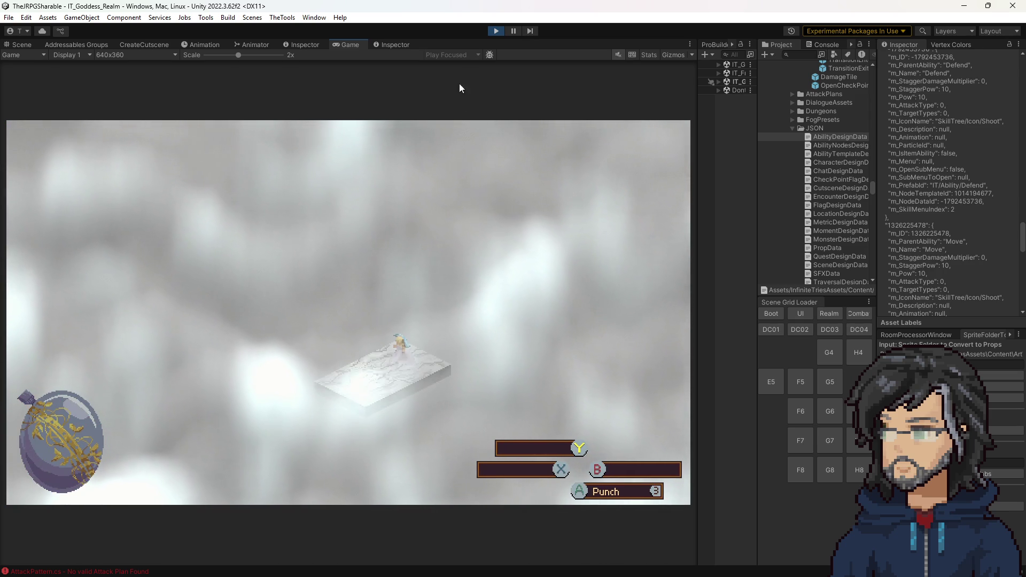
click(499, 31)
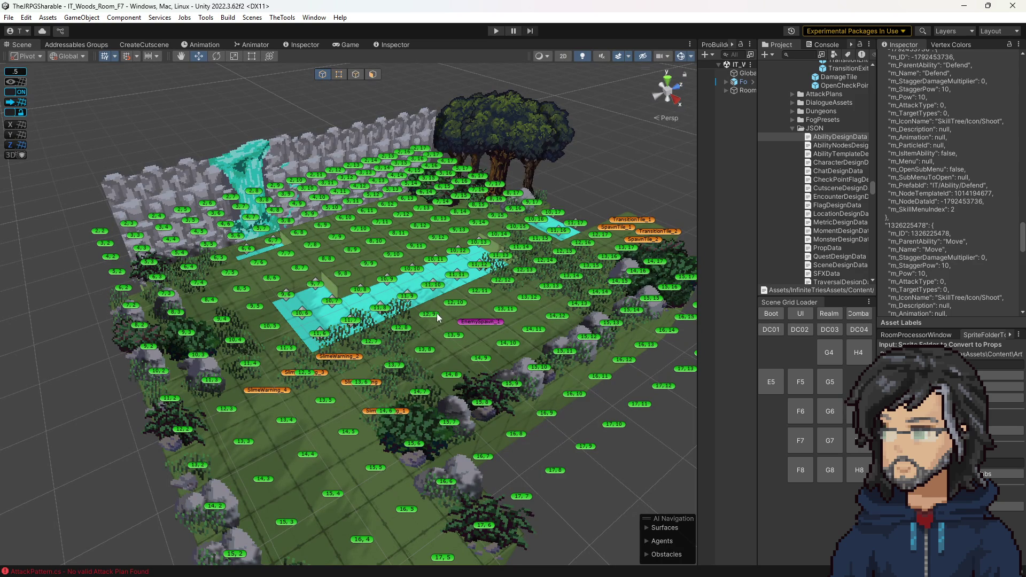
Step: Find the IT_Slime prefab via 'it_slime' search and duplicate it as IT_Slime_Tutorial
click(493, 324)
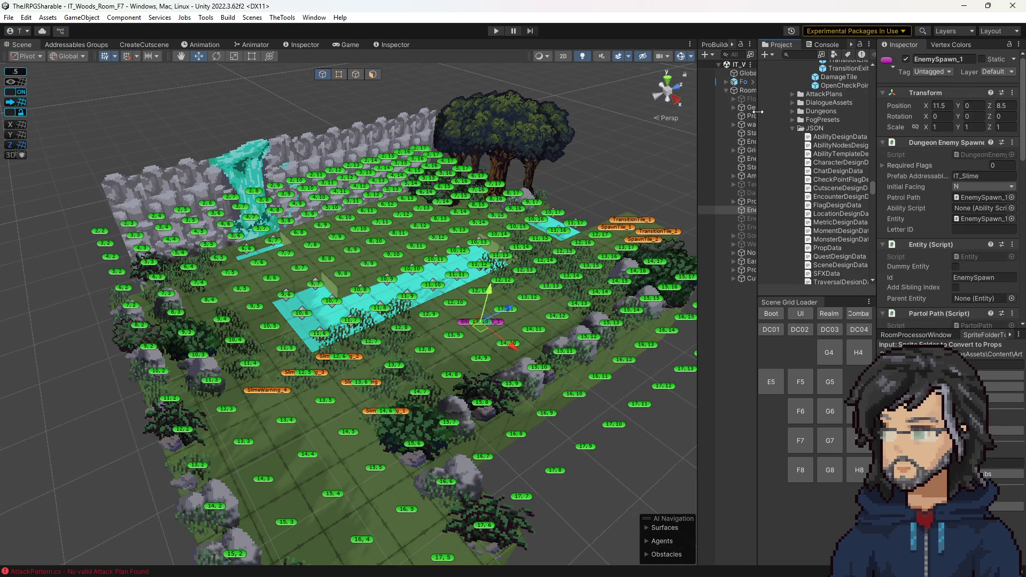
drag(756, 112, 745, 122)
click(787, 55)
text(it_)
text(slime)
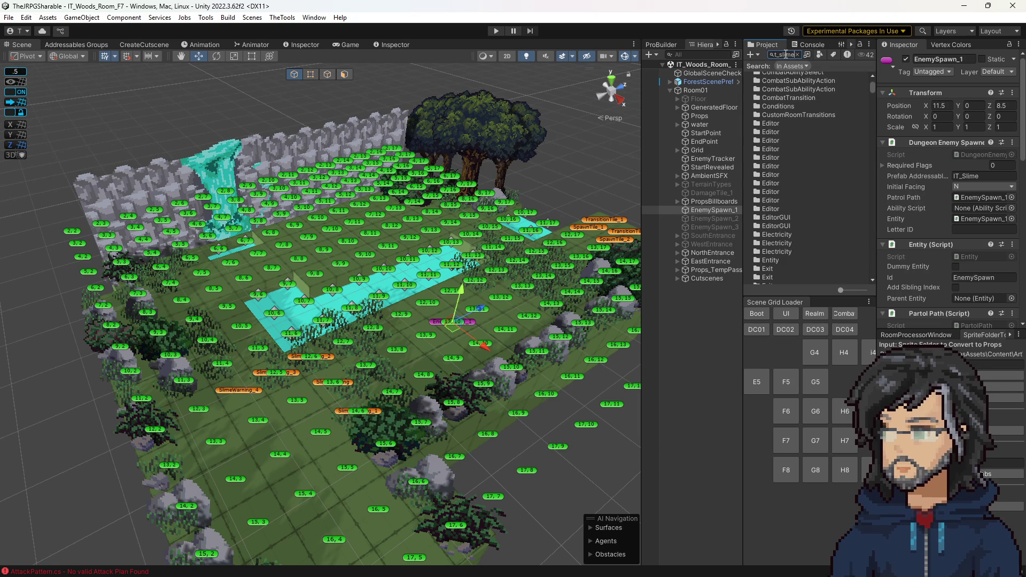
click(783, 75)
click(812, 55)
click(847, 185)
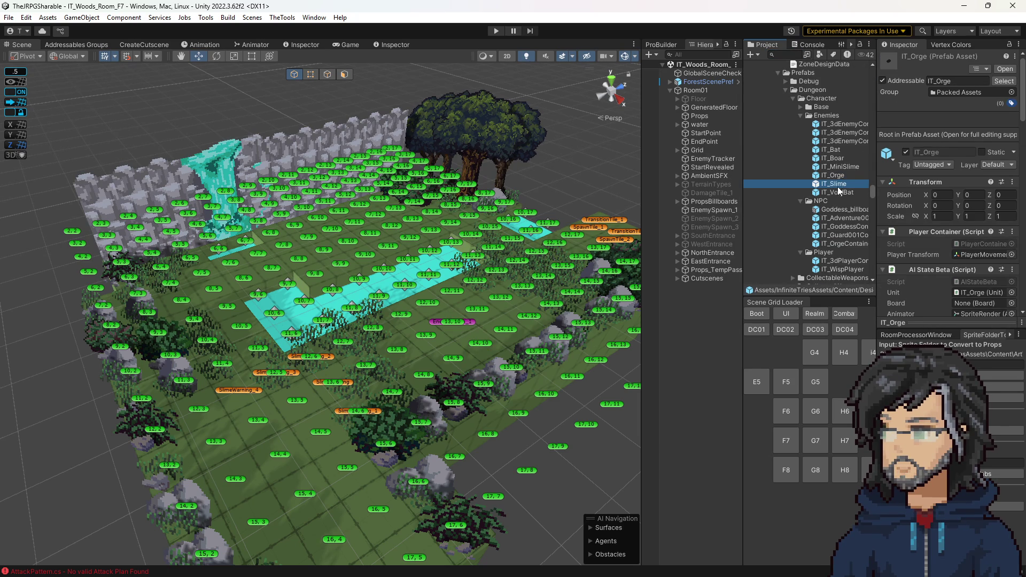
key(ctrl+d)
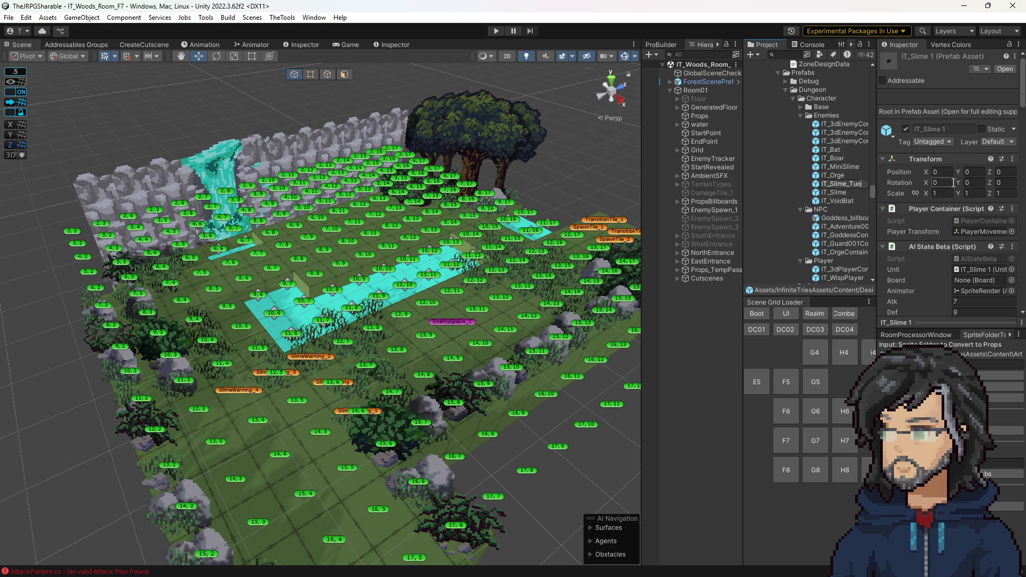
key(Return)
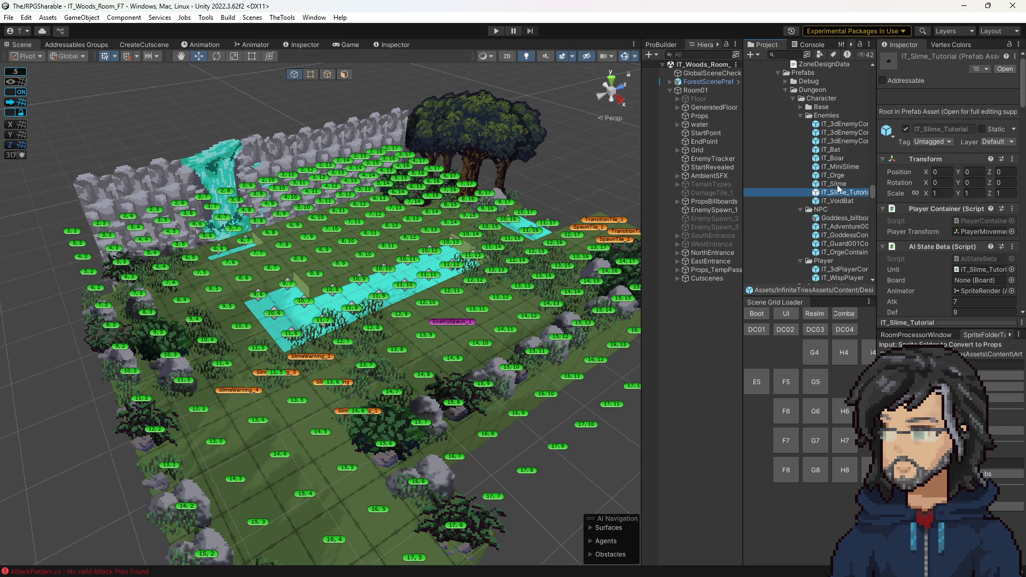
Step: Compare with IT_Slime's addressable setup and mark IT_Slime_Tutorial as Addressable, entering prefab editing
click(838, 184)
click(882, 80)
click(842, 187)
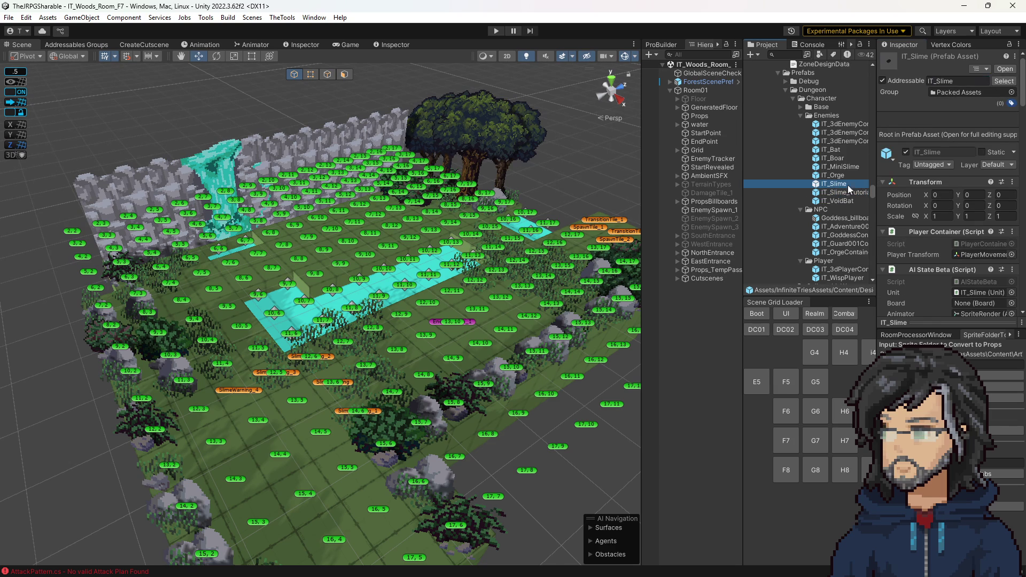
click(842, 193)
click(908, 77)
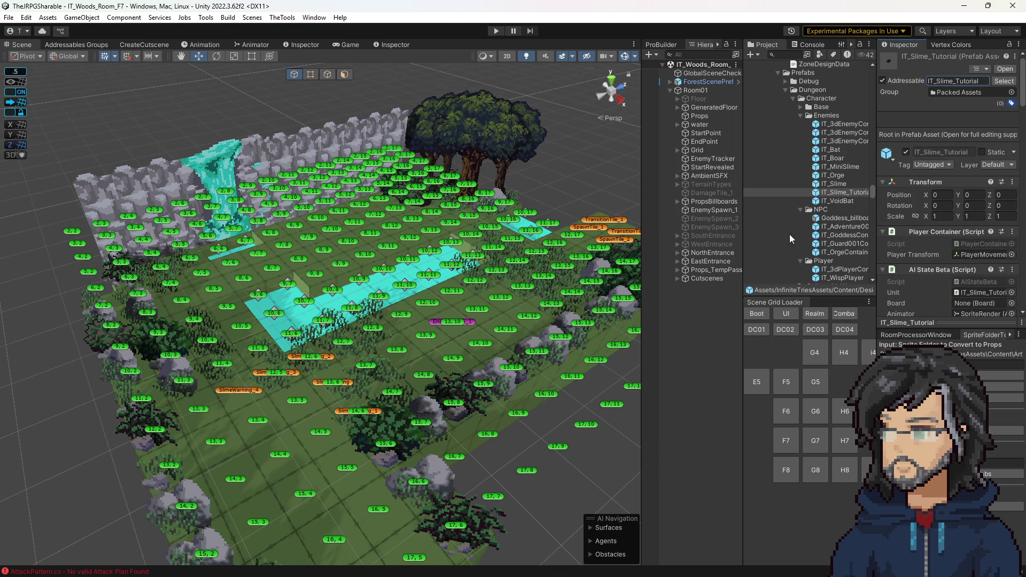
double_click(842, 193)
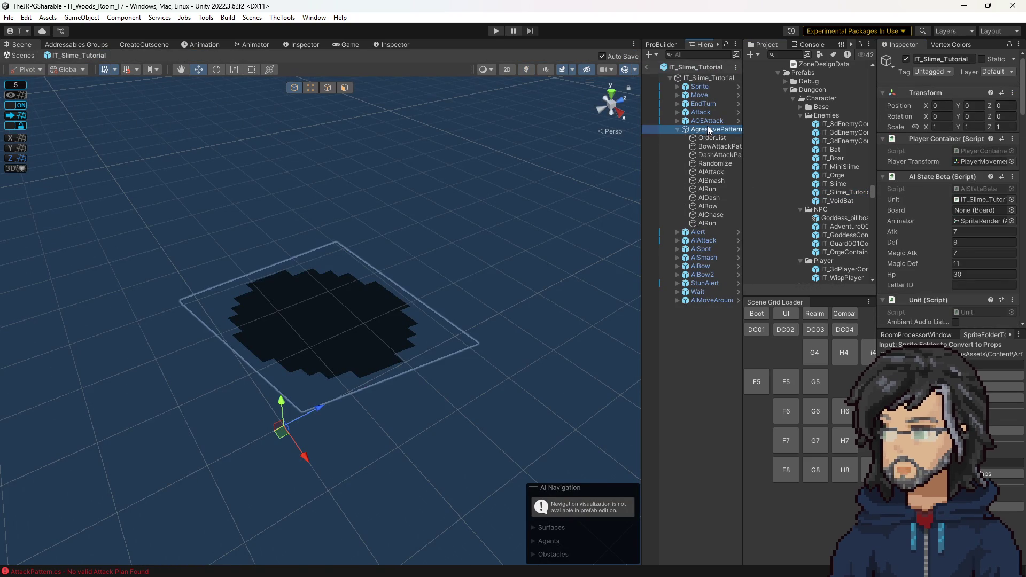
Step: Remove AIAttack from the AgressivePattern Randomize picker, leaving AISmash and AIChase, and return to the room
click(713, 138)
key(Down)
key(Down)
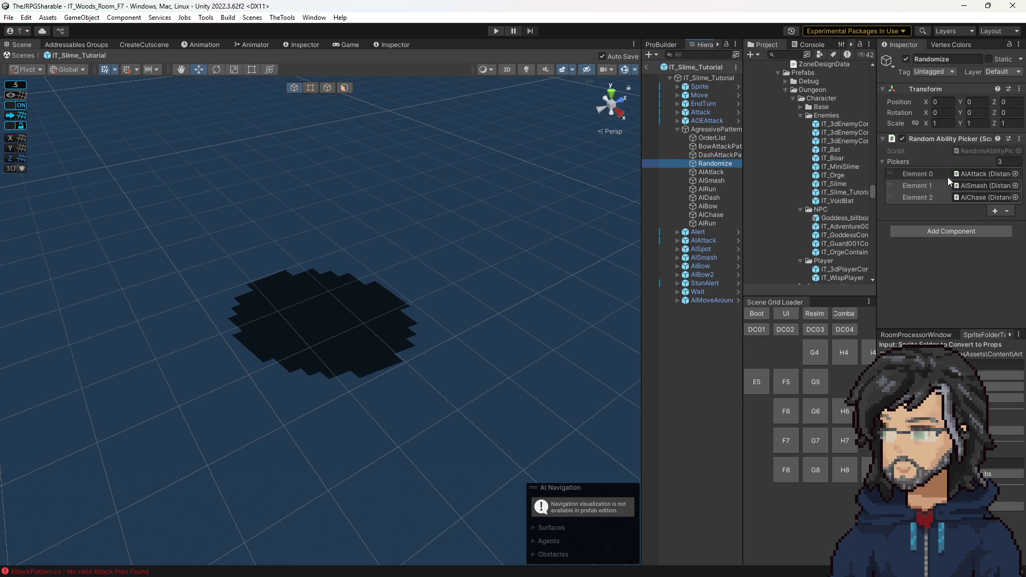
click(924, 196)
click(931, 174)
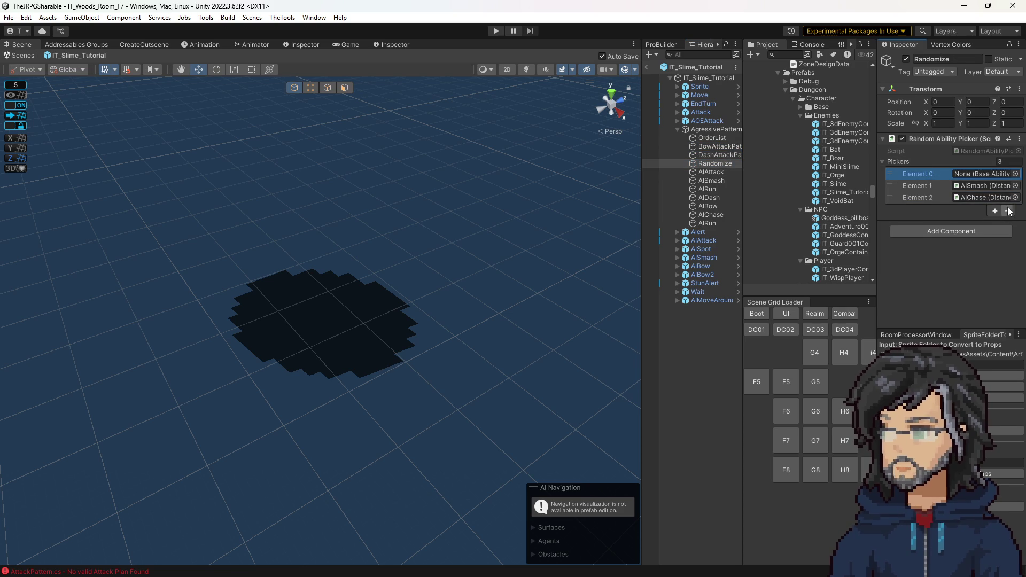
key(Delete)
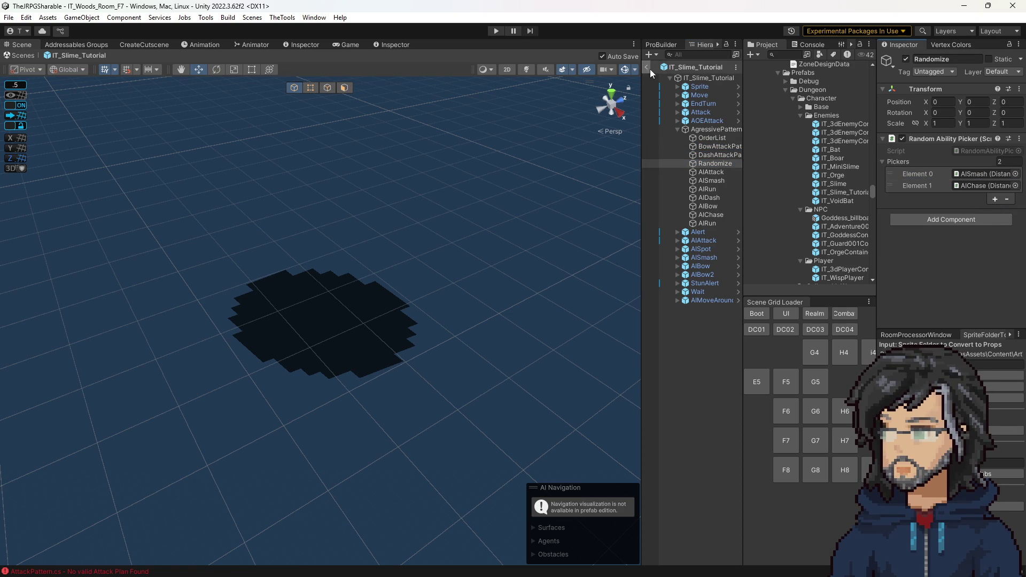
click(649, 67)
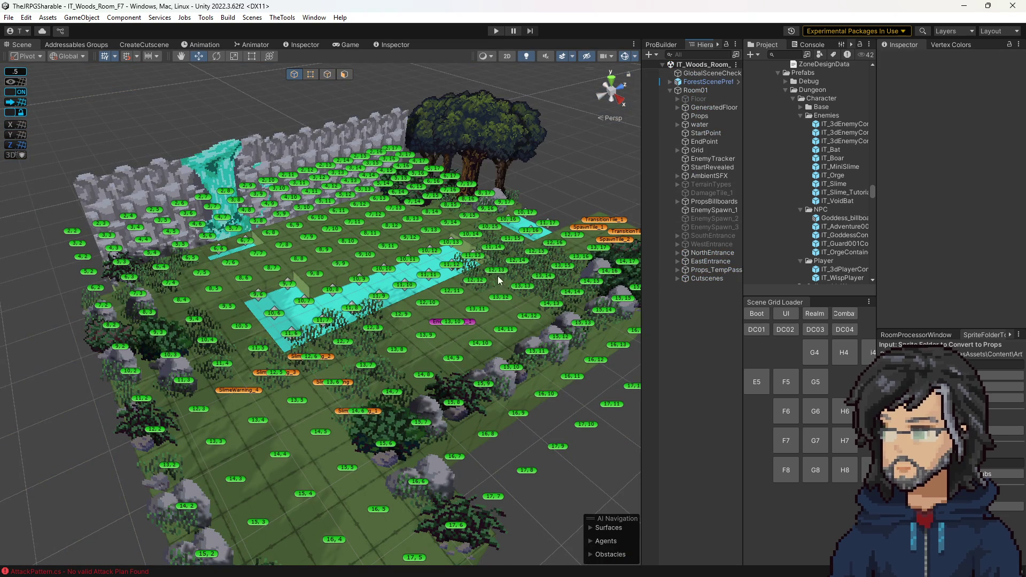
Step: Paste IT_Slime_Tutorial as EnemySpawn_1's prefab addressable name
click(471, 321)
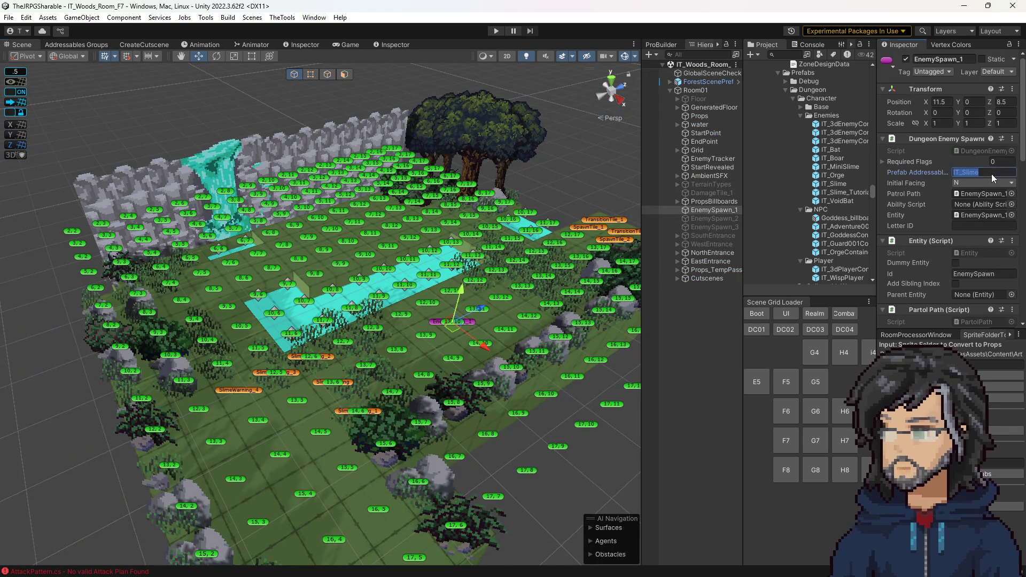
click(842, 193)
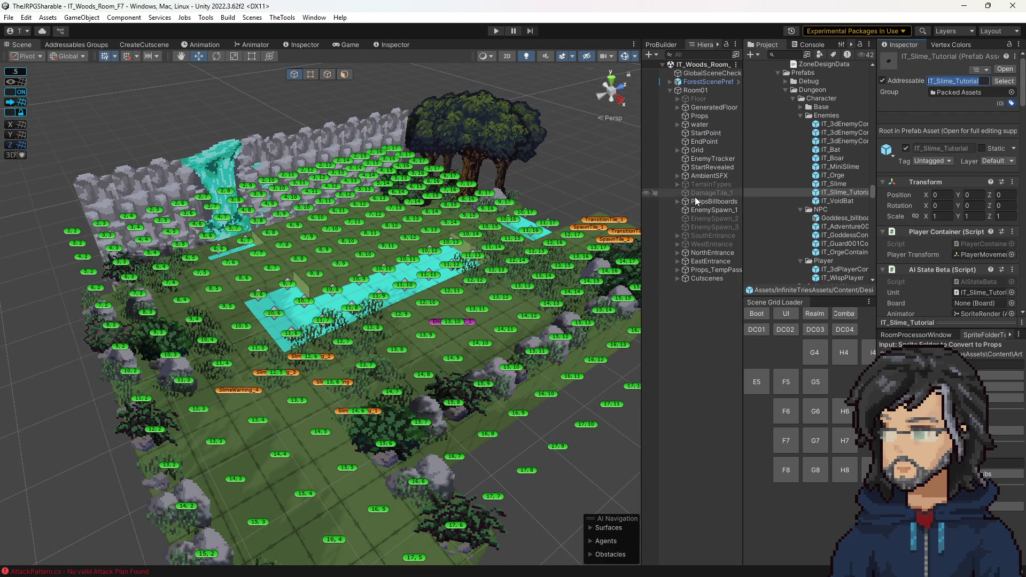
click(471, 323)
click(985, 171)
text(IT_Slime_Tutorial)
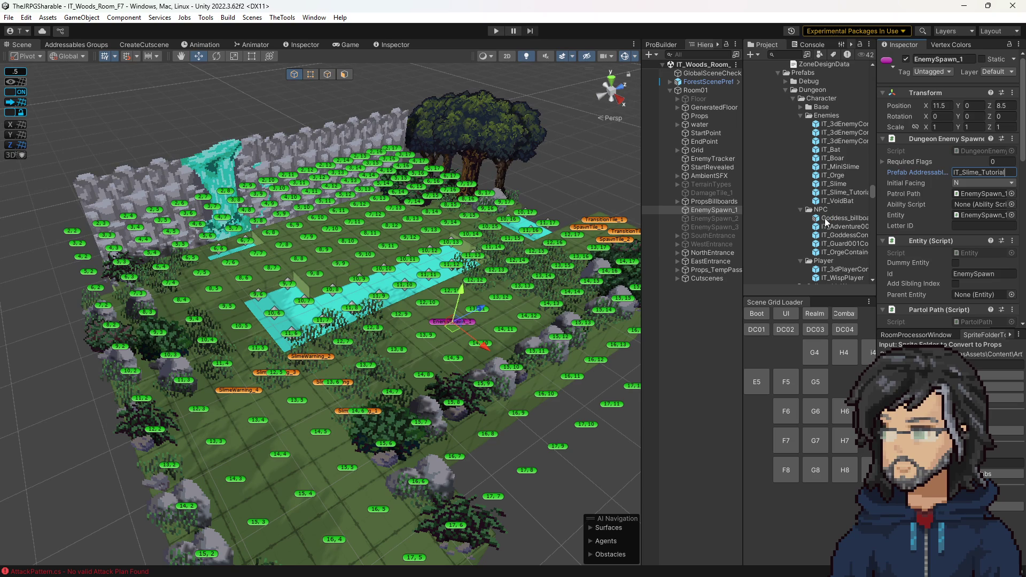
scroll(827, 241, down, 4)
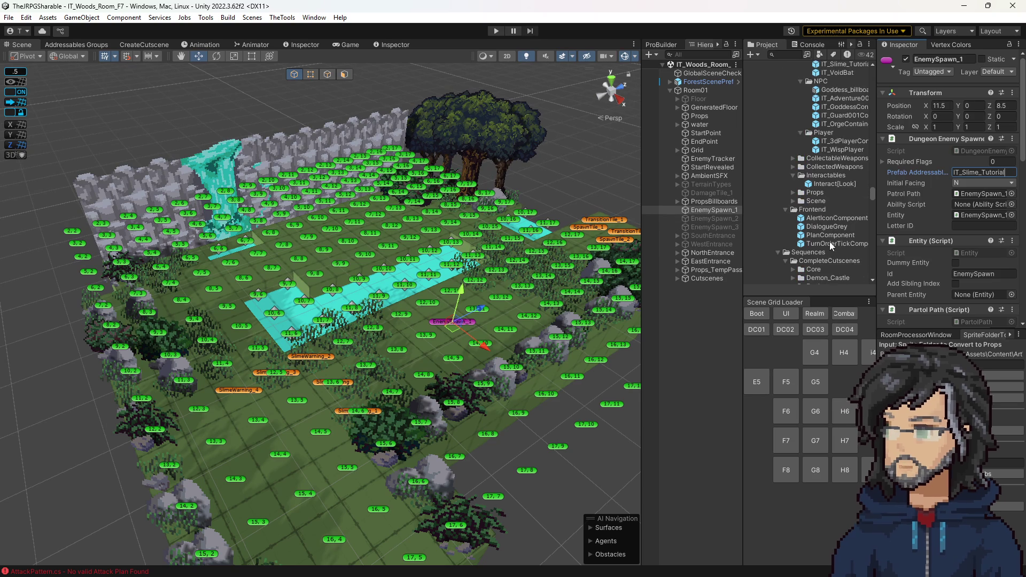
scroll(818, 208, down, 3)
scroll(817, 206, down, 3)
scroll(809, 200, down, 3)
scroll(809, 203, down, 3)
scroll(809, 206, down, 3)
scroll(805, 190, down, 2)
scroll(810, 208, down, 2)
scroll(818, 227, down, 3)
scroll(821, 232, down, 2)
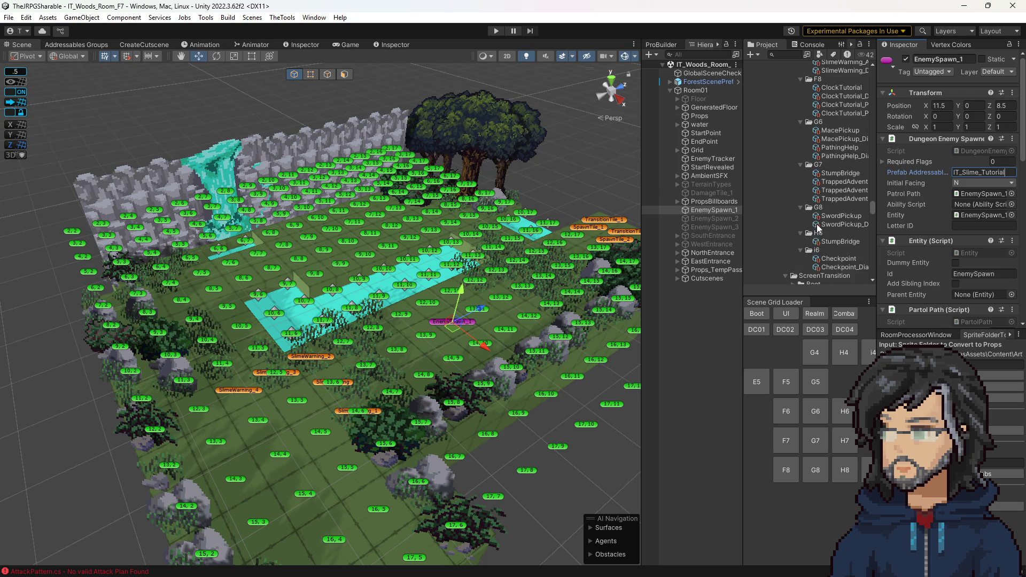
scroll(819, 226, down, 1)
scroll(816, 219, down, 1)
scroll(823, 212, down, 1)
scroll(824, 210, down, 2)
scroll(824, 213, down, 2)
scroll(830, 229, up, 2)
scroll(835, 228, up, 2)
scroll(835, 228, down, 2)
scroll(836, 228, down, 2)
scroll(834, 227, down, 2)
scroll(834, 225, down, 2)
scroll(835, 226, down, 2)
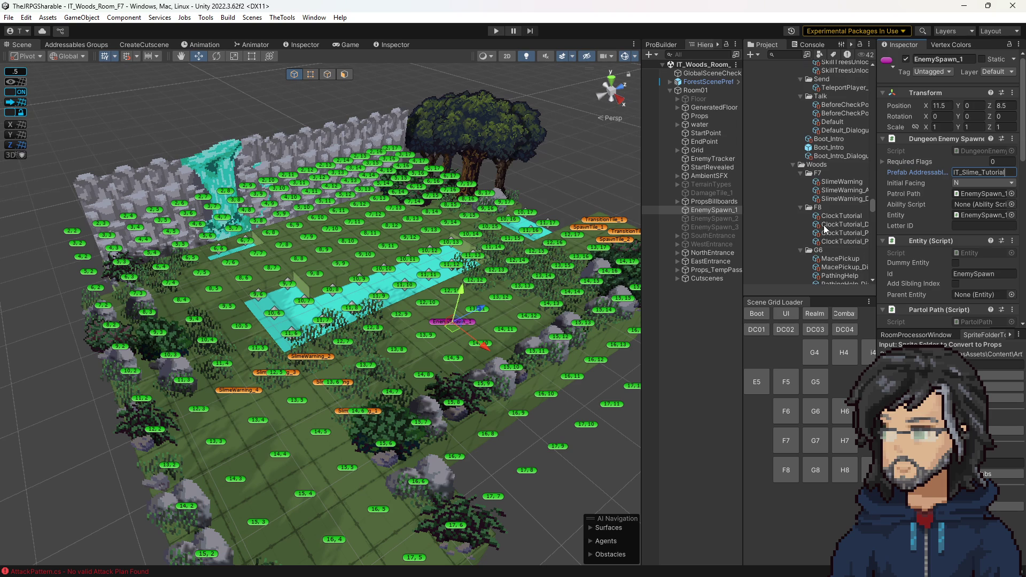
Step: Add a Set Unit Direction step to SlimeWarning with entity EnemySpawn_Container
click(836, 182)
scroll(938, 221, down, 5)
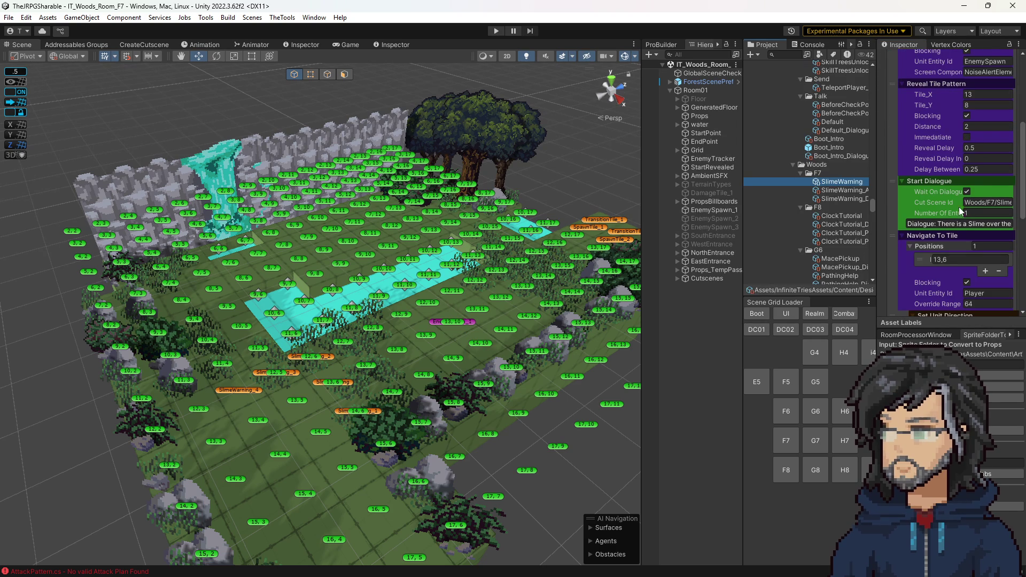
scroll(947, 240, down, 2)
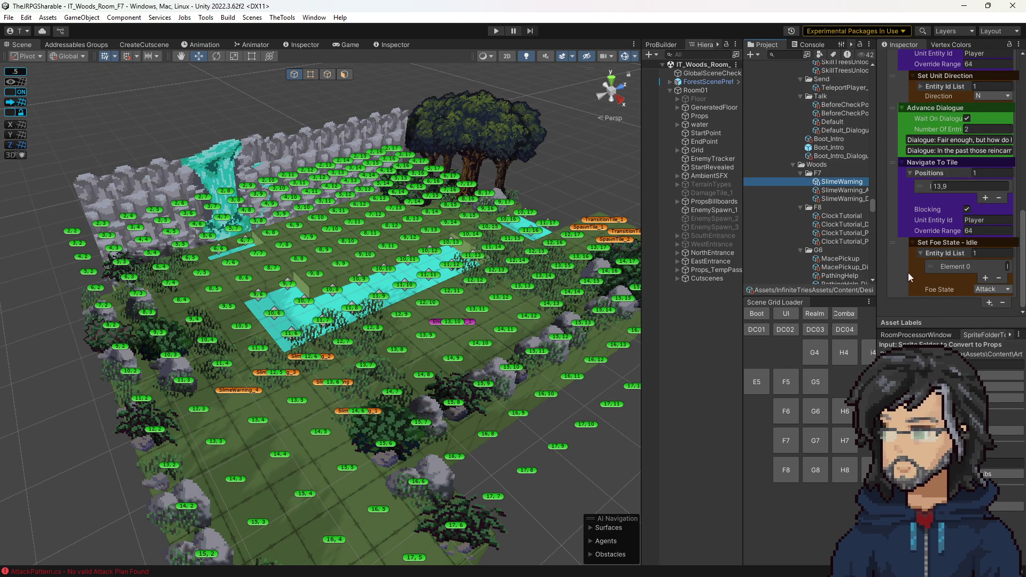
click(988, 304)
mouse_move(974, 400)
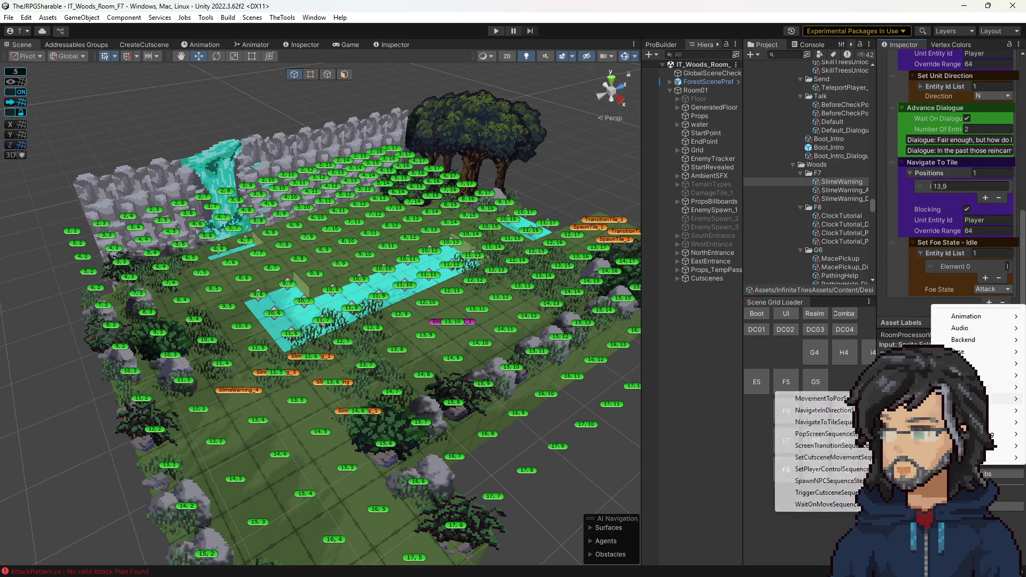
click(806, 505)
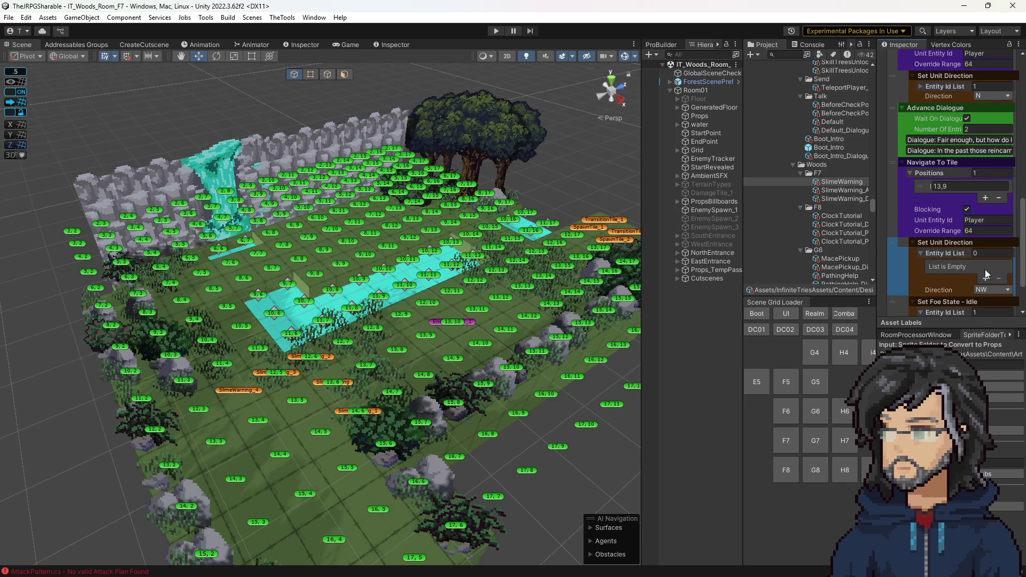
click(986, 275)
scroll(951, 256, down, 2)
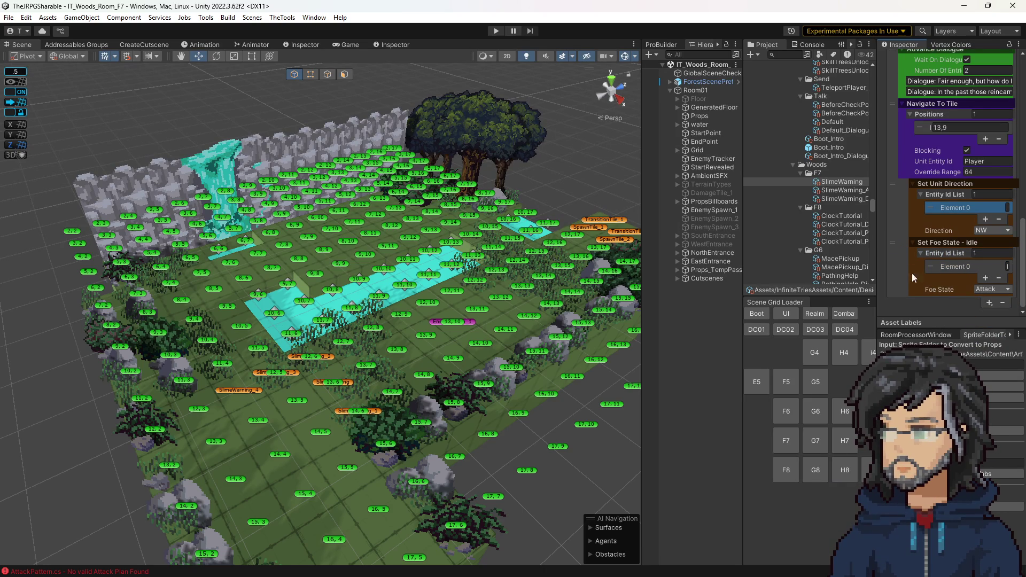
drag(883, 261, 841, 260)
click(938, 208)
text(EnemySpawn_Container)
Step: Set the step's Direction to S and select EnemySpawn_1 in the scene
click(963, 229)
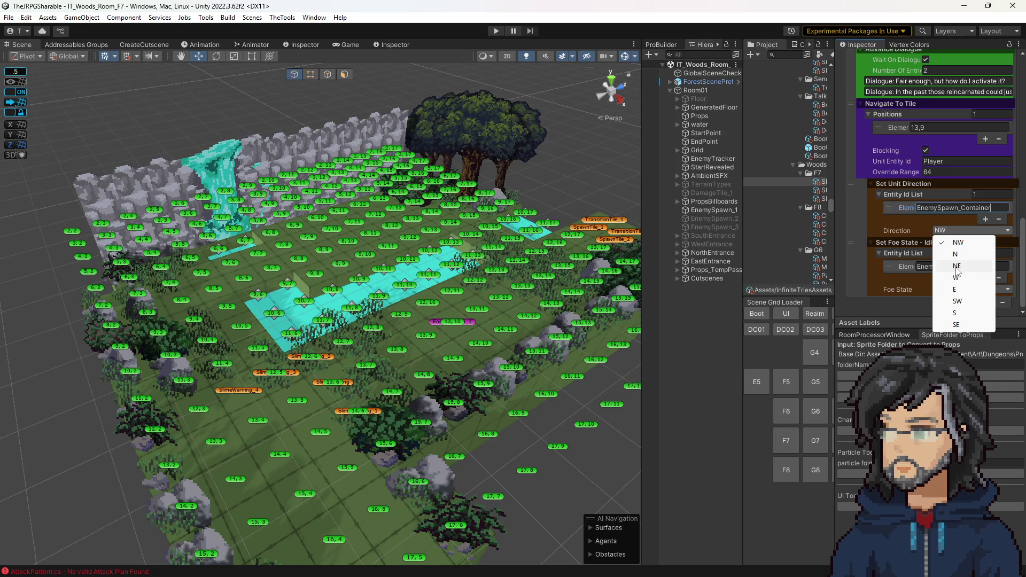
click(956, 313)
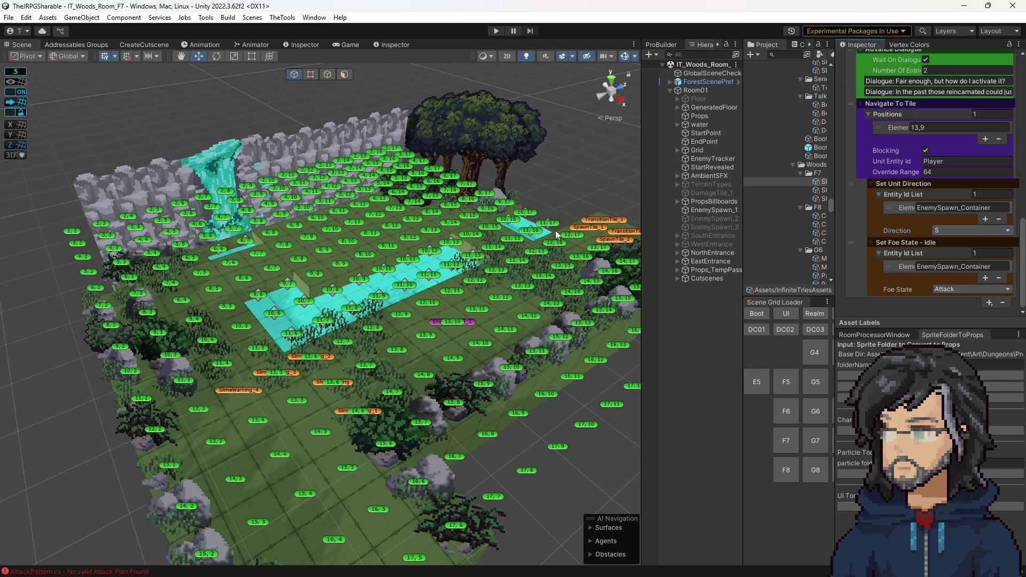
scroll(575, 222, down, 2)
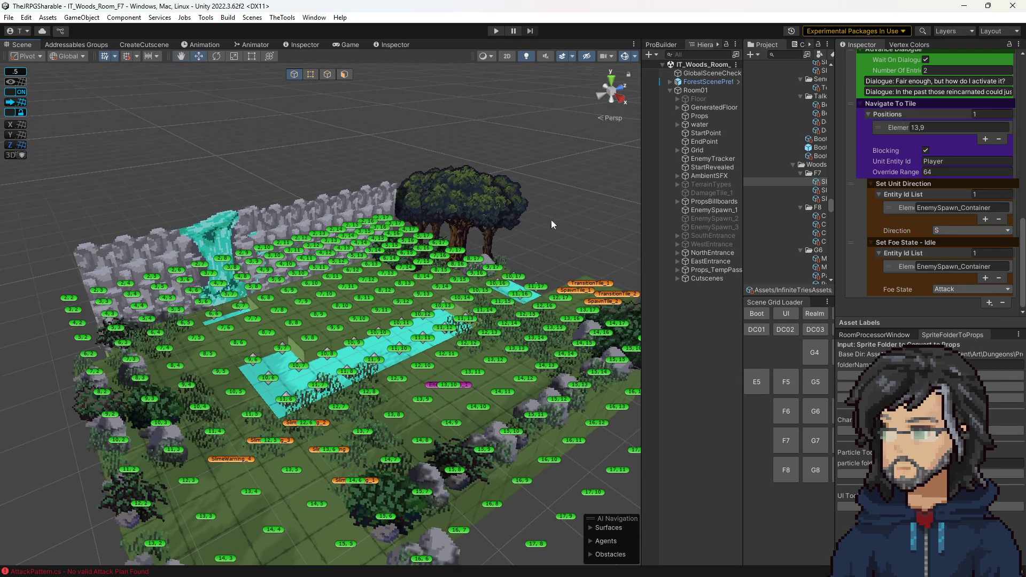
click(469, 385)
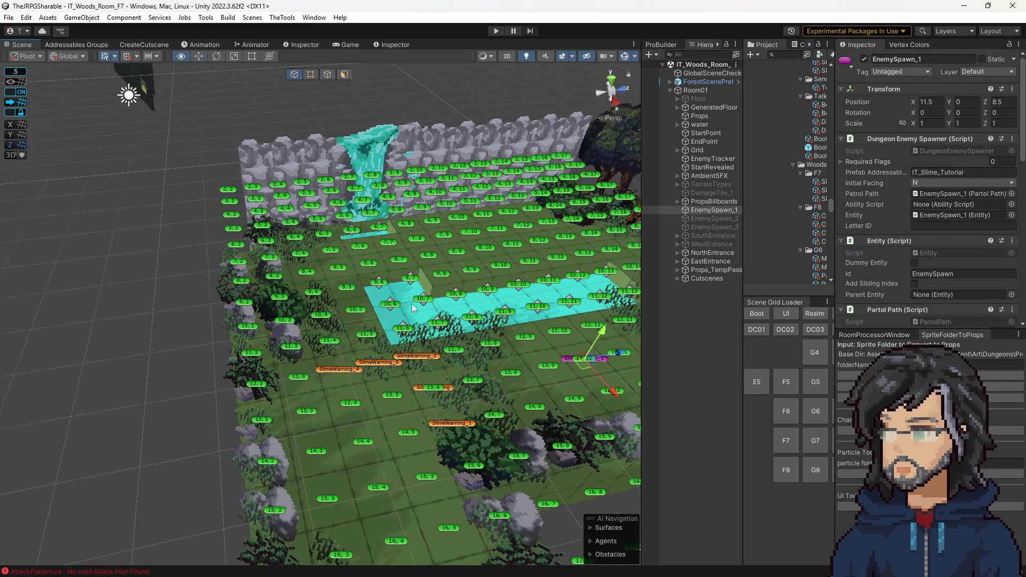
drag(414, 309, 550, 340)
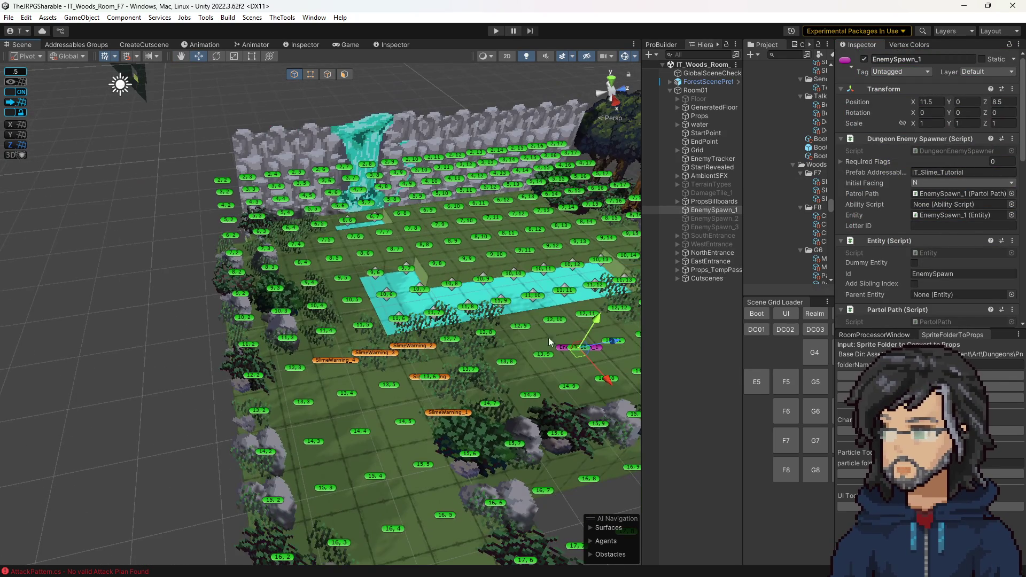
click(495, 32)
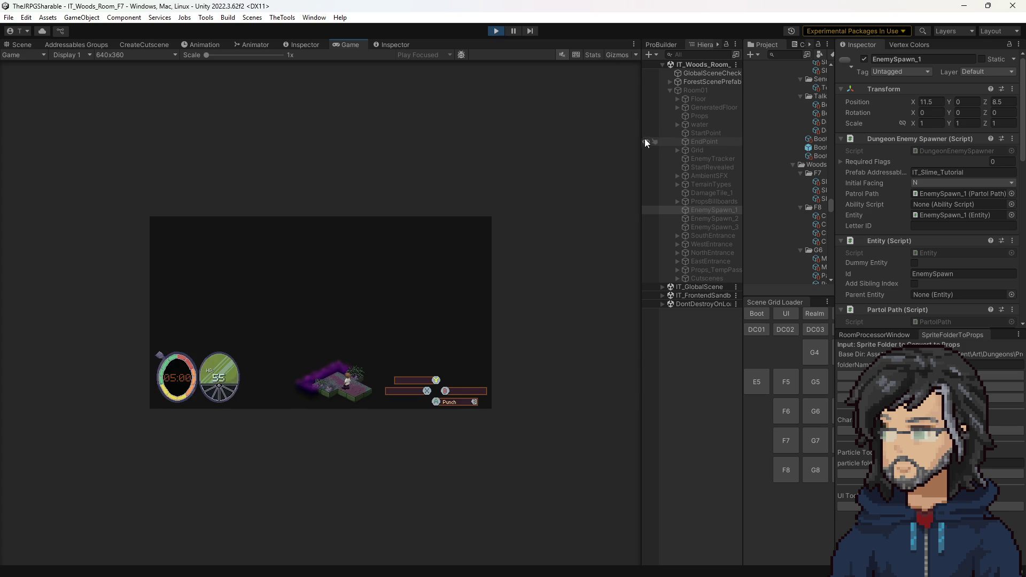
drag(643, 138, 742, 148)
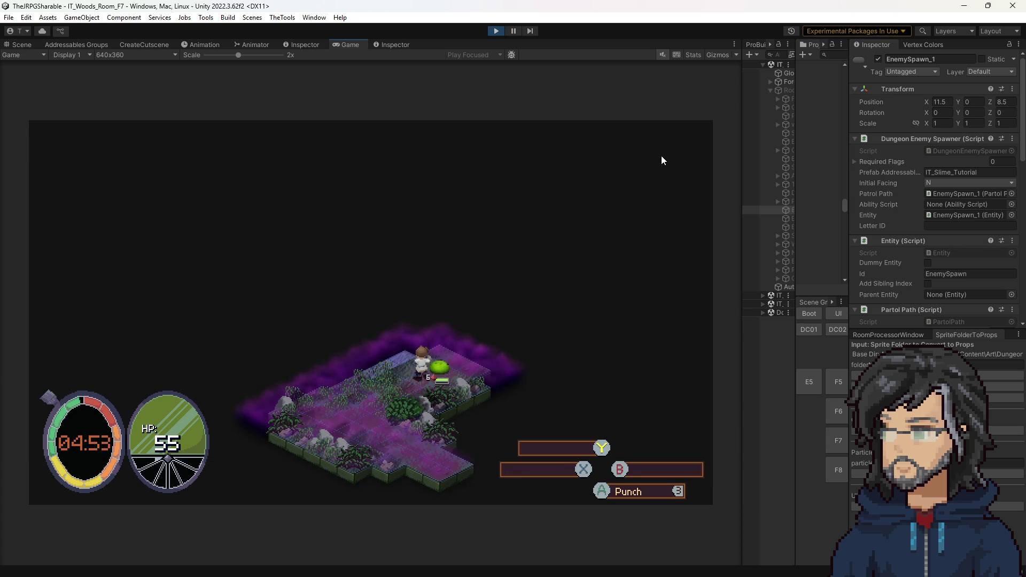
click(495, 31)
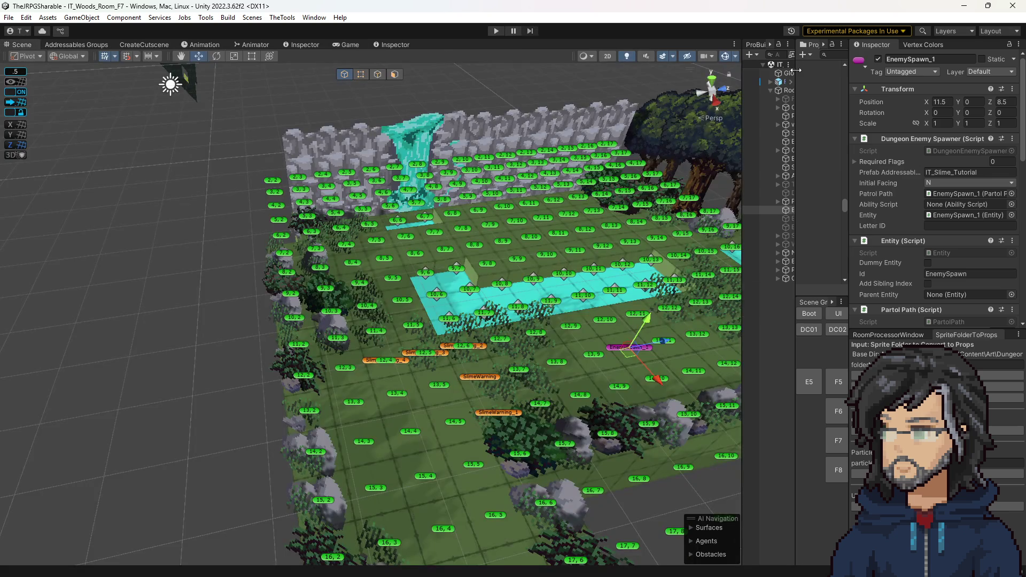
Step: Check the Console, reselect SlimeWarning, then switch to Visual Studio and start a code search for 'setdirec'
drag(796, 70, 701, 76)
click(752, 46)
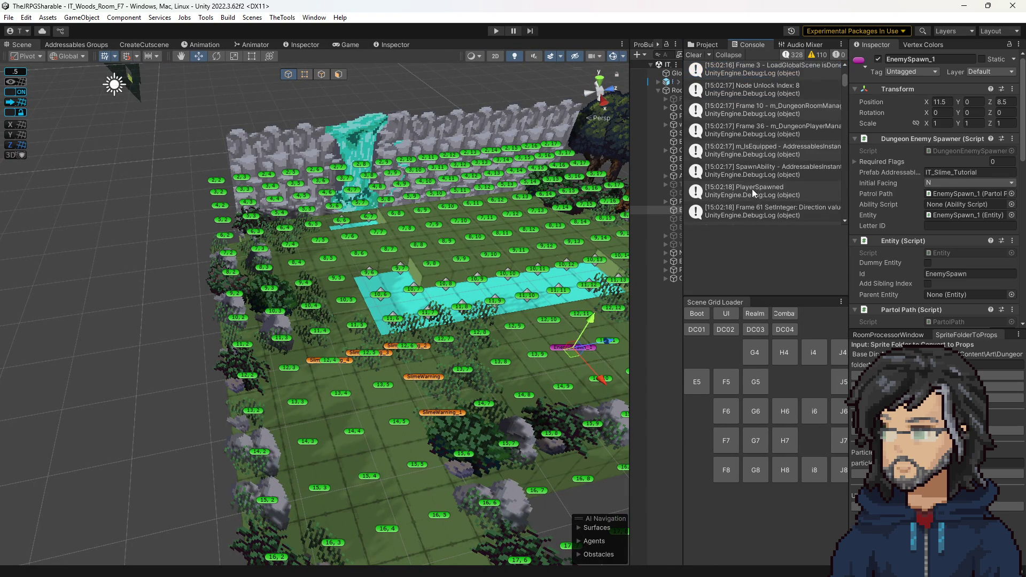
click(713, 42)
scroll(887, 225, down, 10)
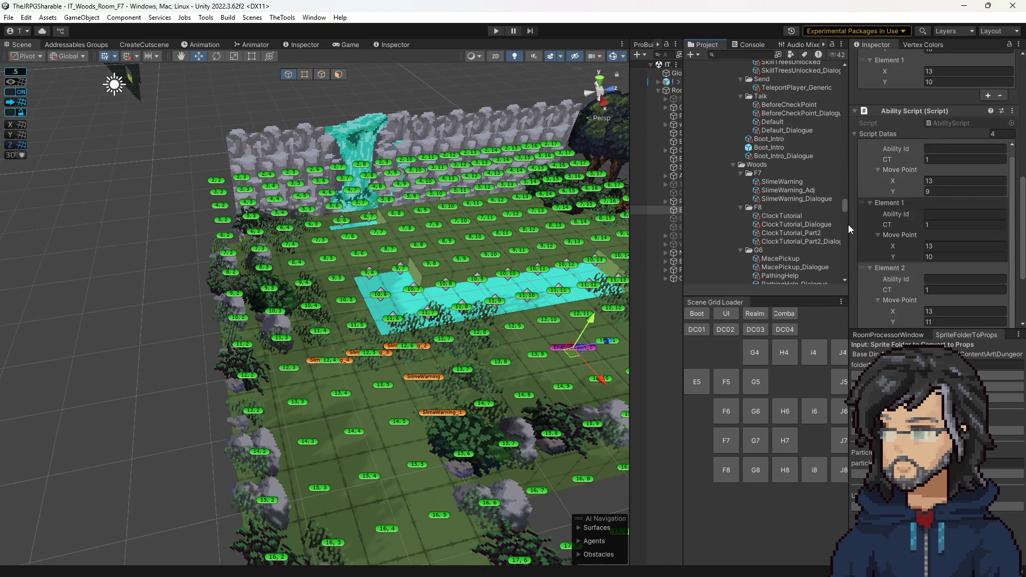
drag(684, 240, 730, 240)
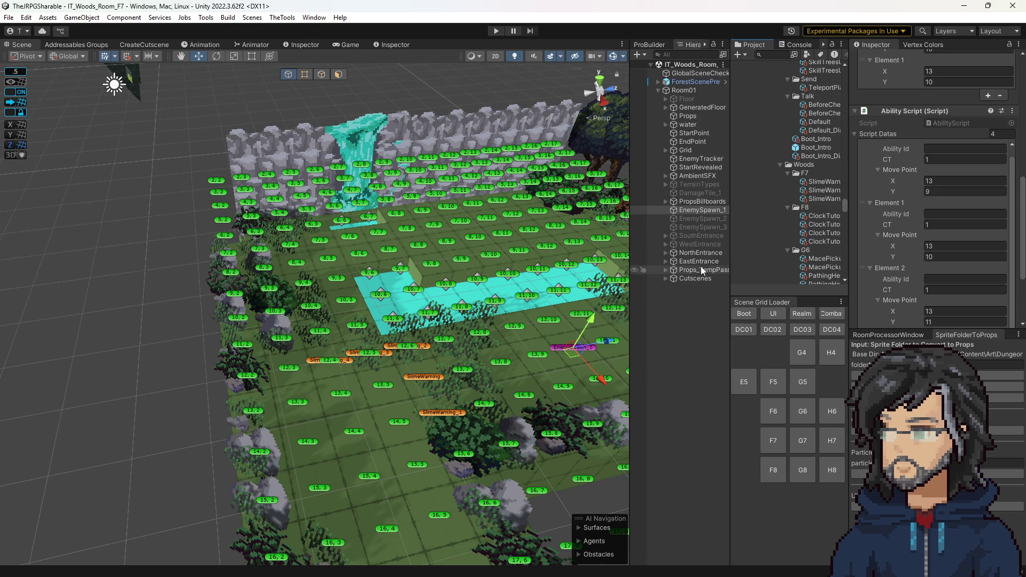
scroll(920, 241, down, 3)
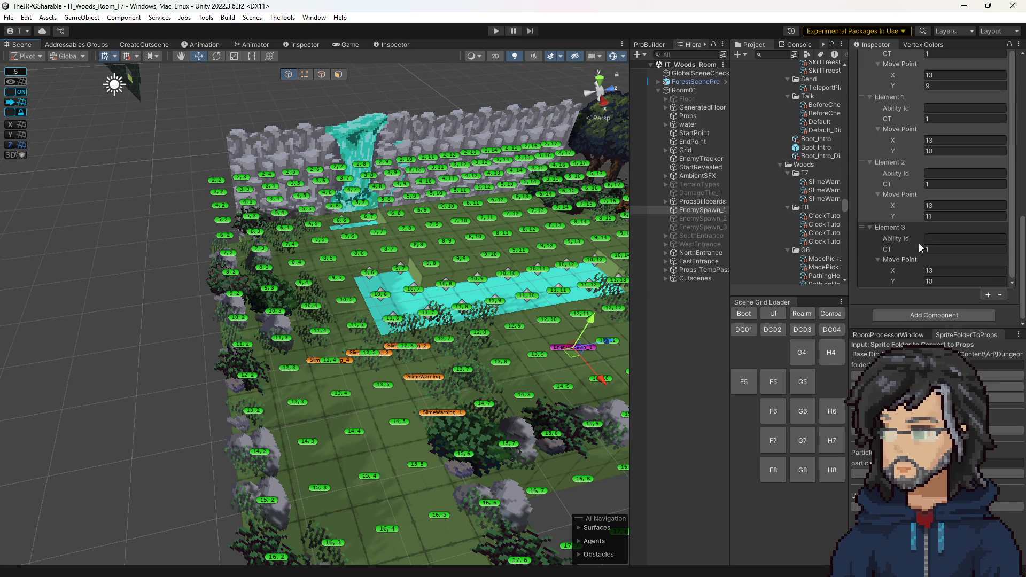
scroll(907, 241, up, 4)
scroll(907, 241, up, 4)
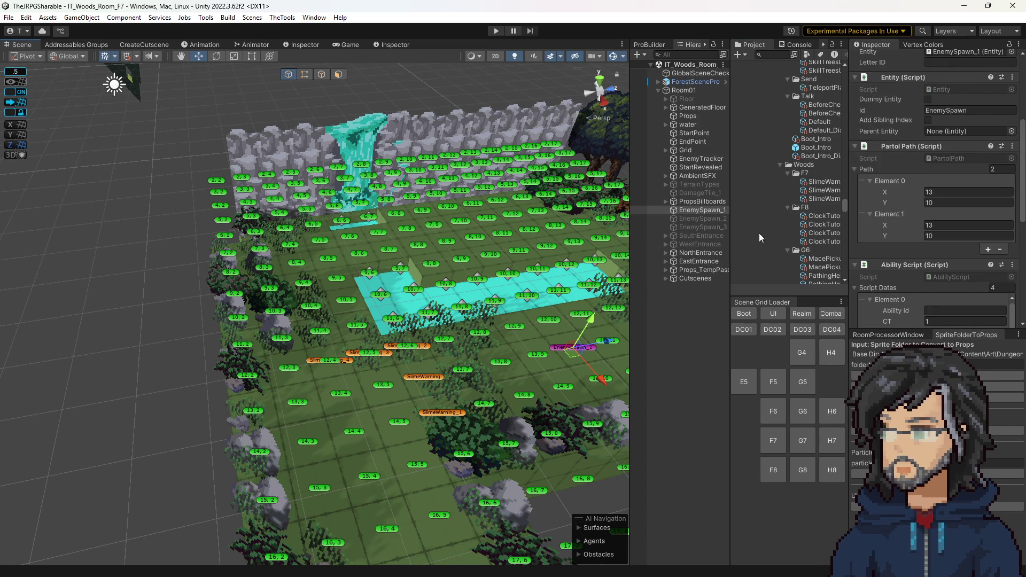
drag(528, 275, 449, 273)
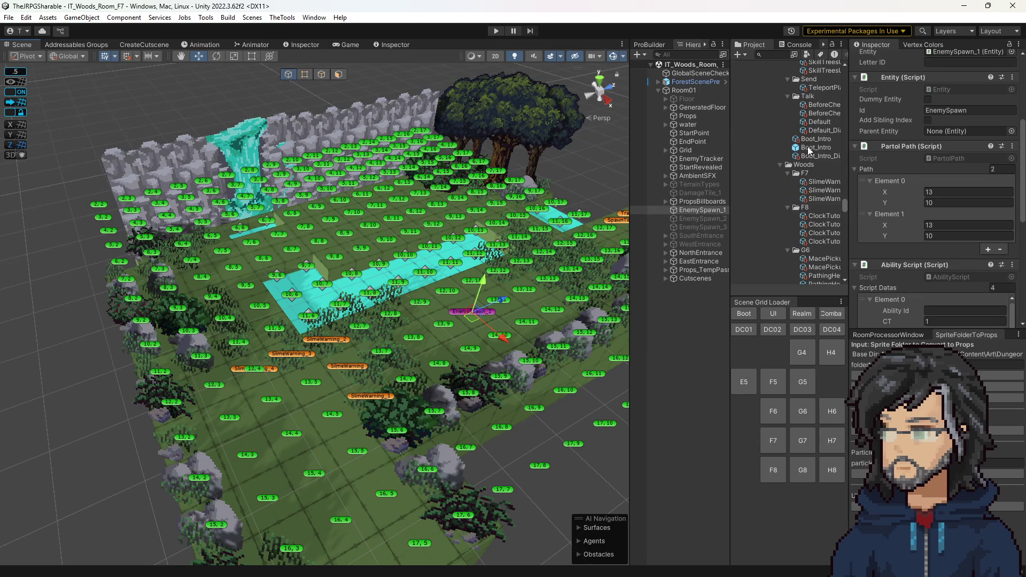
click(818, 182)
scroll(946, 251, down, 5)
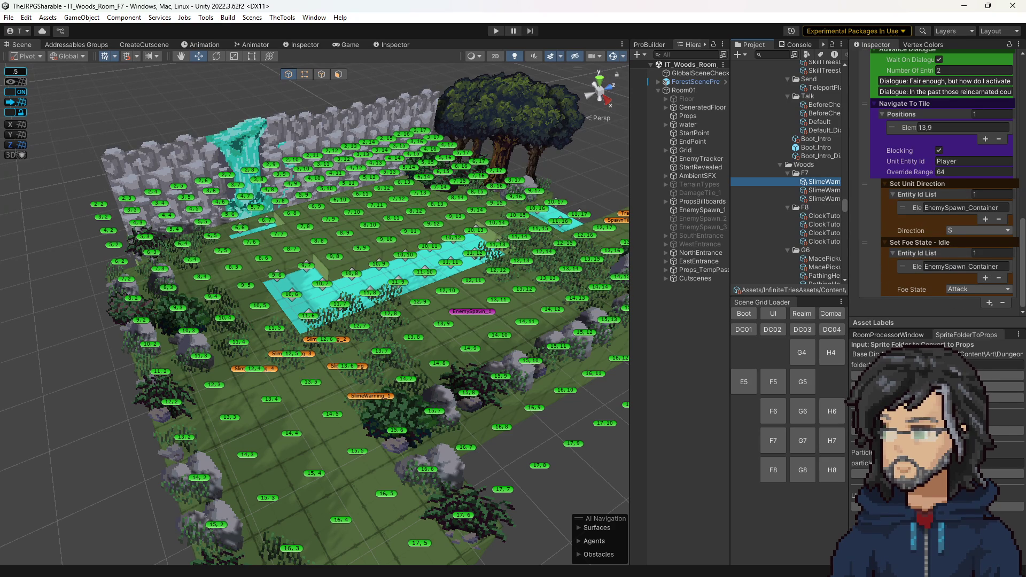
key(alt+Tab)
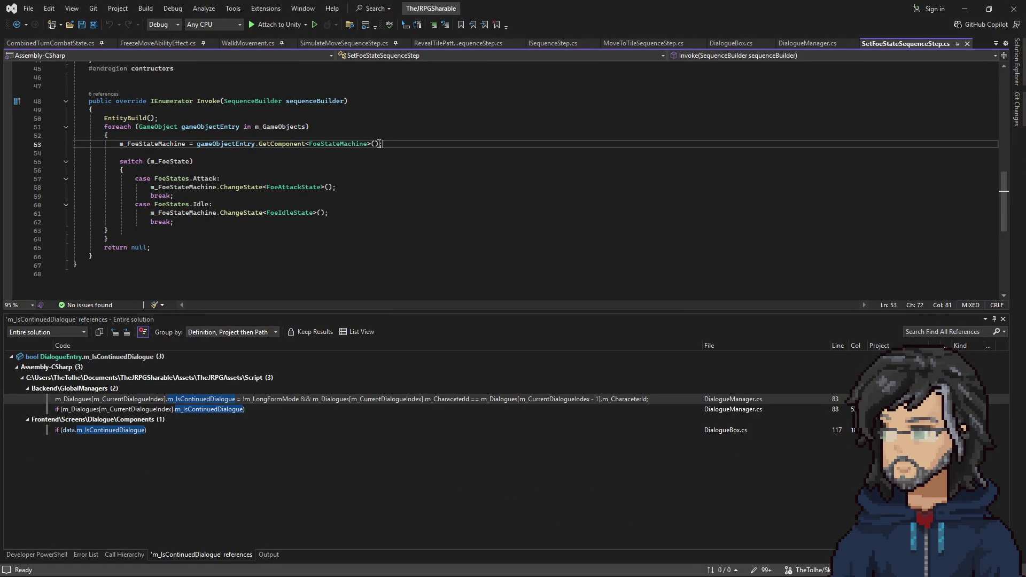
key(ctrl+t)
text(setdirec)
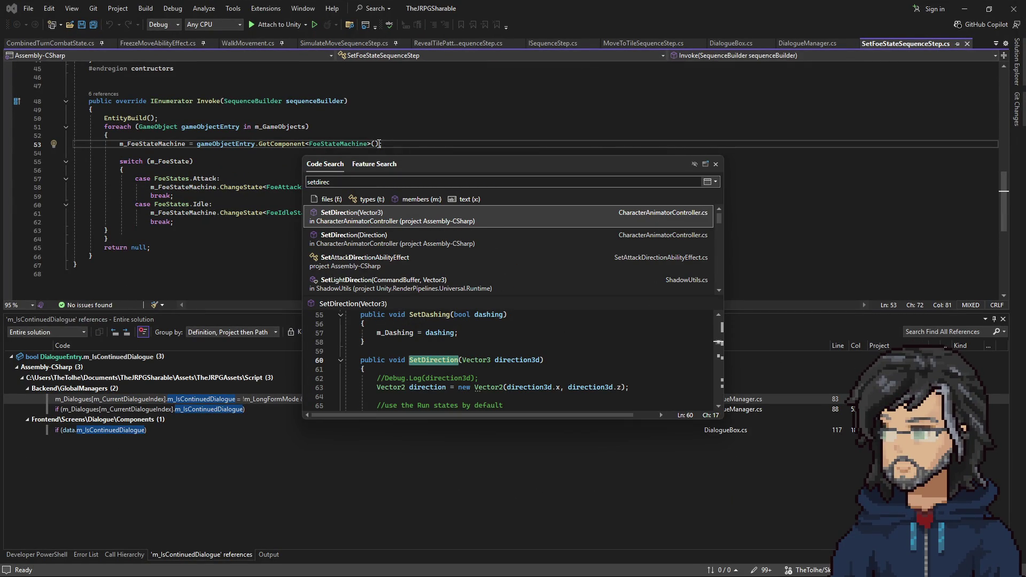
scroll(424, 257, down, 1)
scroll(424, 261, down, 1)
scroll(424, 266, down, 1)
Step: Set a breakpoint on line 43's foreach loop in SetUnitDirectionSequenceStep.cs, attach to Unity, and return to the editor
click(424, 265)
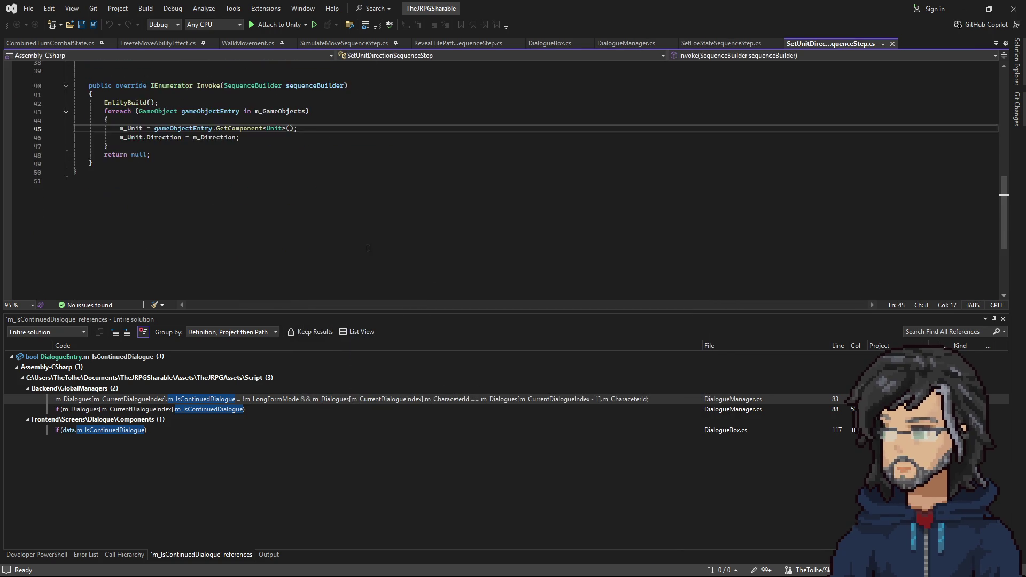
click(200, 214)
key(F9)
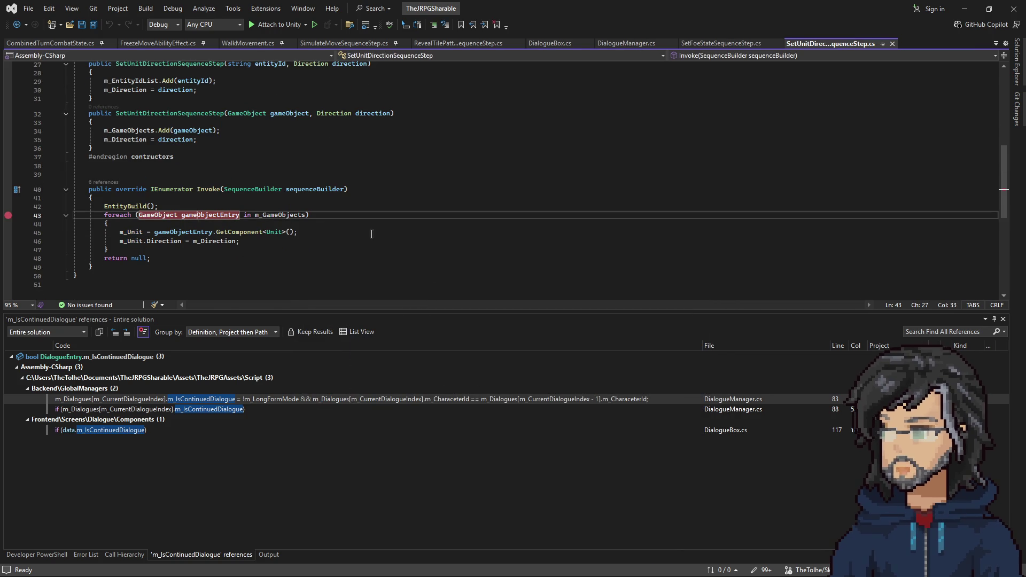
click(272, 25)
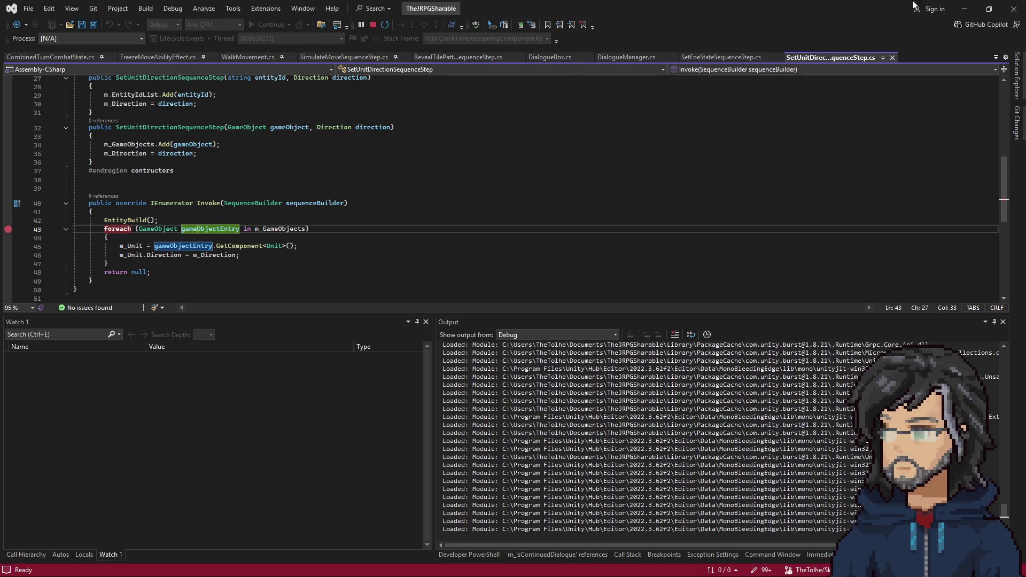
click(964, 8)
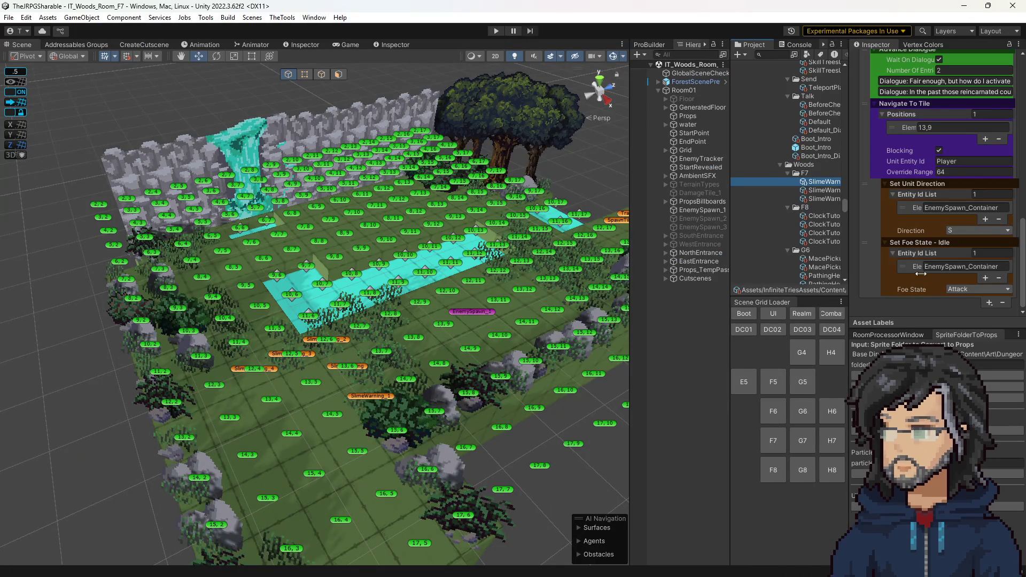
Step: Move the SlimeWarning_2–4 cutscene tiles along X to 9.5 and start play mode to test
mouse_move(529, 369)
mouse_down()
mouse_move(490, 287)
mouse_move(469, 281)
mouse_up()
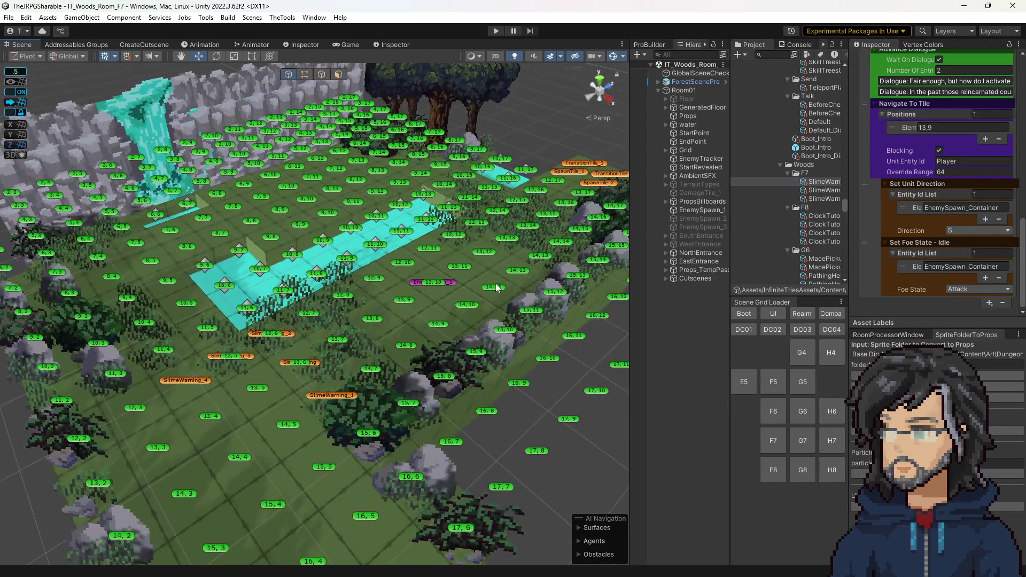
click(293, 340)
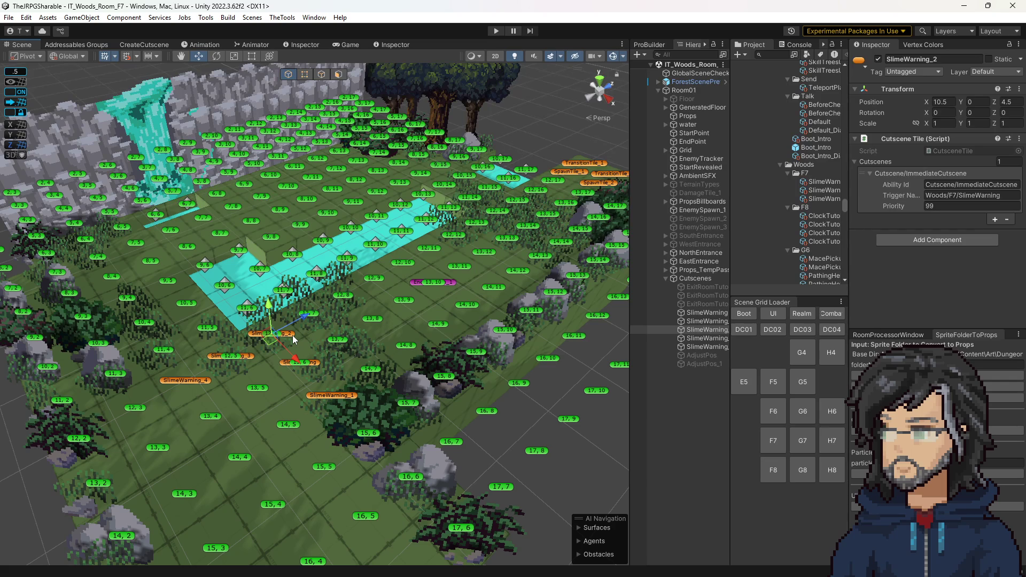
click(232, 355)
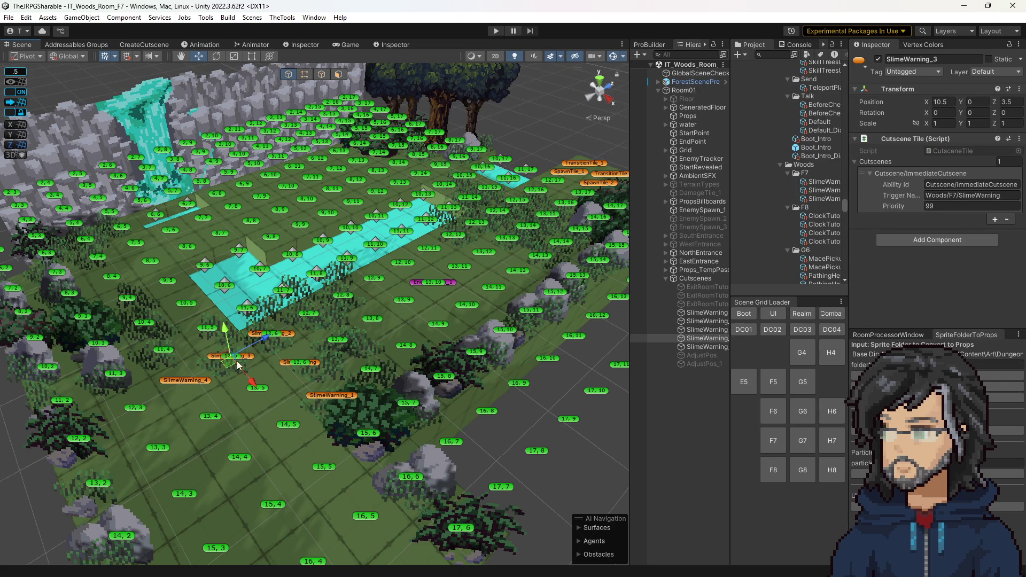
shift+click(200, 381)
drag(203, 408, 182, 382)
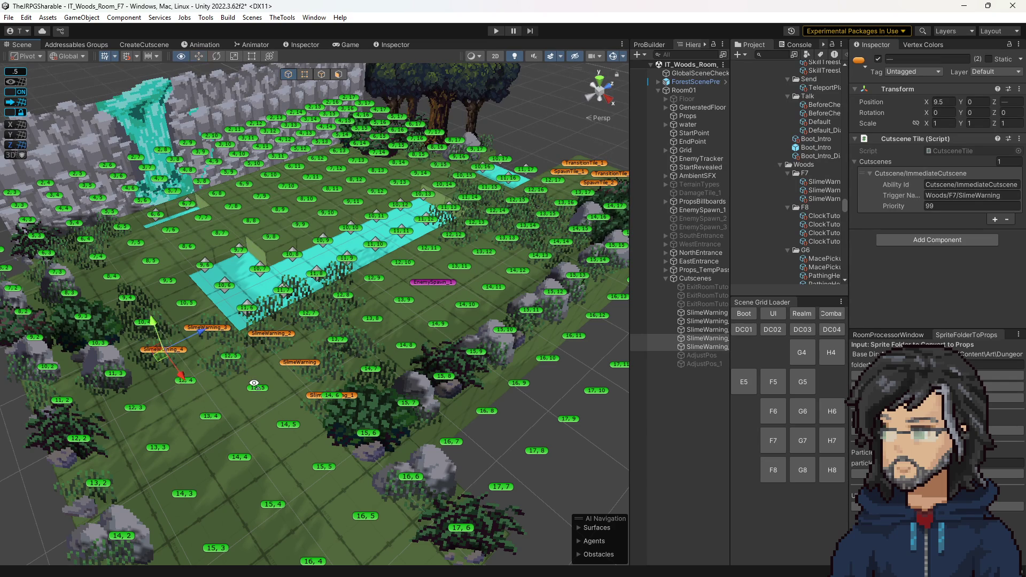
drag(255, 385, 345, 389)
click(496, 31)
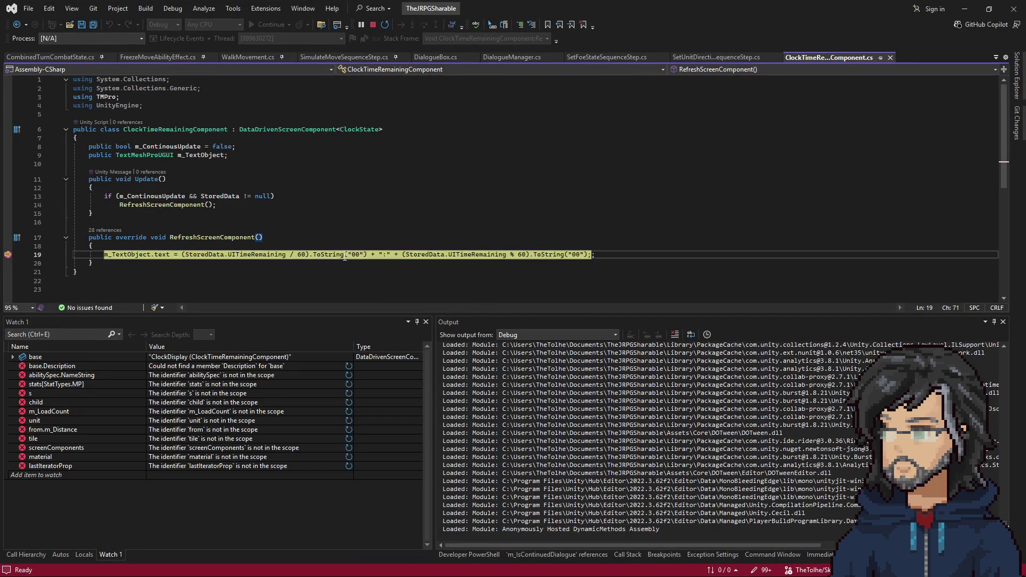
Step: Resume the game, advance the tutorial dialogue, and break at SetUnitDirectionSequenceStep's foreach loop
key(F5)
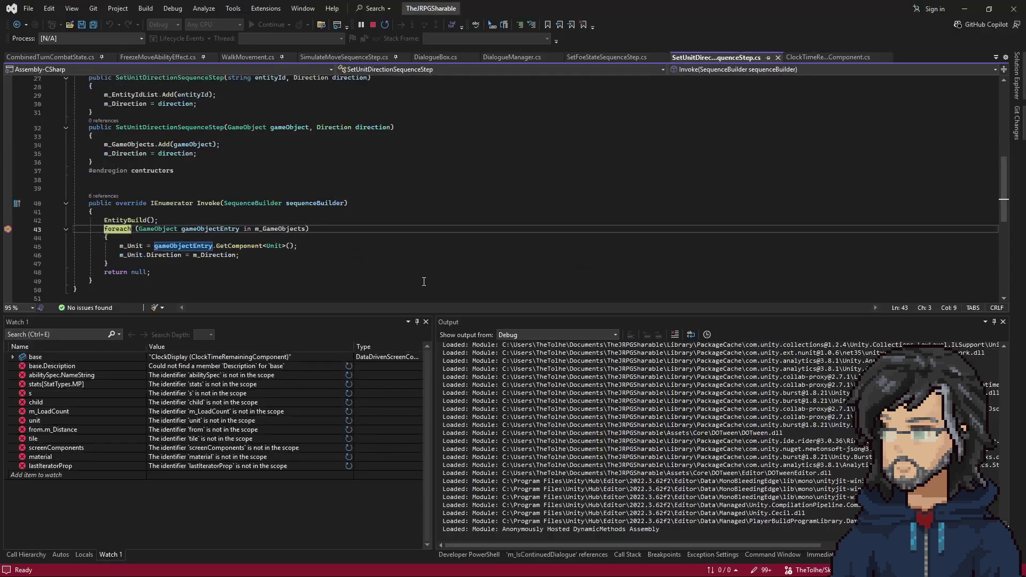
click(284, 230)
key(F5)
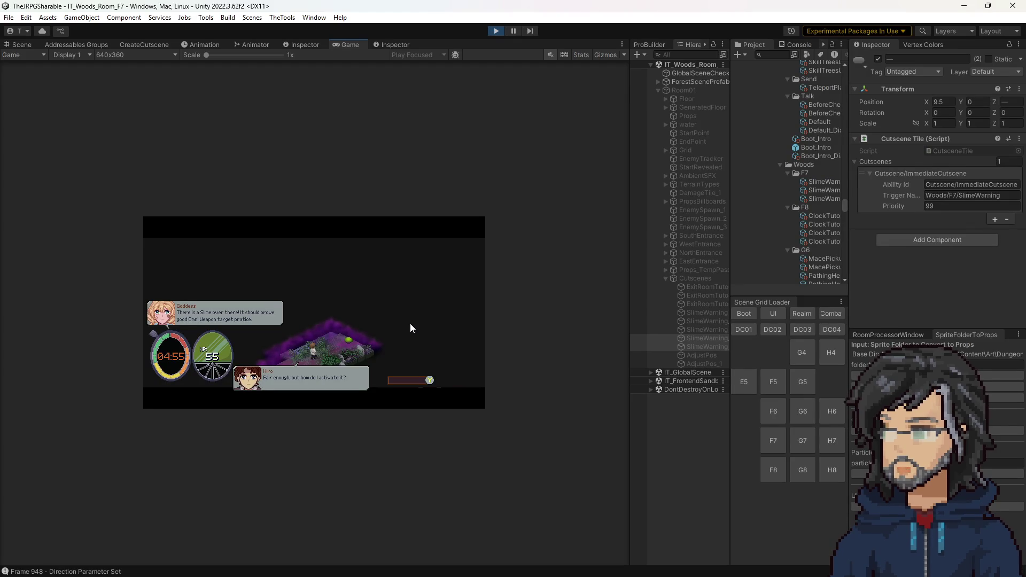
click(410, 328)
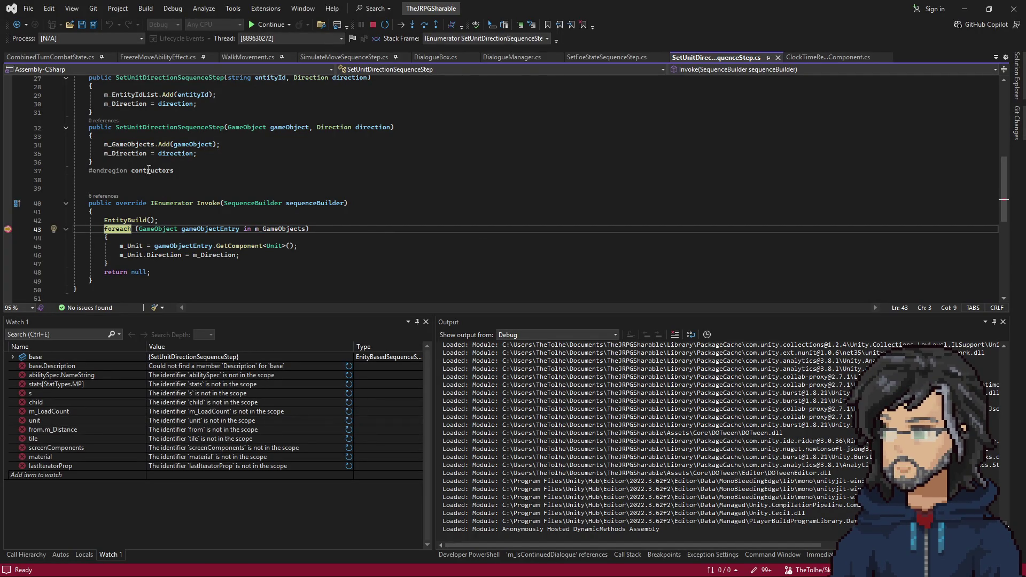
key(F10)
Step: Step into Unit's Direction setter from Invoke and through to the animation call
key(F10)
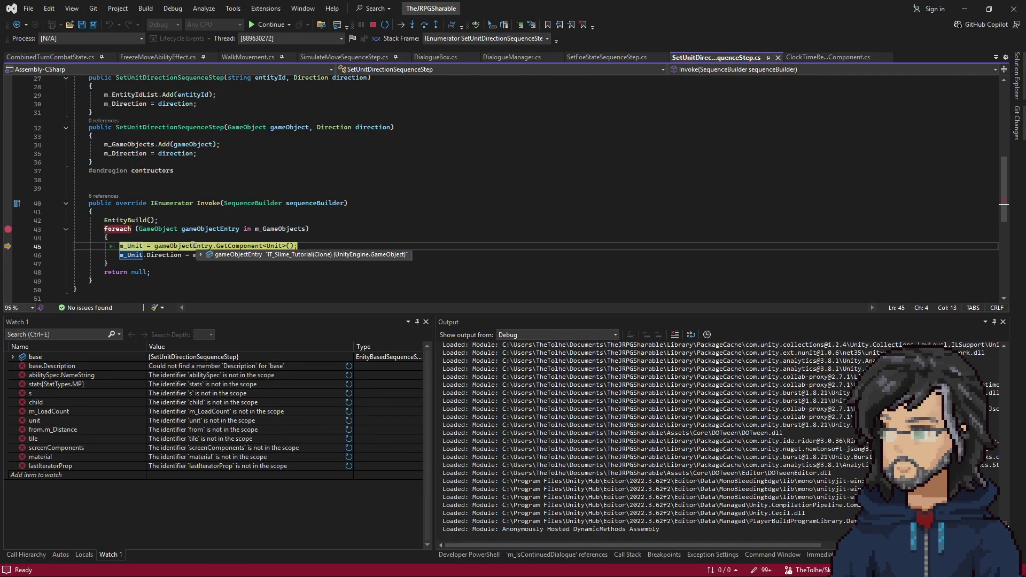
key(F10)
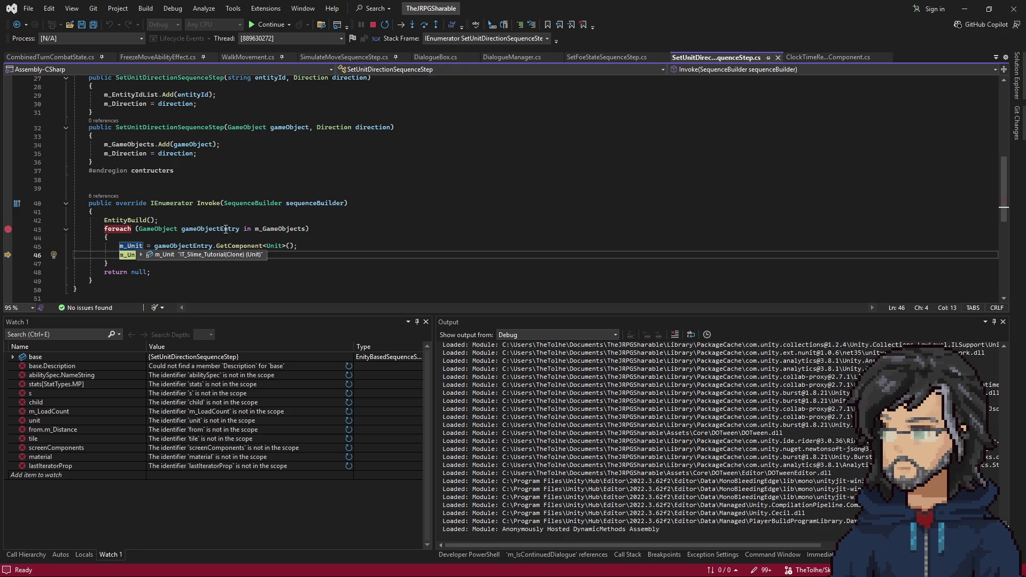
key(F11)
key(F10)
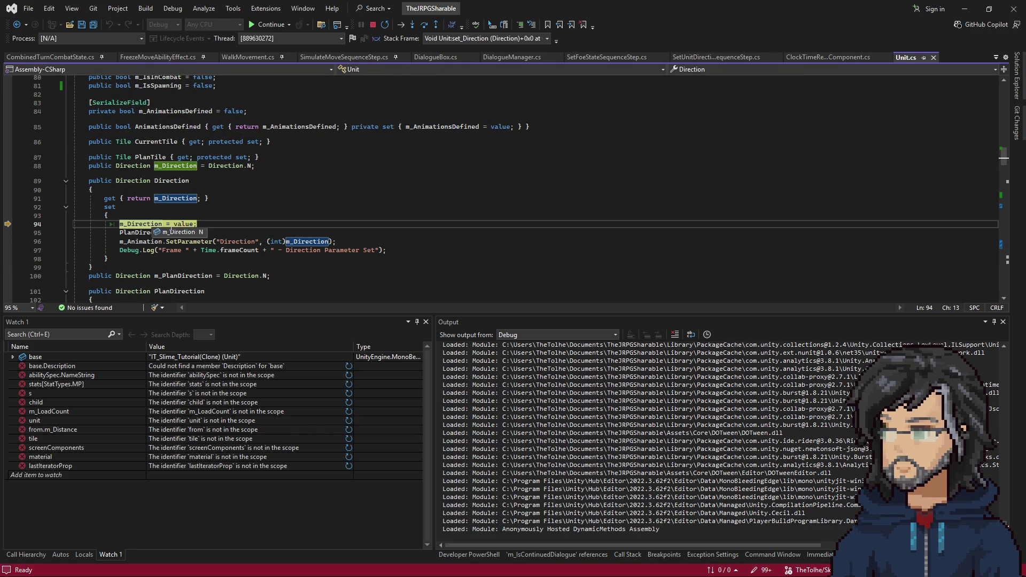
key(F10)
key(F10)
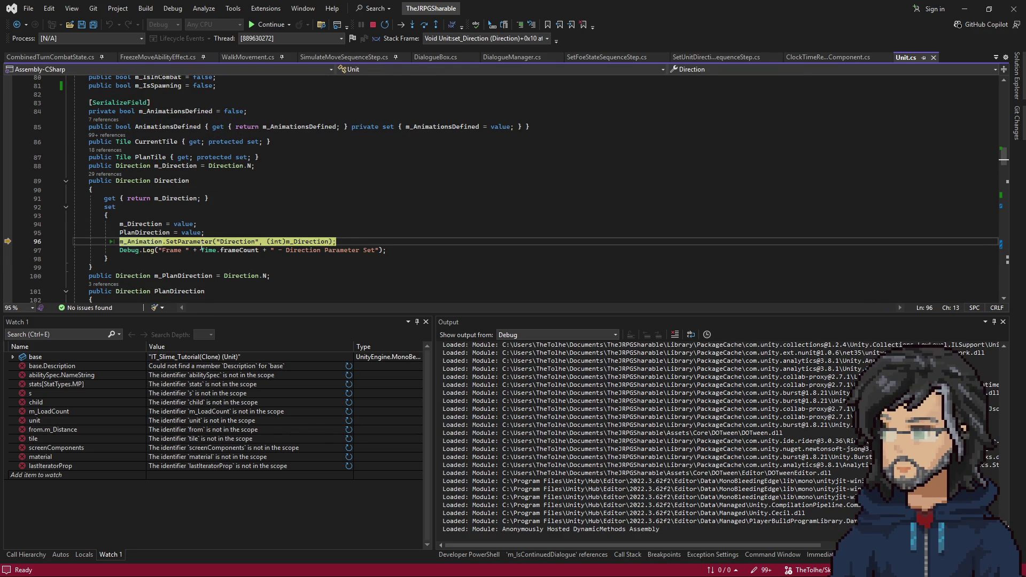
Step: Set a breakpoint on the m_Direction assignment, move execution back to it, and show the call stack
click(162, 224)
key(F9)
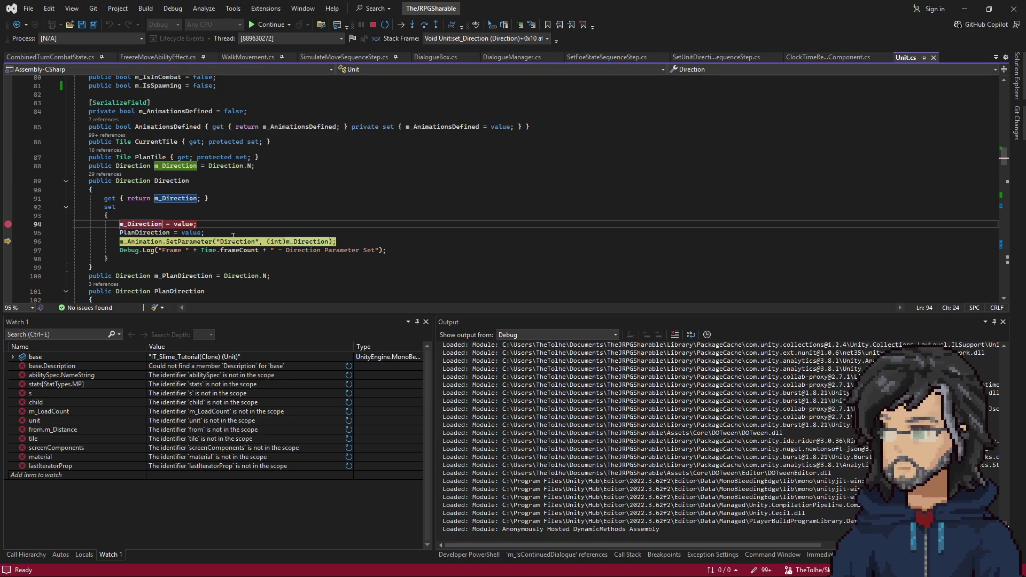
scroll(258, 234, down, 1)
key(F5)
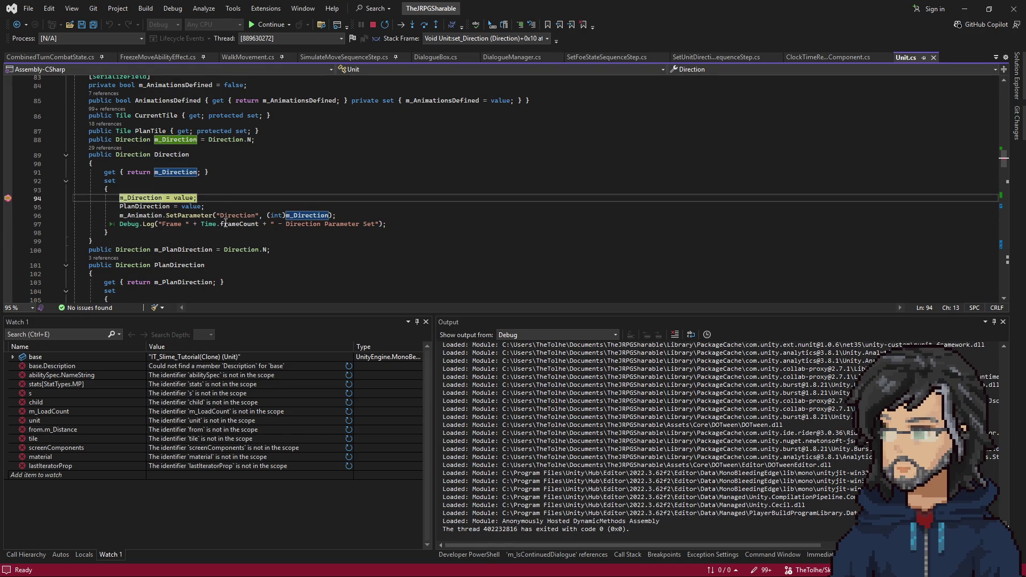
click(628, 555)
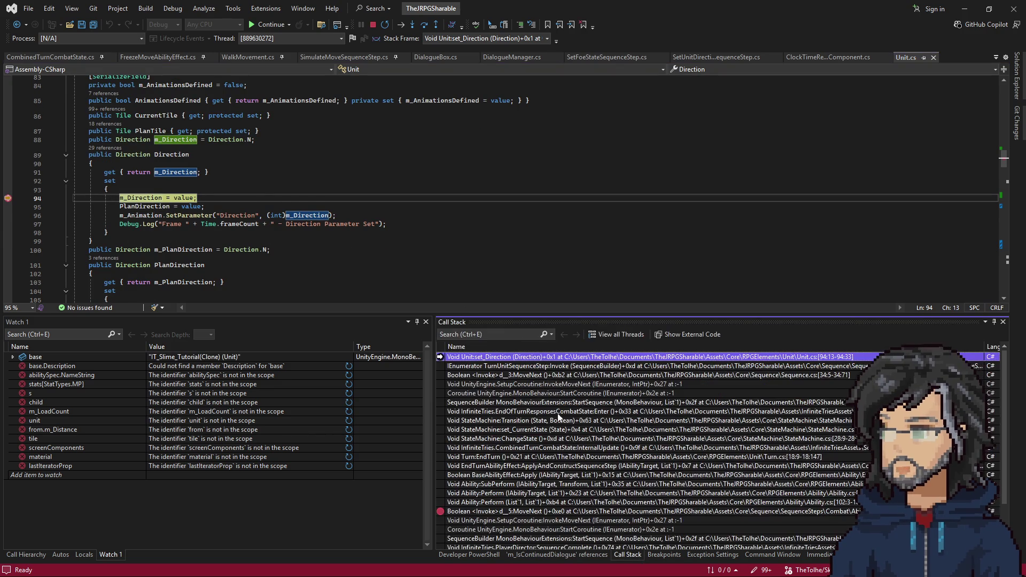
Step: Walk the call stack from TurnUnitSequenceStep.Invoke through SequenceBuilder.StartSequence to EndOfTurnResponsesCombatState.Enter
double_click(548, 367)
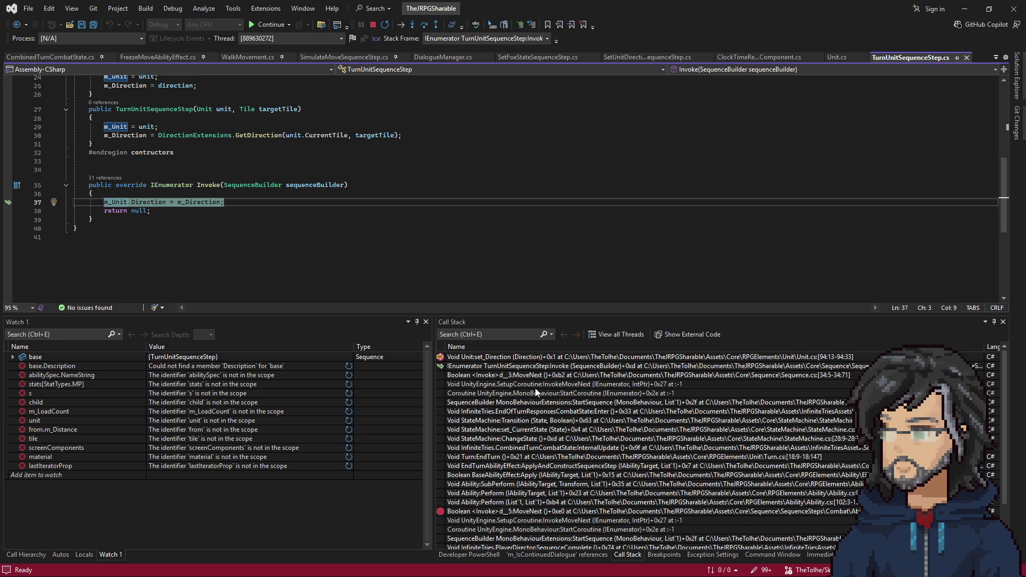
double_click(516, 403)
click(517, 413)
double_click(518, 412)
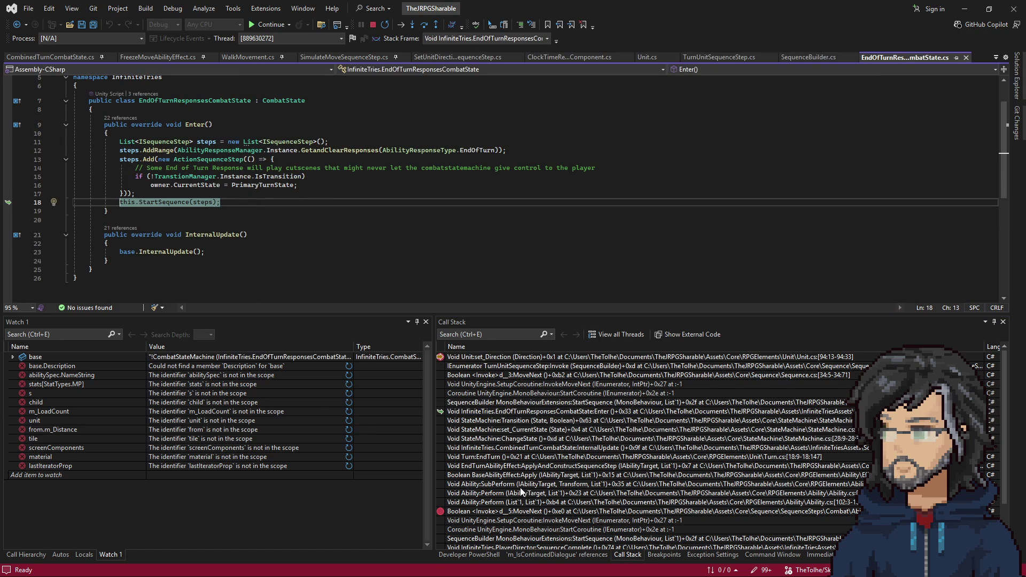
Step: Visit the StateMachine Transition, CurrentState, ChangeState and CombinedTurnCombatState frames, then return to EndOfTurnResponsesCombatState.Enter
double_click(535, 422)
double_click(534, 430)
click(515, 440)
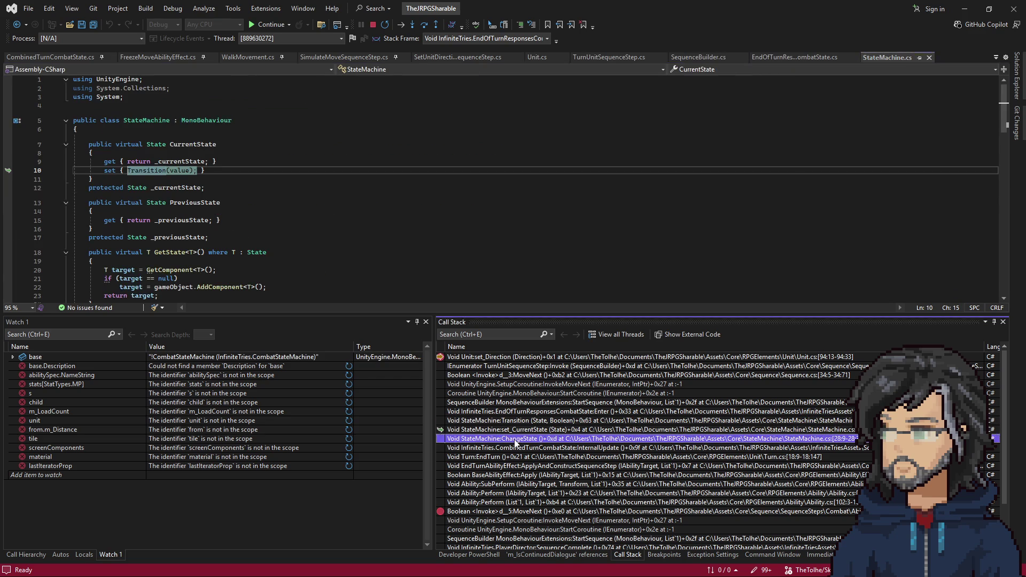
double_click(516, 440)
click(515, 450)
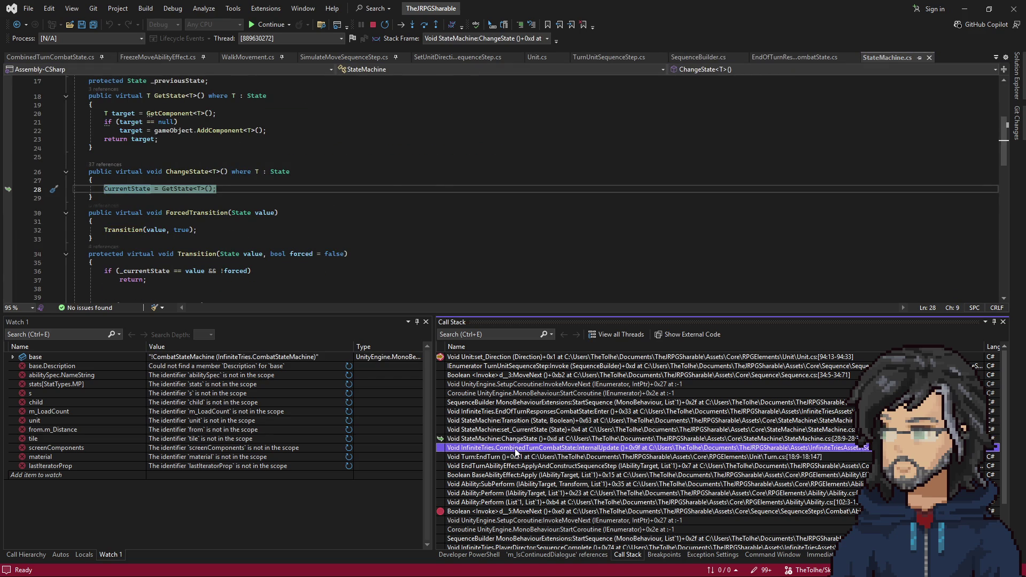
double_click(516, 449)
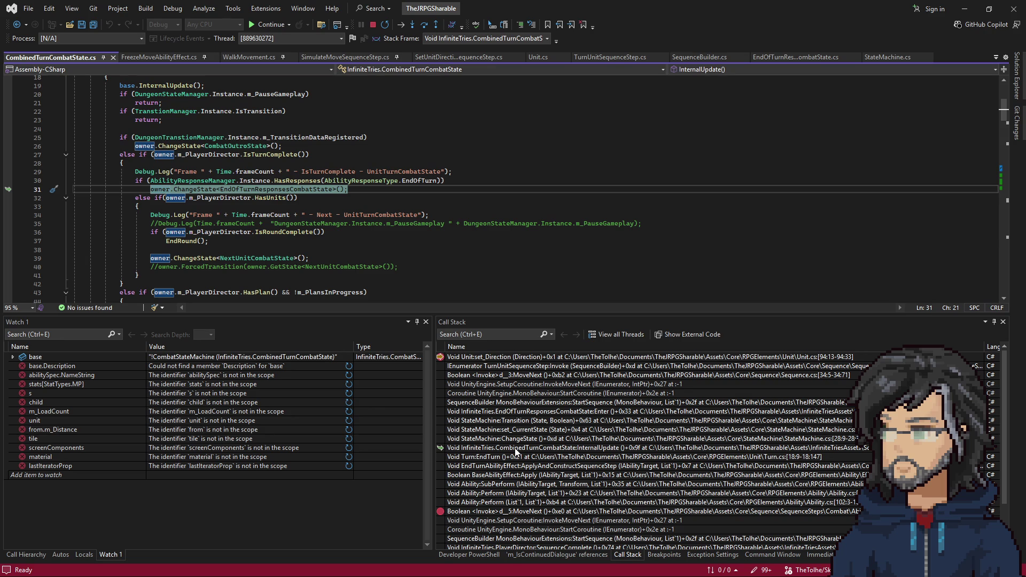
double_click(529, 414)
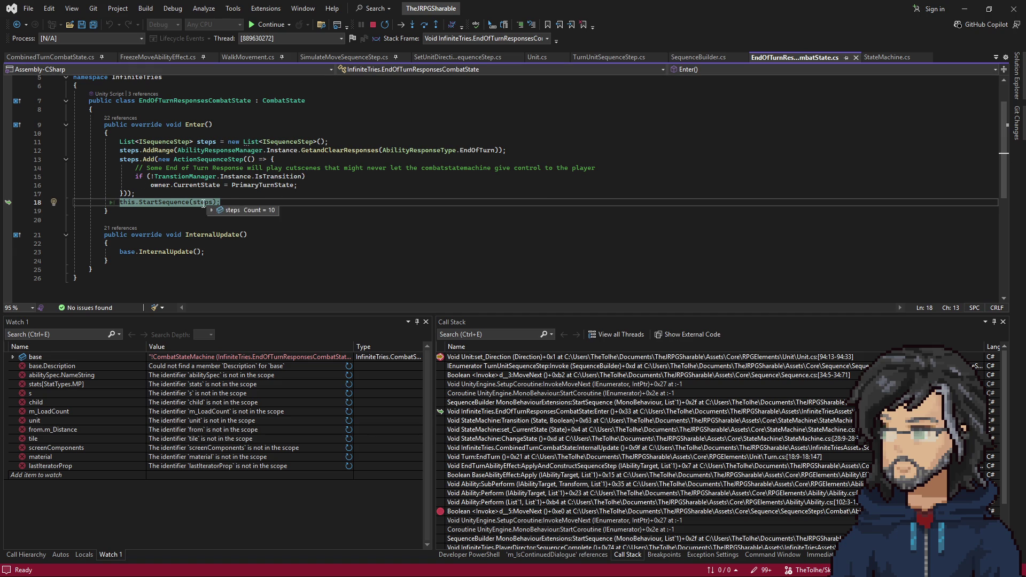
mouse_move(203, 202)
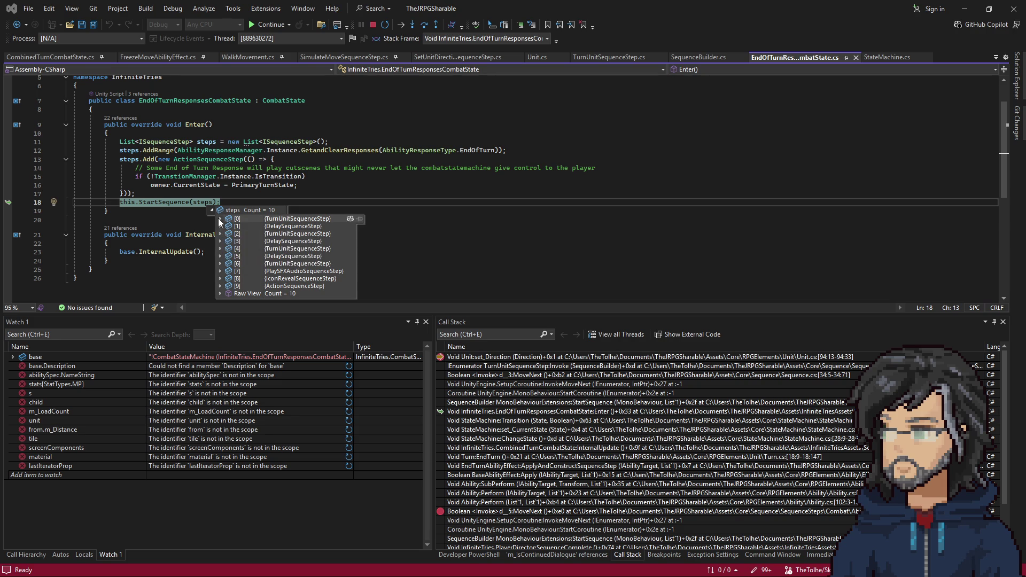
Step: Expand steps item [3] in the datatip and jump to the PlayerDirector.SequenceComplete frame
click(228, 249)
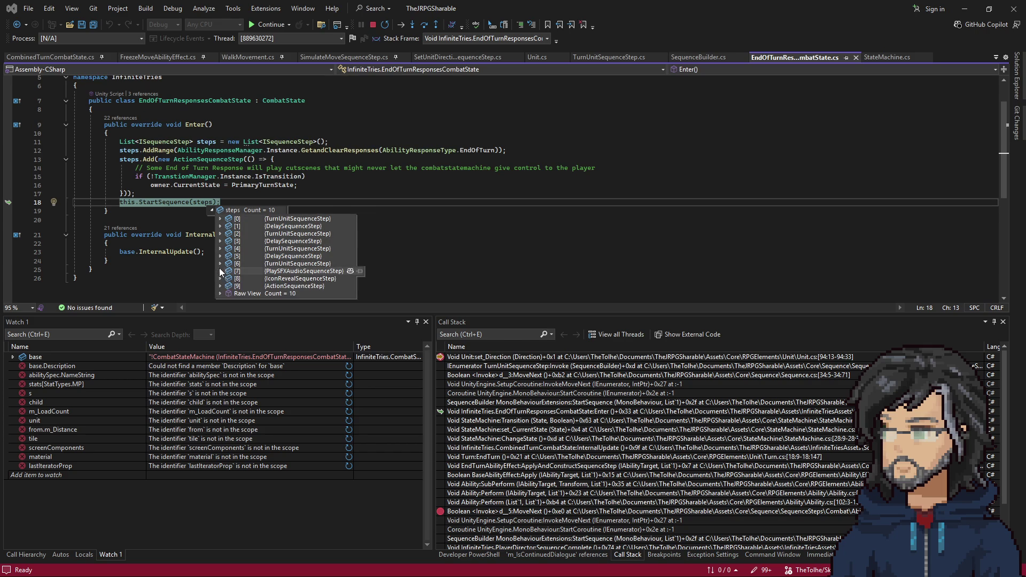
mouse_move(238, 286)
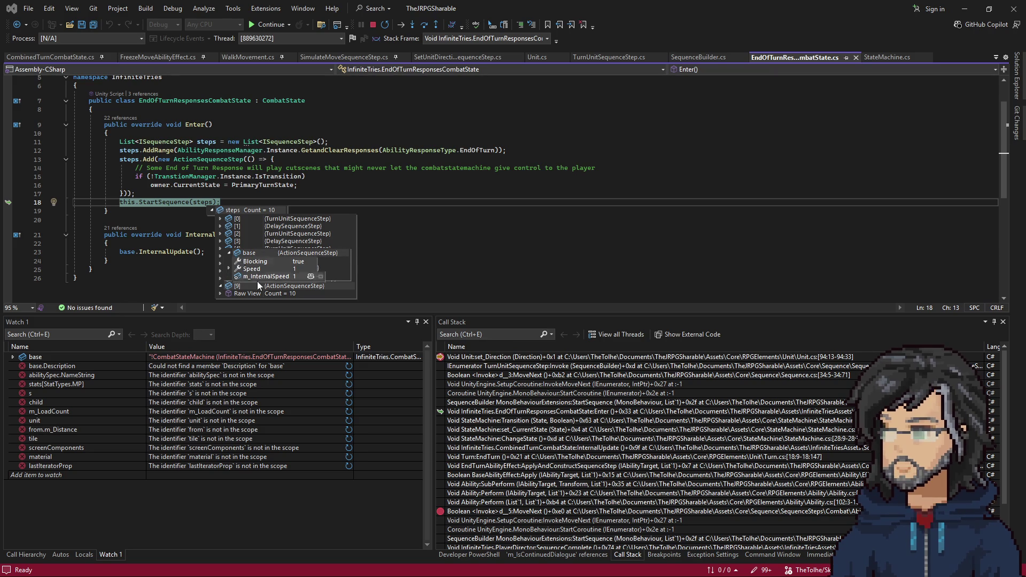
scroll(596, 485, down, 2)
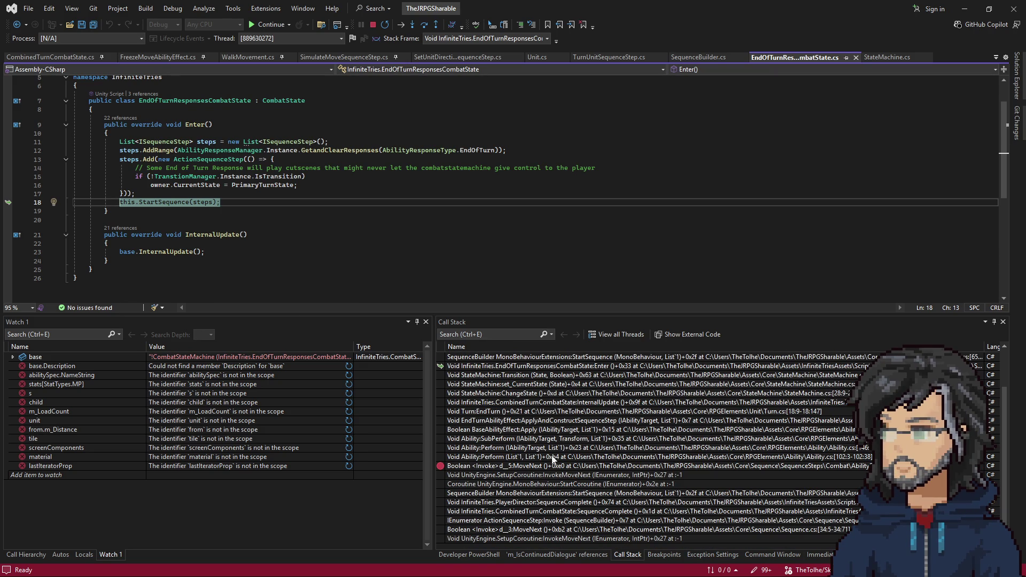
double_click(544, 502)
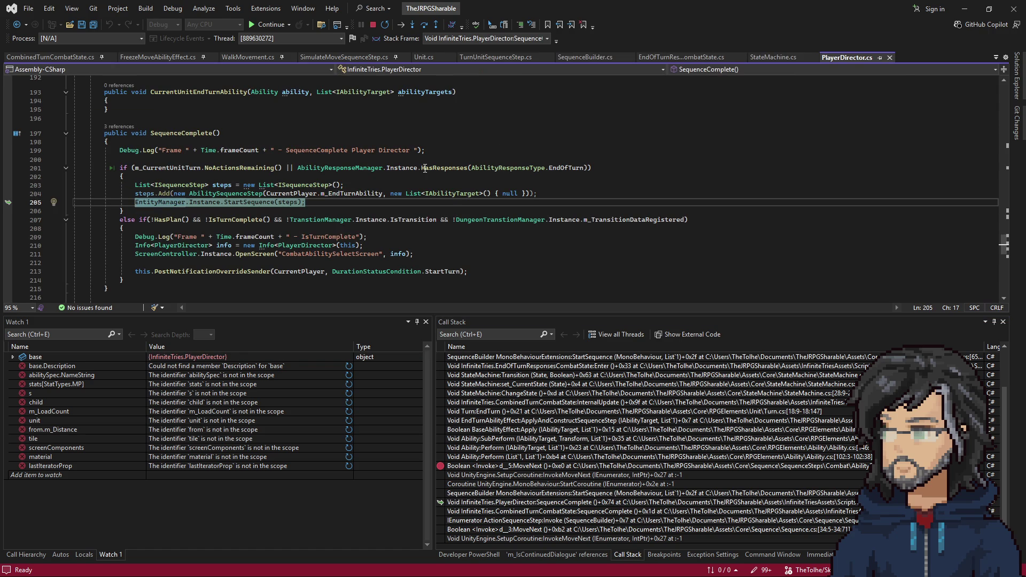
scroll(518, 388, up, 2)
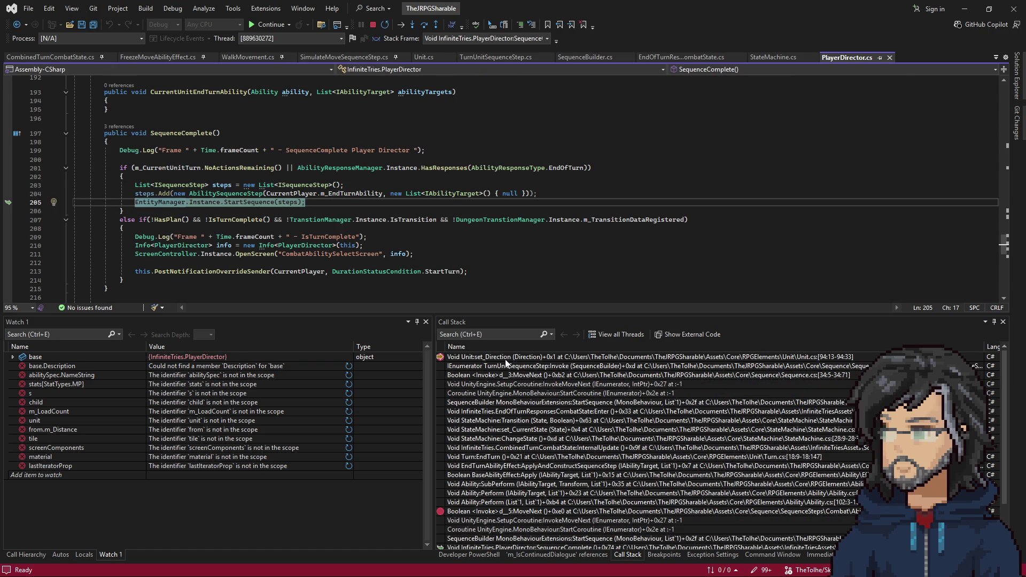
Step: Revisit the Unit set_Direction, TurnUnitSequenceStep.Invoke, EndOfTurnResponsesCombatState.Enter and StateMachine ChangeState frames
double_click(505, 358)
click(528, 367)
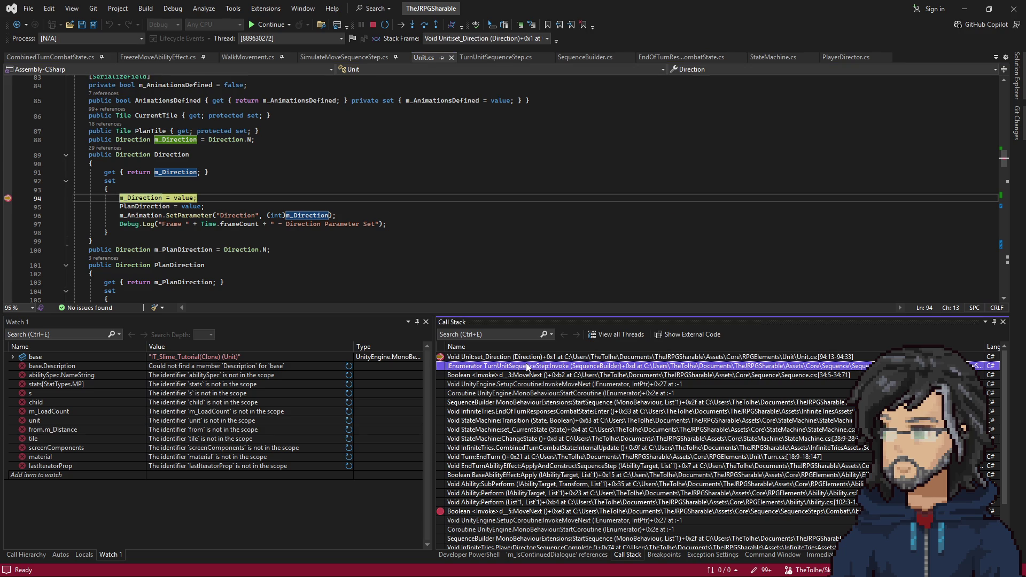
double_click(527, 367)
double_click(510, 414)
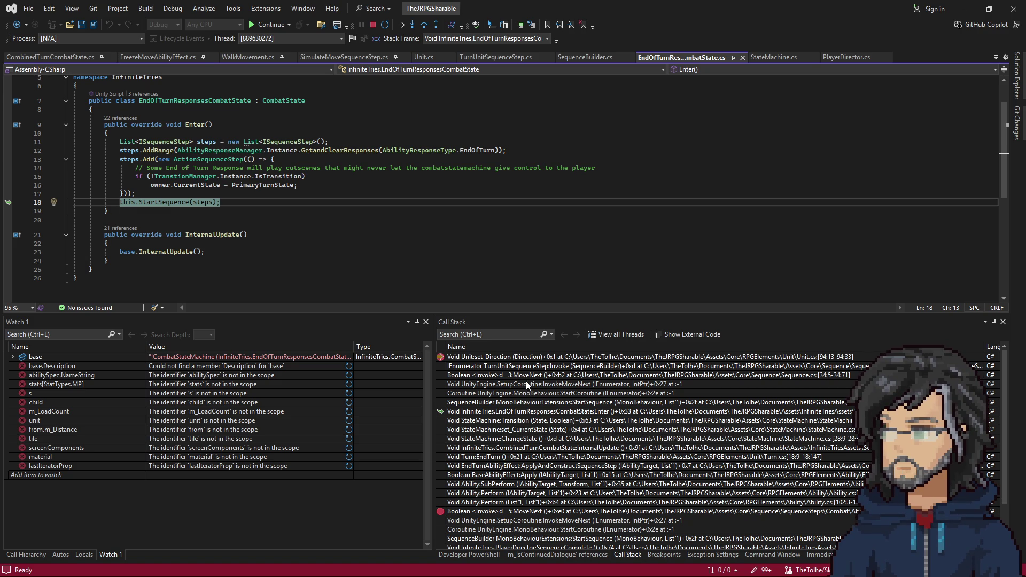
double_click(514, 421)
double_click(507, 440)
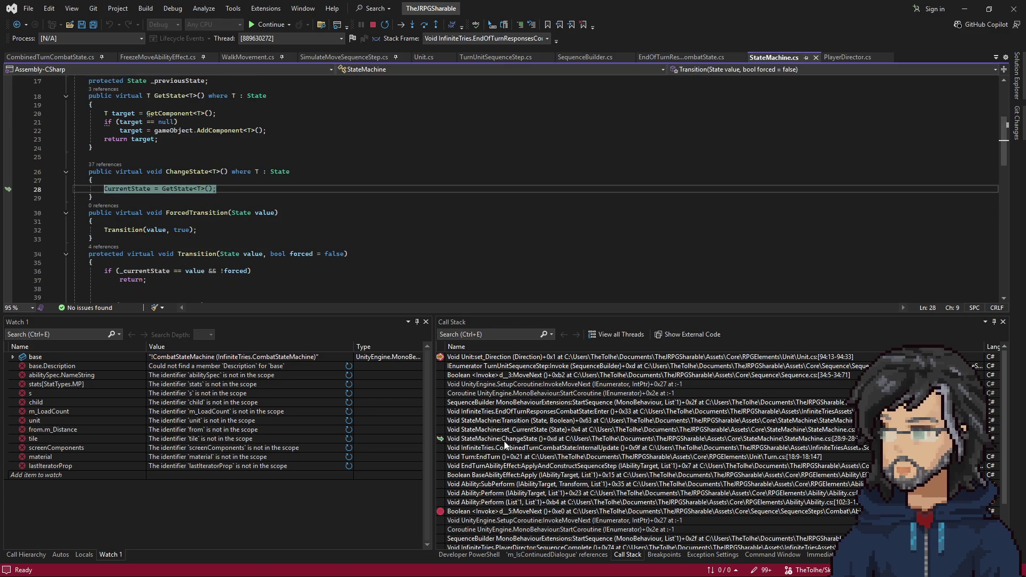
Step: Go back through TurnUnitSequenceStep.Invoke and SequenceBuilder.StartSequence to CombinedTurnCombatState.InternalUpdate's state change
double_click(517, 366)
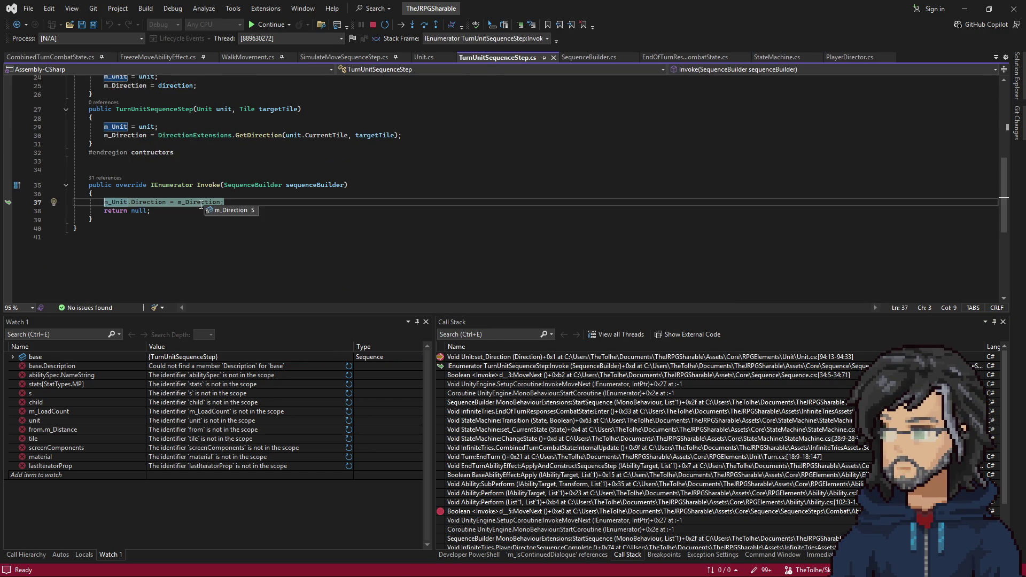
double_click(503, 366)
double_click(521, 403)
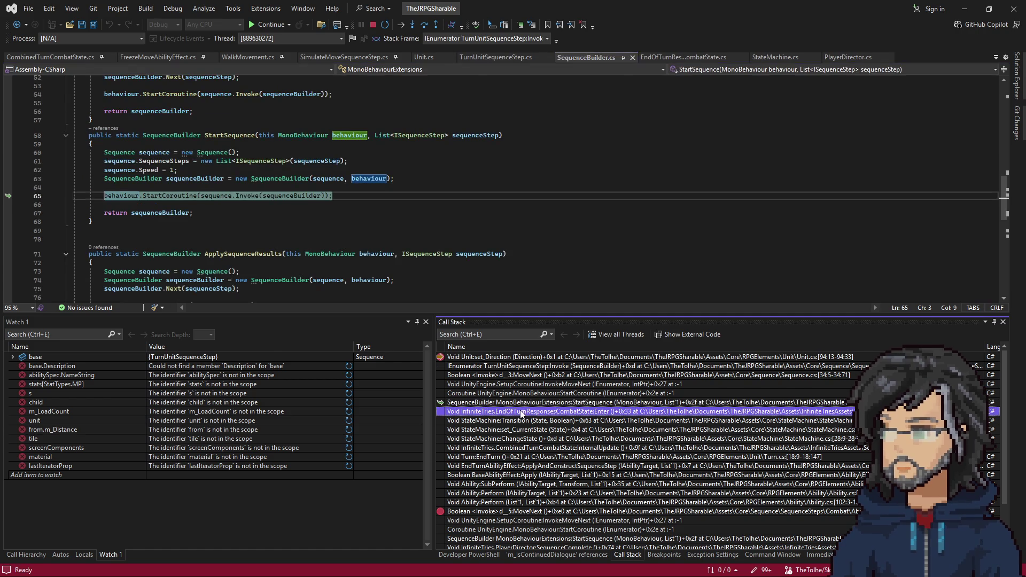
scroll(560, 494, down, 1)
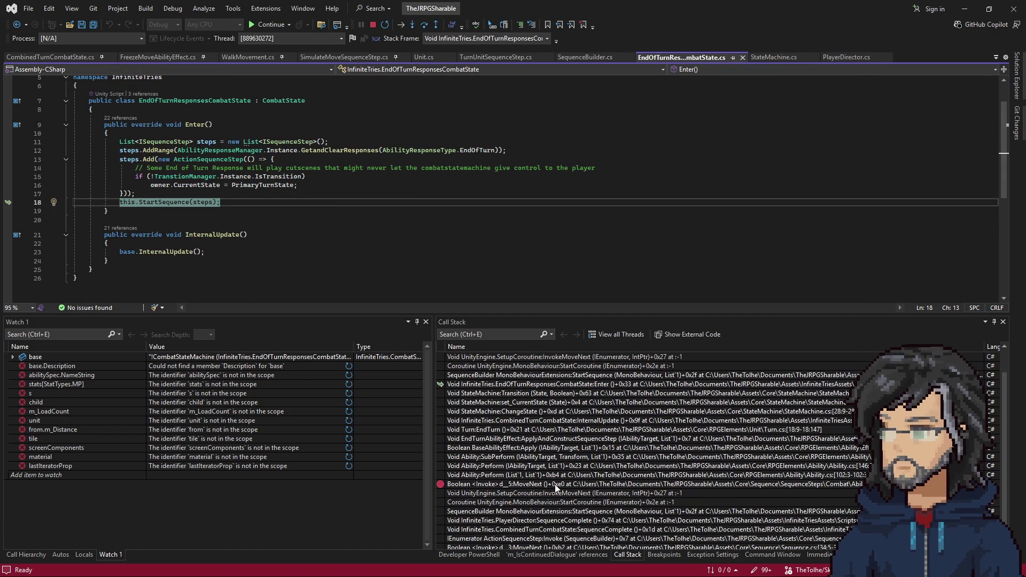
double_click(523, 421)
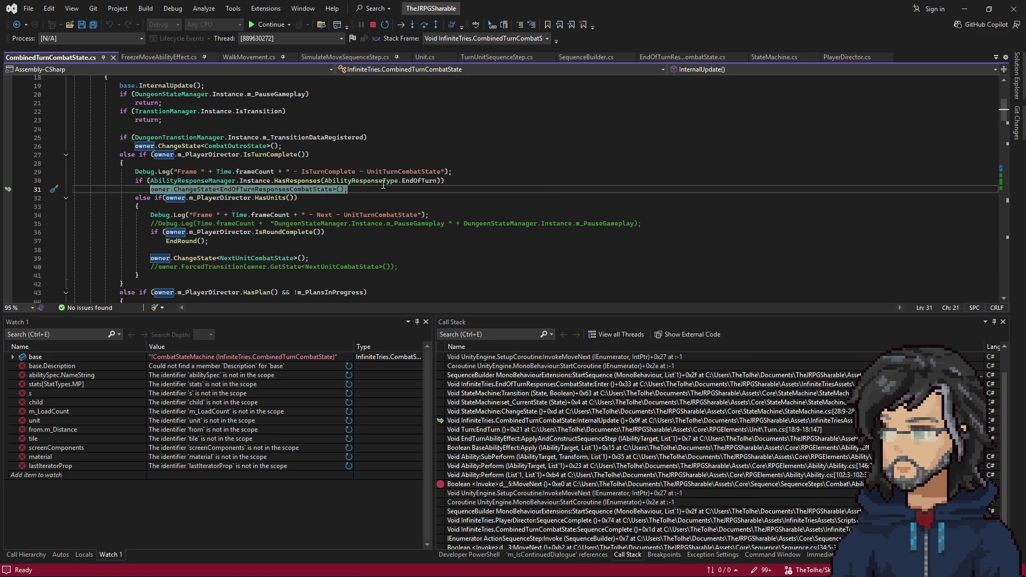
Step: Jump to the HasResponses definition and list the callers of AddResponse
right_click(412, 183)
click(354, 208)
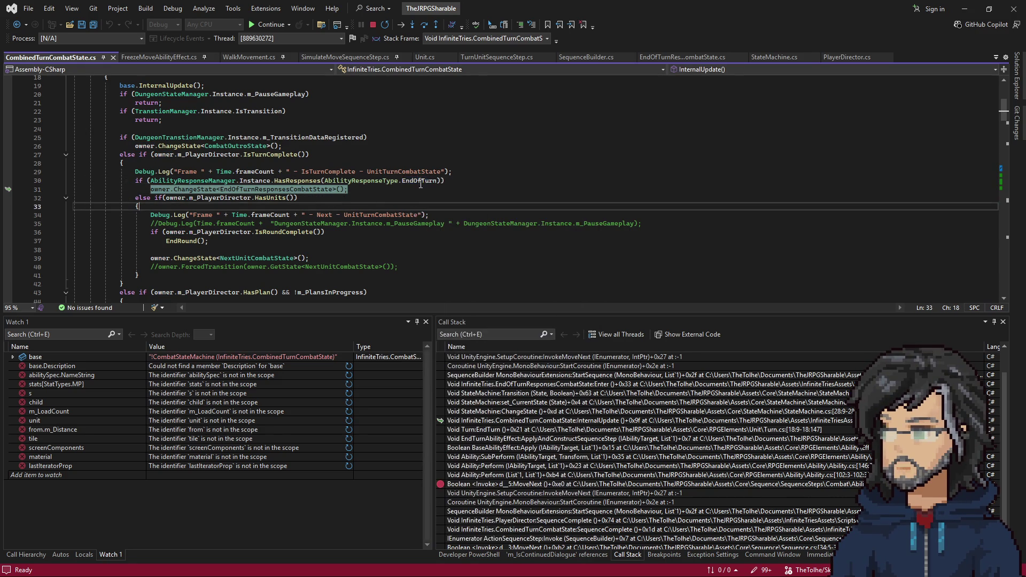
right_click(307, 181)
click(353, 237)
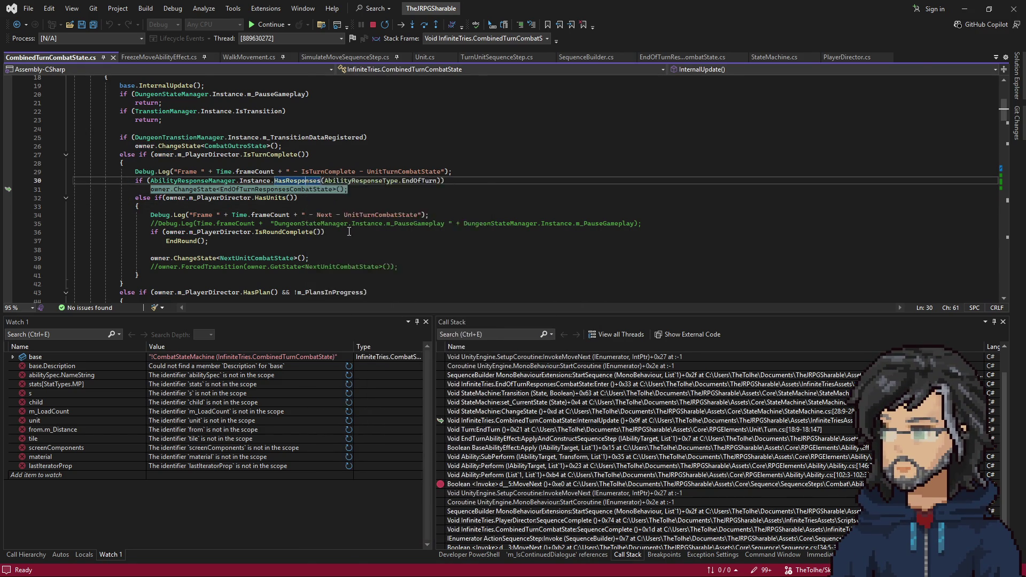
scroll(261, 196, up, 4)
scroll(194, 211, up, 4)
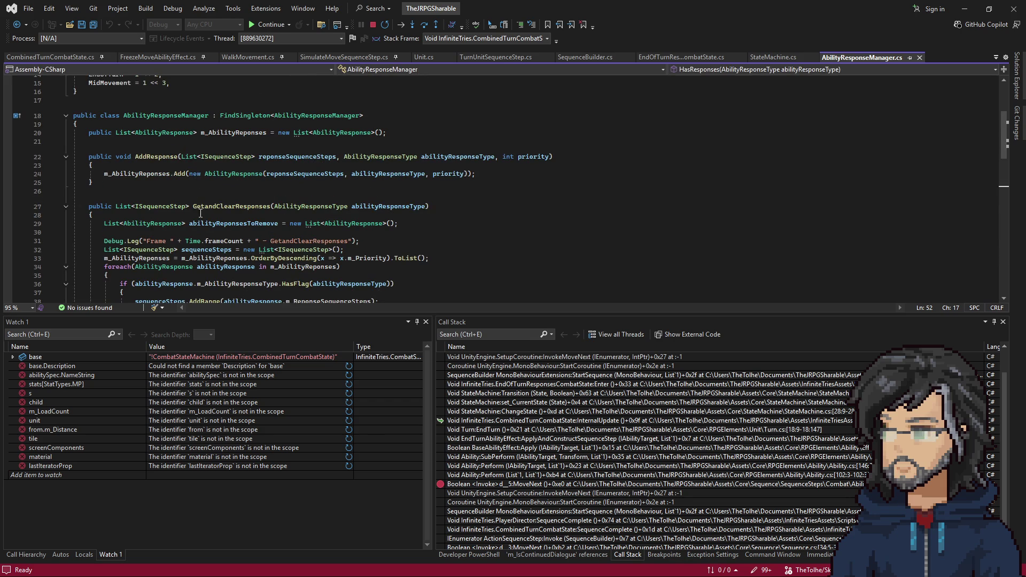
click(103, 149)
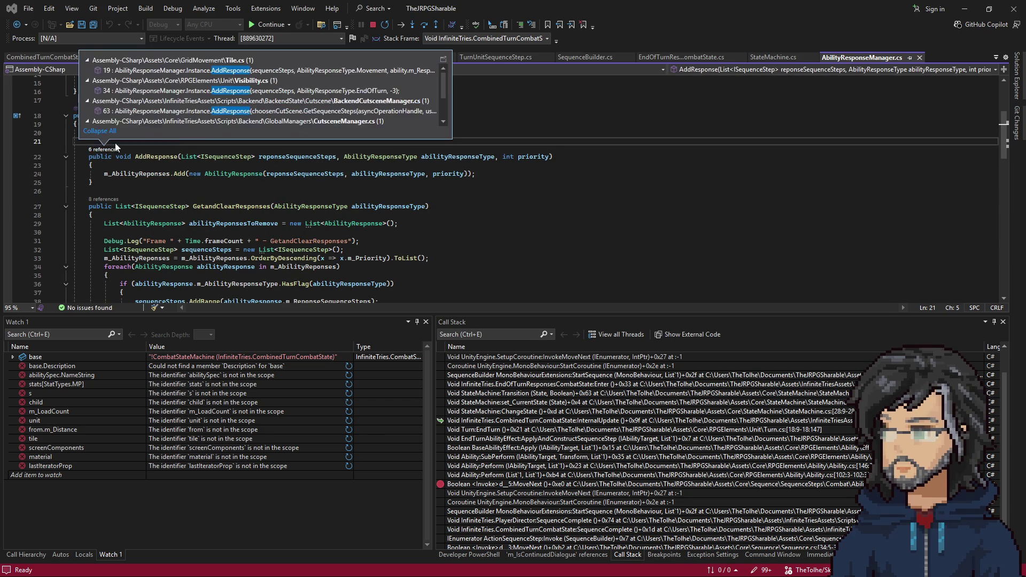
scroll(257, 122, down, 1)
scroll(269, 111, down, 1)
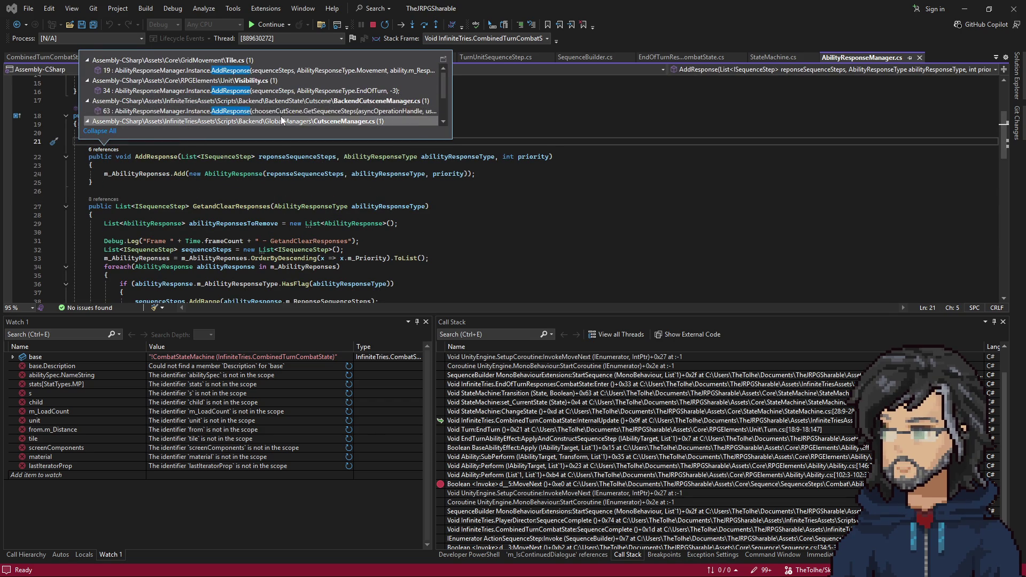
scroll(280, 100, down, 2)
Step: Find all AddResponse references and view the FoeAttackState.cs and AIDirector.cs results
double_click(312, 99)
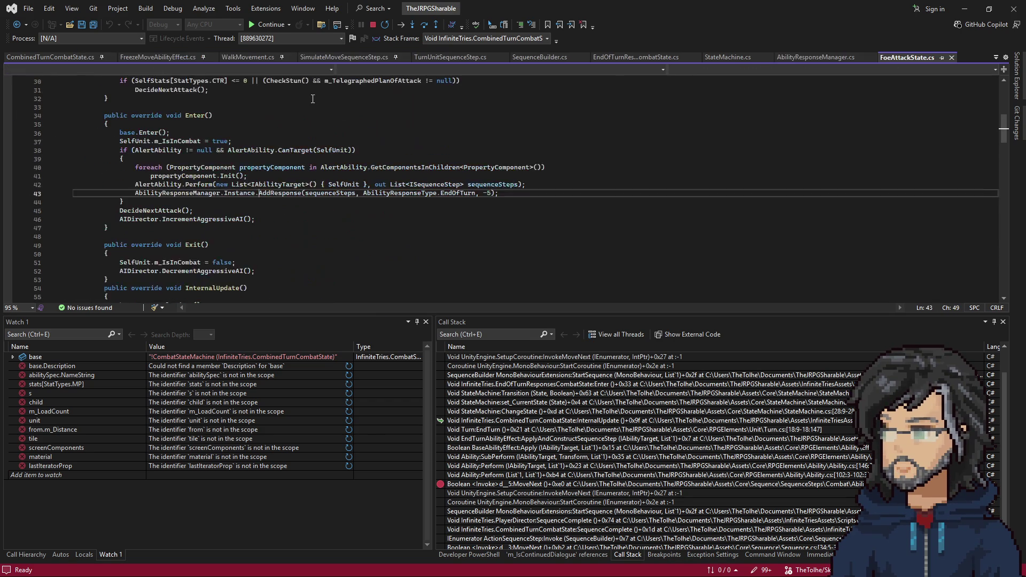
right_click(297, 199)
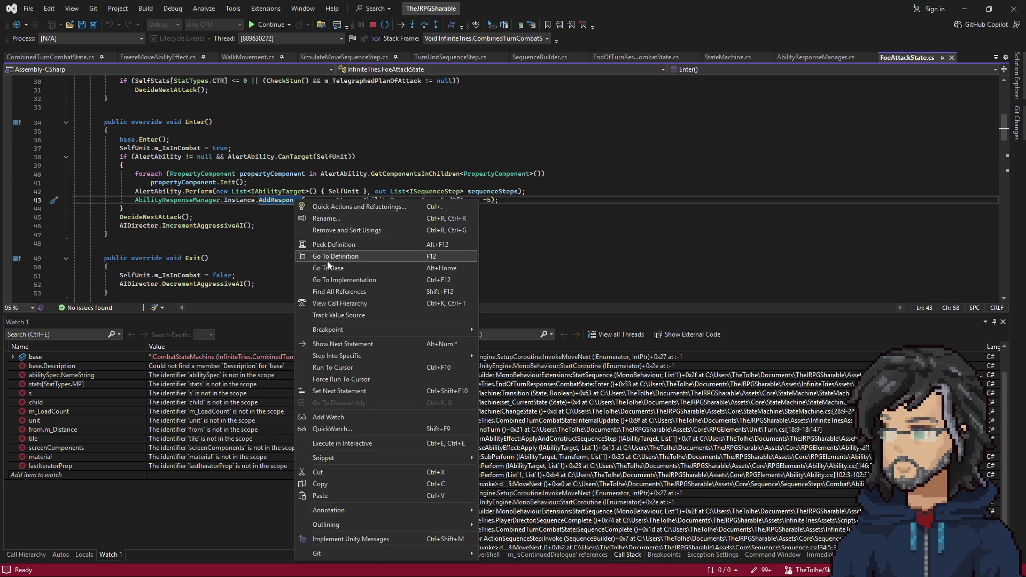
click(339, 291)
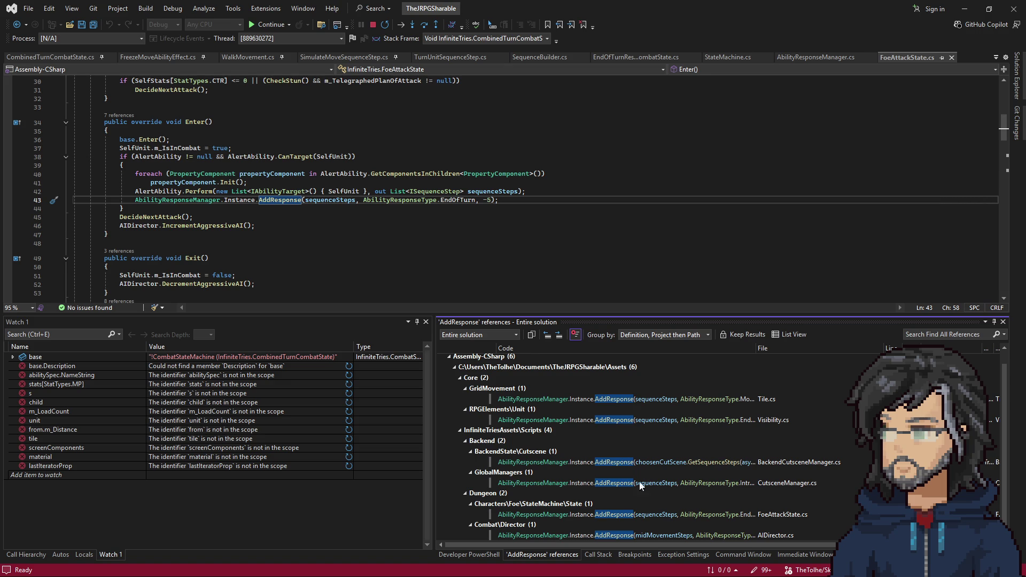
click(718, 516)
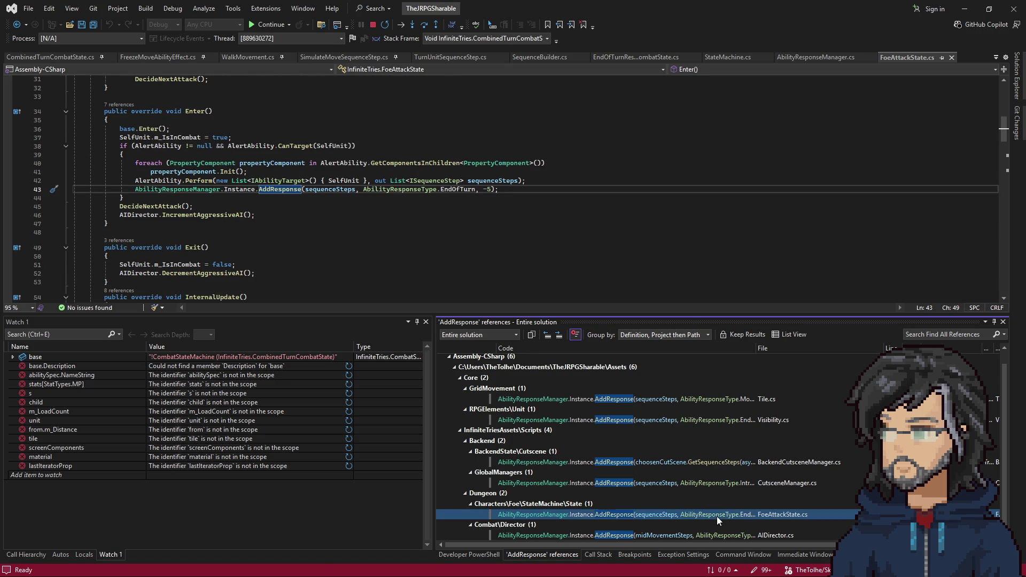
click(689, 535)
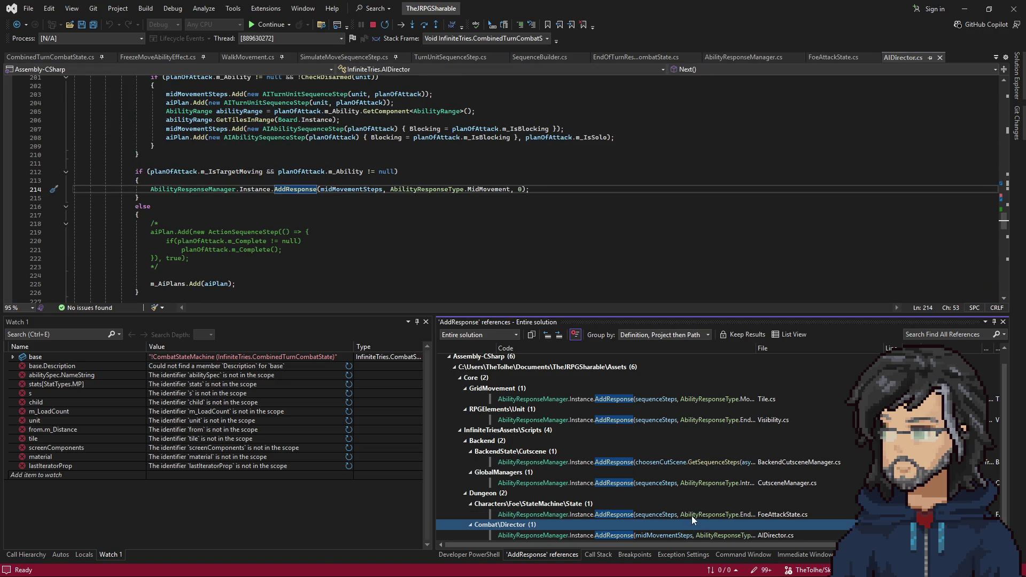
click(692, 516)
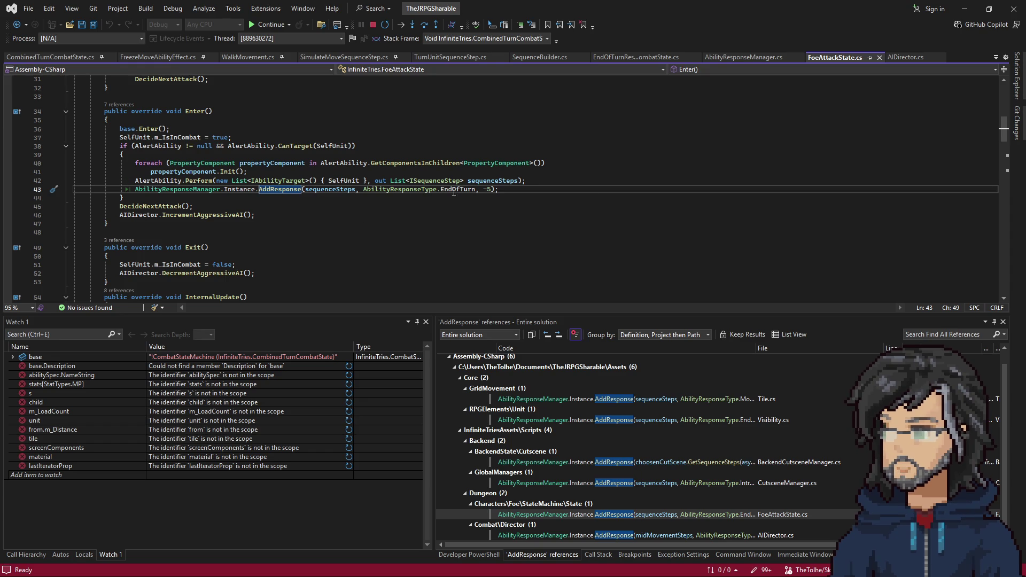
Step: Highlight uses of sequenceSteps and AlertAbility in FoeAttackState.Enter, then return to the call stack
double_click(335, 189)
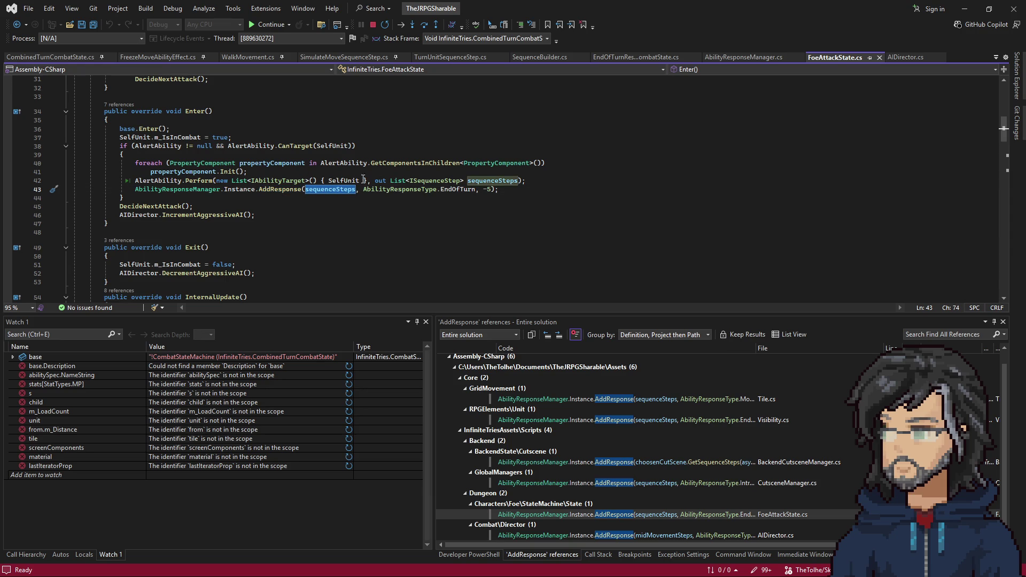
double_click(159, 181)
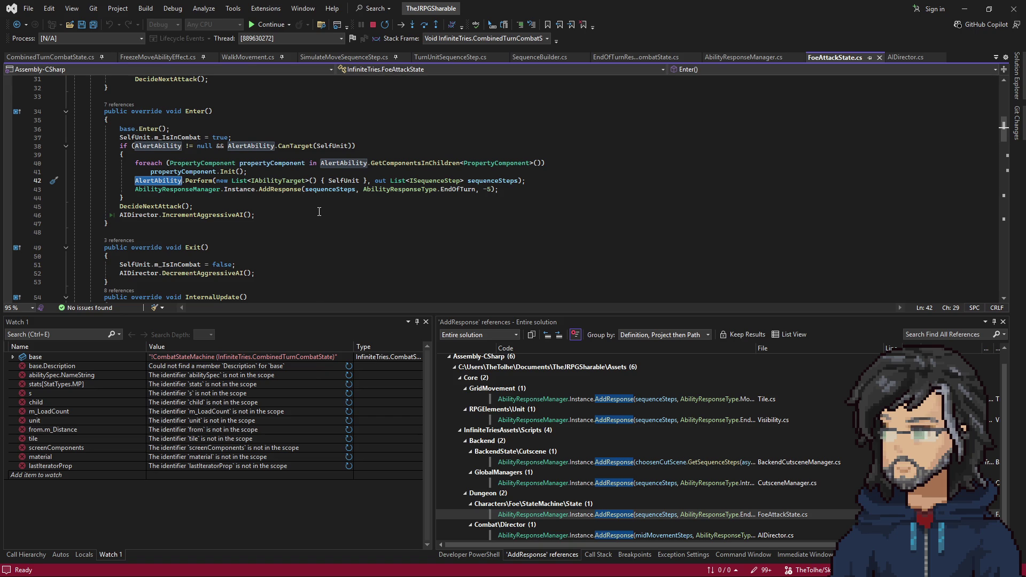
scroll(592, 382, up, 1)
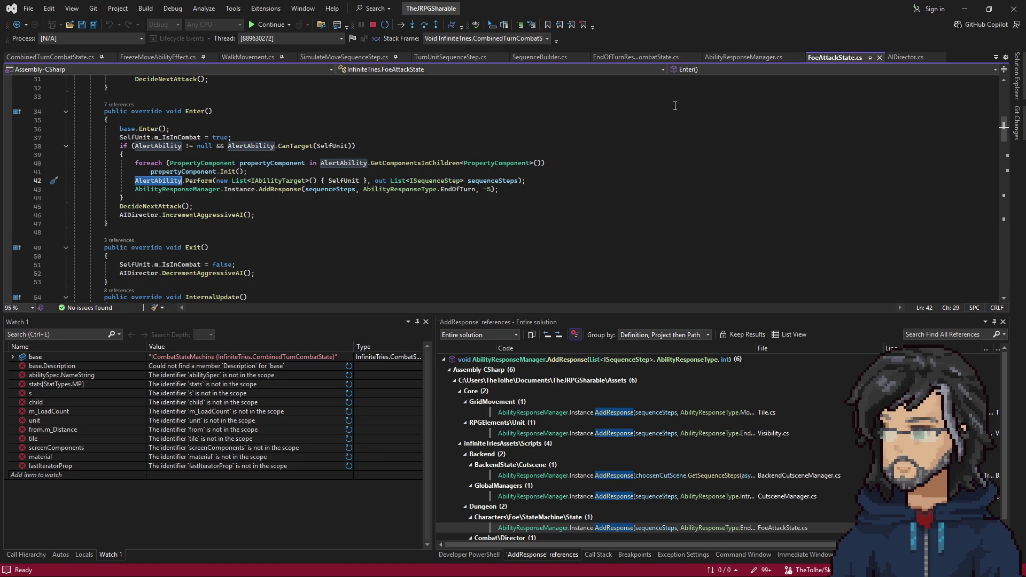
click(598, 554)
scroll(529, 360, up, 1)
Step: Walk frames from Unit set_Direction through StartSequence and StateMachine.Transition back to EndOfTurnResponsesCombatState.Enter
double_click(531, 358)
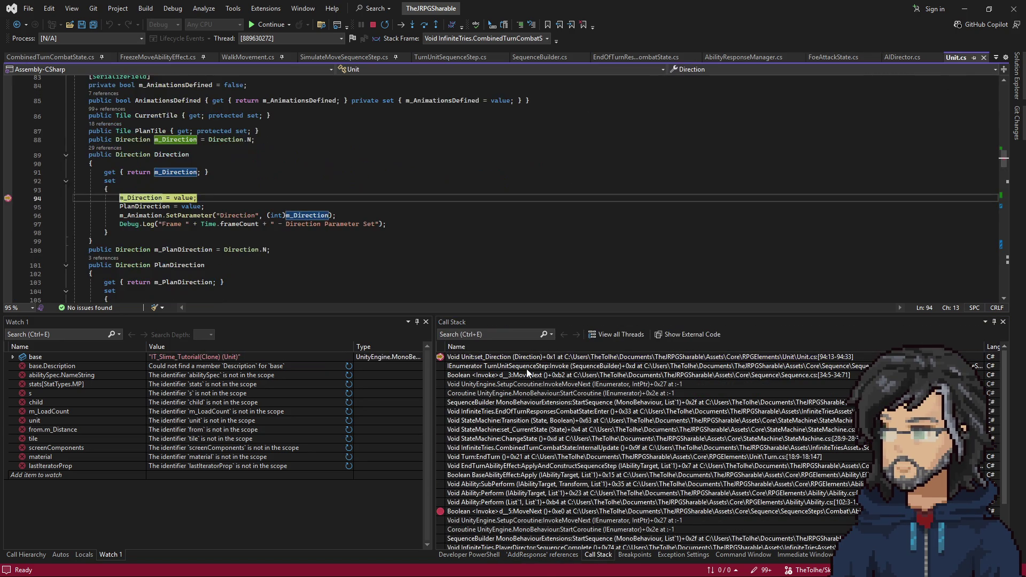
double_click(539, 403)
click(543, 421)
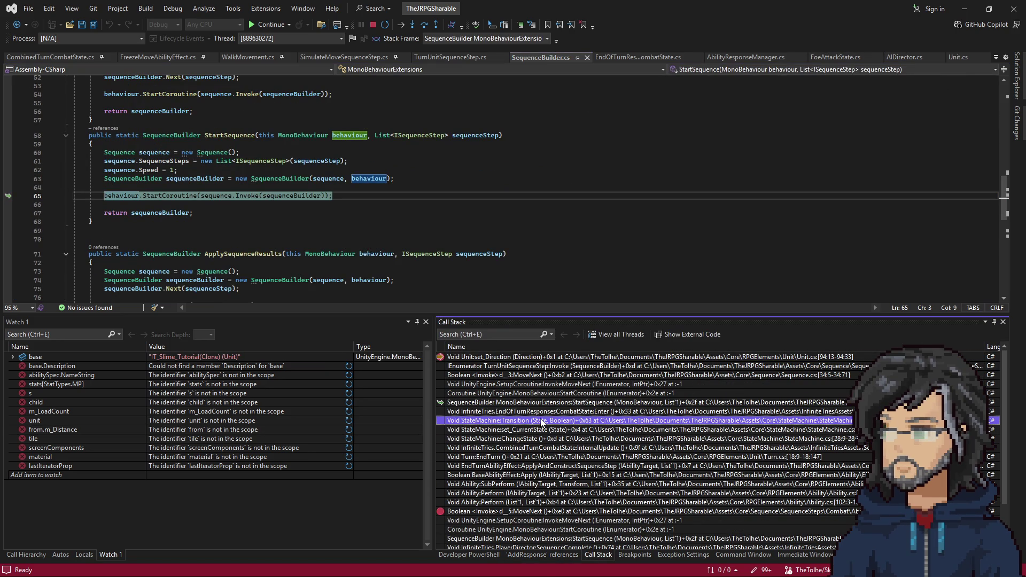
double_click(542, 421)
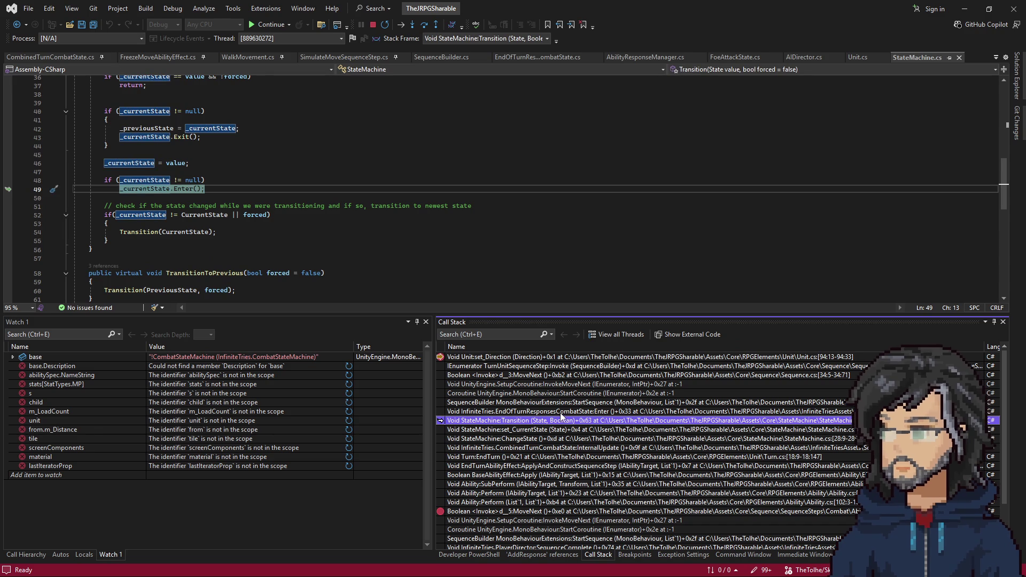
double_click(560, 412)
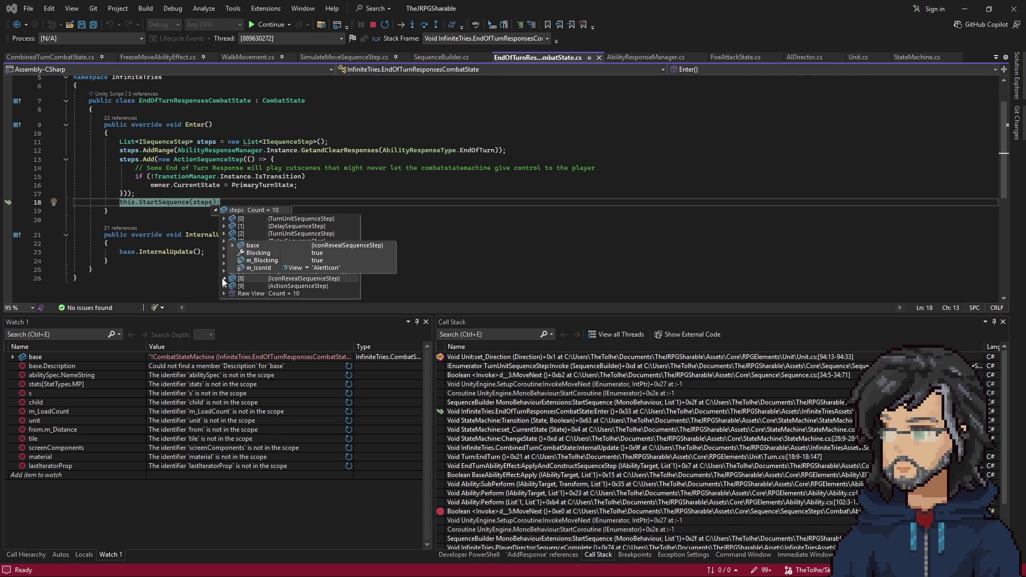
mouse_move(232, 264)
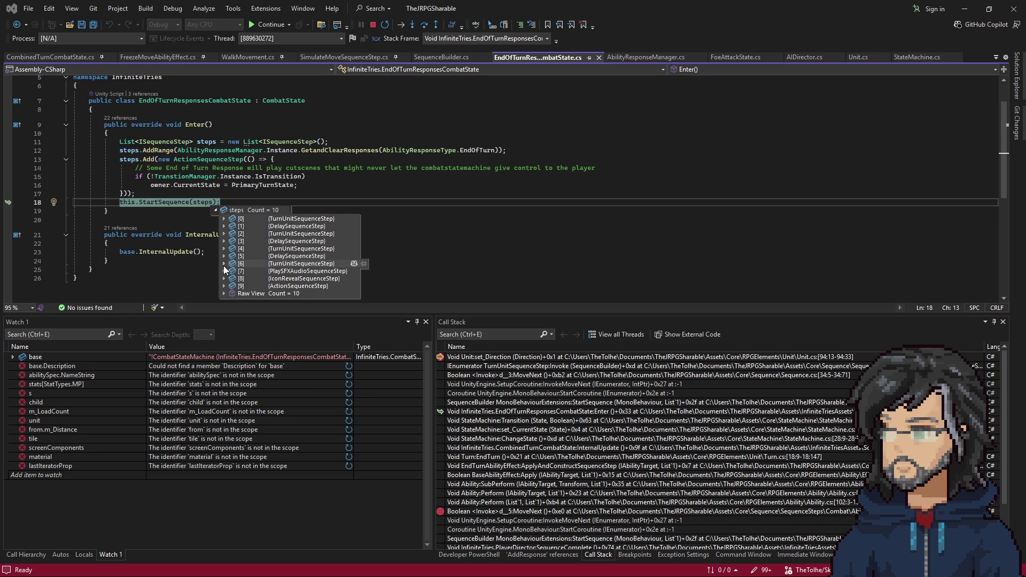
Step: Expand step [6] in the steps datatip, close it, and continue so Unity's woods room returns to front
click(224, 265)
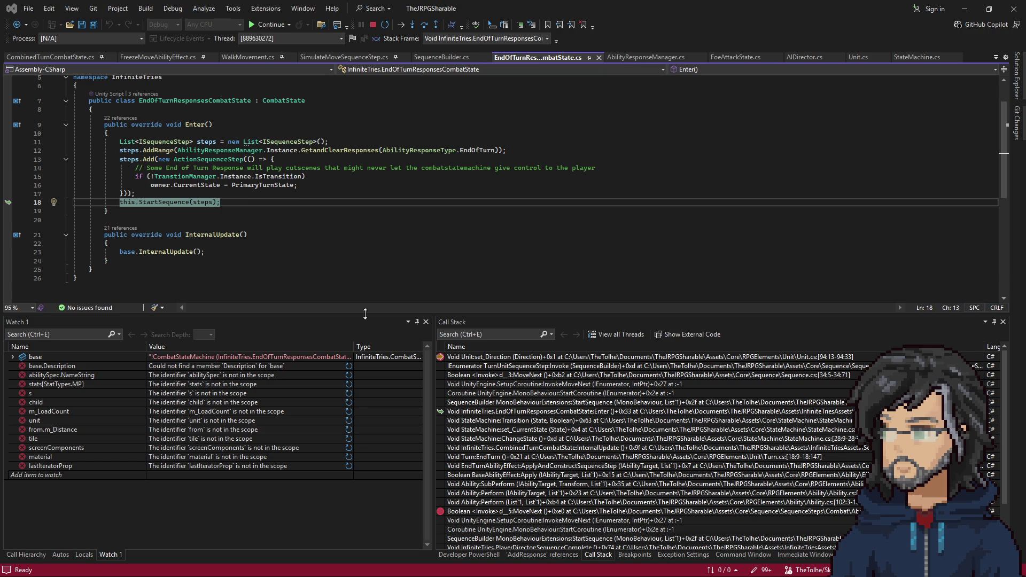
click(281, 223)
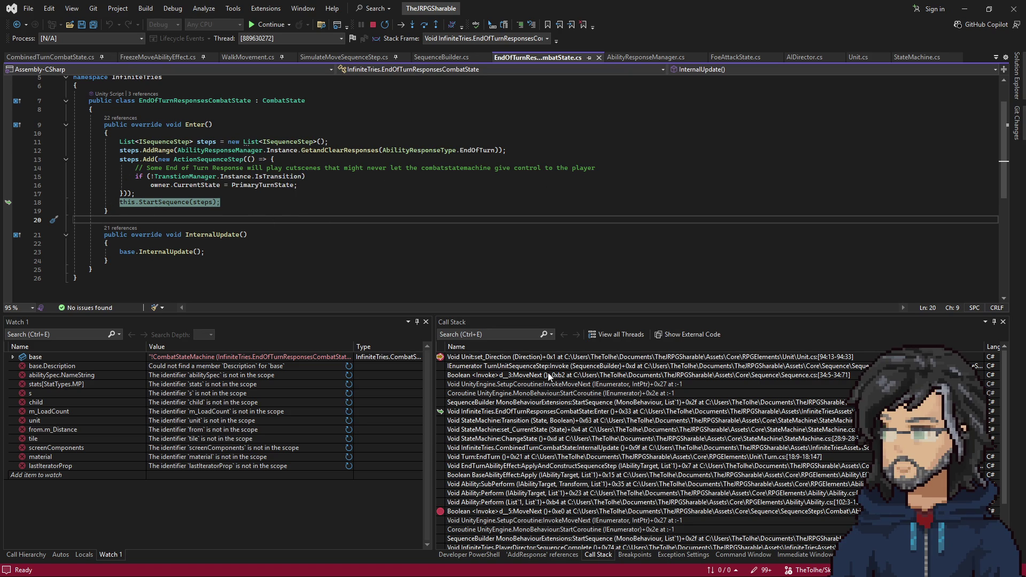
click(964, 8)
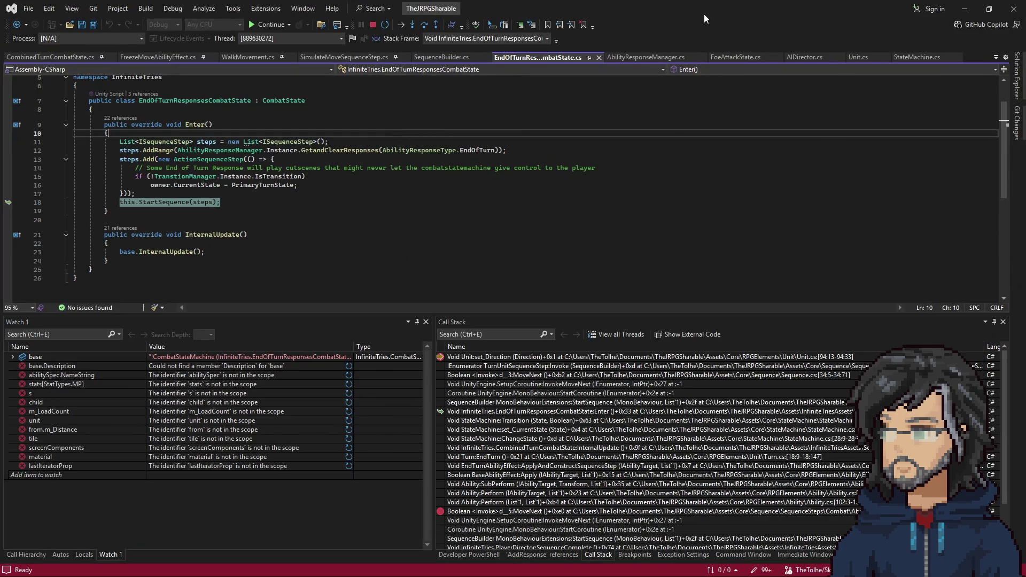
Step: Restore Visual Studio, continue past the breakpoint, return to Unity and start a Project asset search
double_click(705, 14)
key(F5)
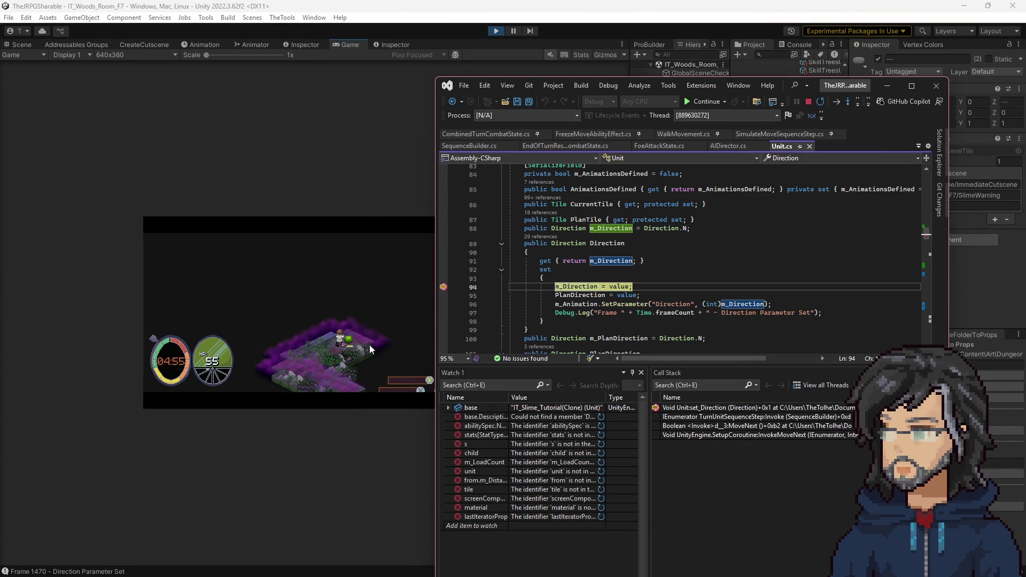
click(345, 343)
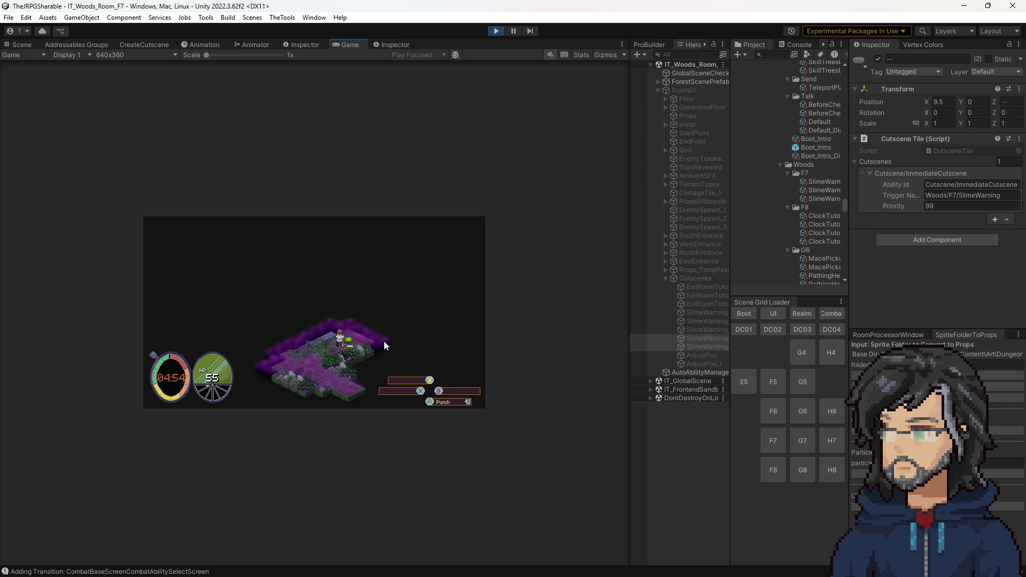
click(779, 54)
text(alert)
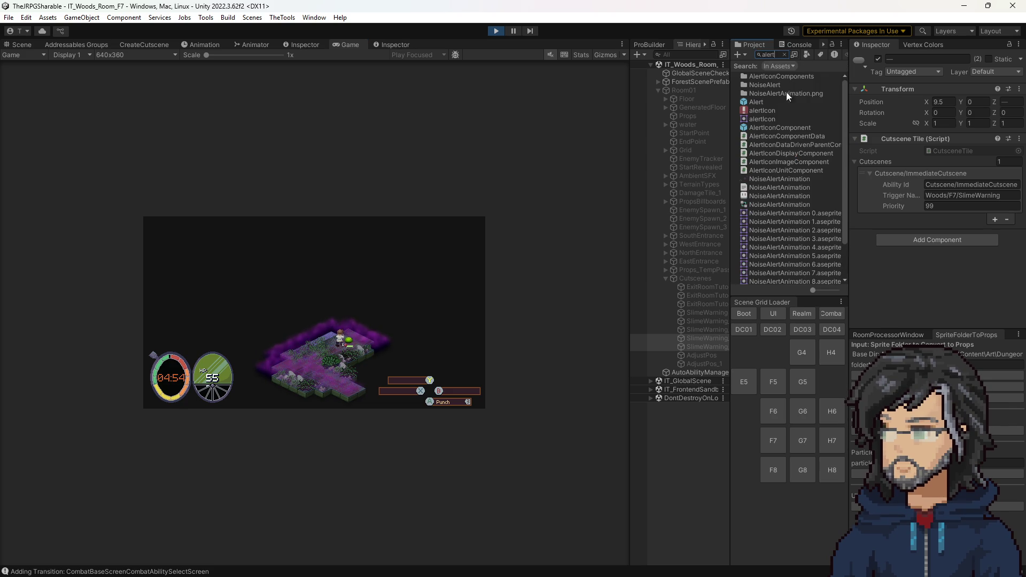
Step: Open the Alert prefab from the search, inspect its Outro and TargetInfo children, then clear the search
double_click(753, 102)
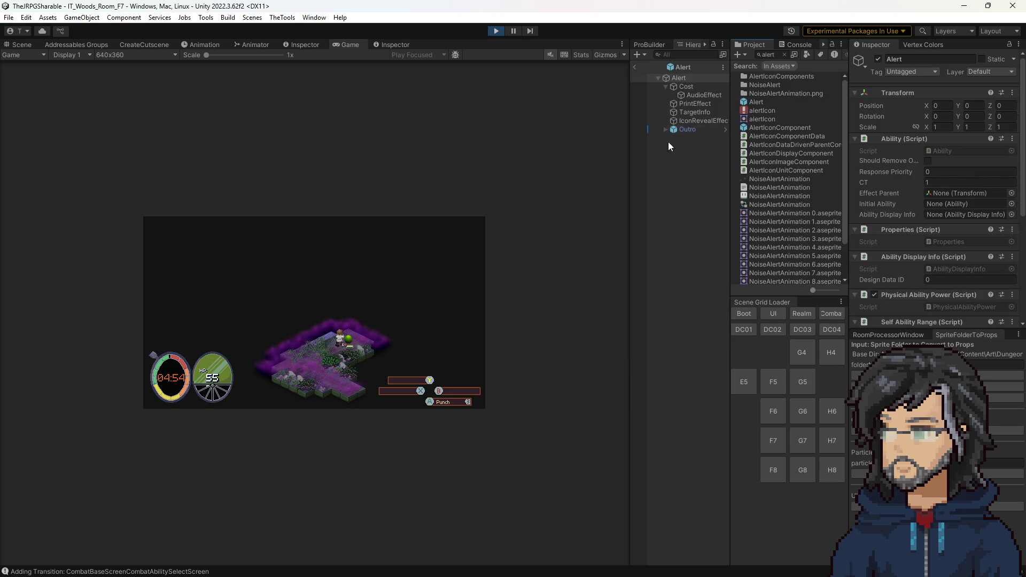
click(667, 129)
click(688, 111)
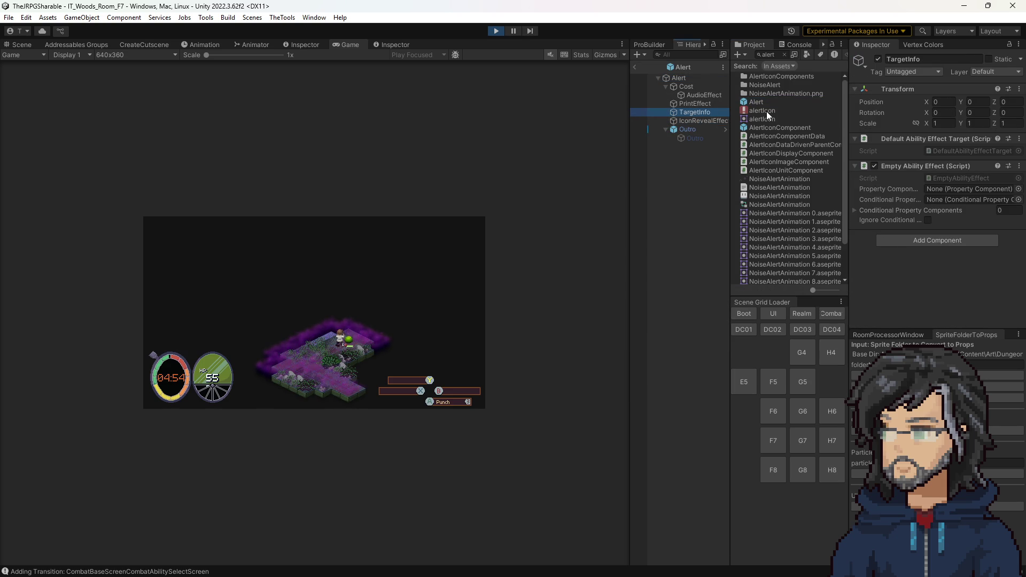
click(678, 68)
scroll(803, 182, up, 2)
scroll(797, 217, down, 3)
scroll(802, 201, down, 2)
scroll(808, 178, down, 2)
scroll(804, 188, down, 3)
scroll(804, 188, down, 3)
scroll(809, 182, down, 3)
scroll(807, 179, down, 3)
scroll(807, 193, down, 3)
scroll(801, 183, up, 5)
scroll(802, 199, up, 3)
scroll(795, 186, up, 3)
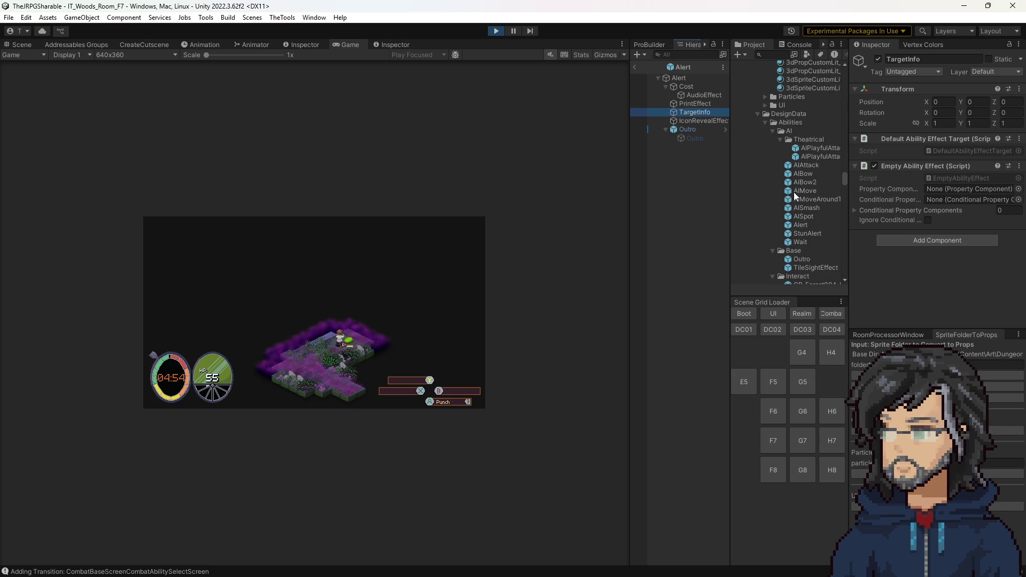
scroll(788, 148, down, 3)
scroll(779, 204, down, 3)
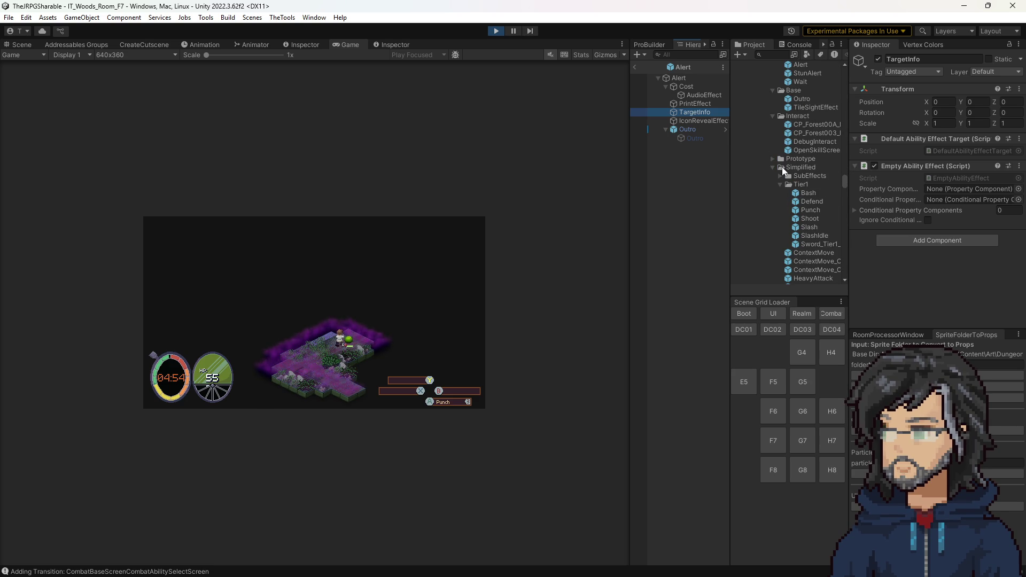
scroll(782, 171, down, 3)
scroll(779, 182, down, 3)
scroll(778, 190, down, 3)
scroll(779, 193, down, 3)
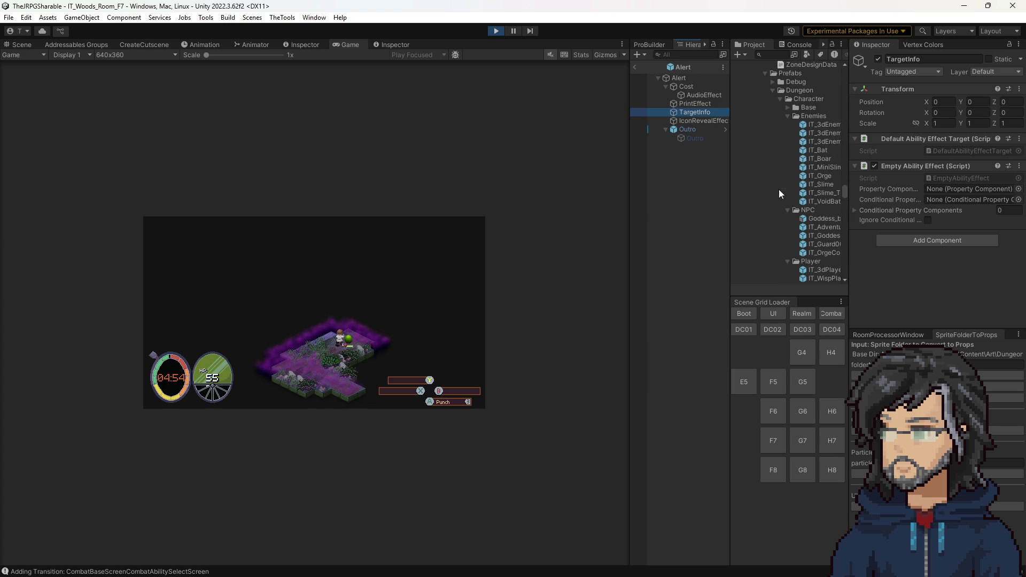
Step: Open IT_Slime_Tutorial's Alert ability prefab, inspect IconRevealEffect with Icon Id AlertIcon, and locate its script
double_click(819, 194)
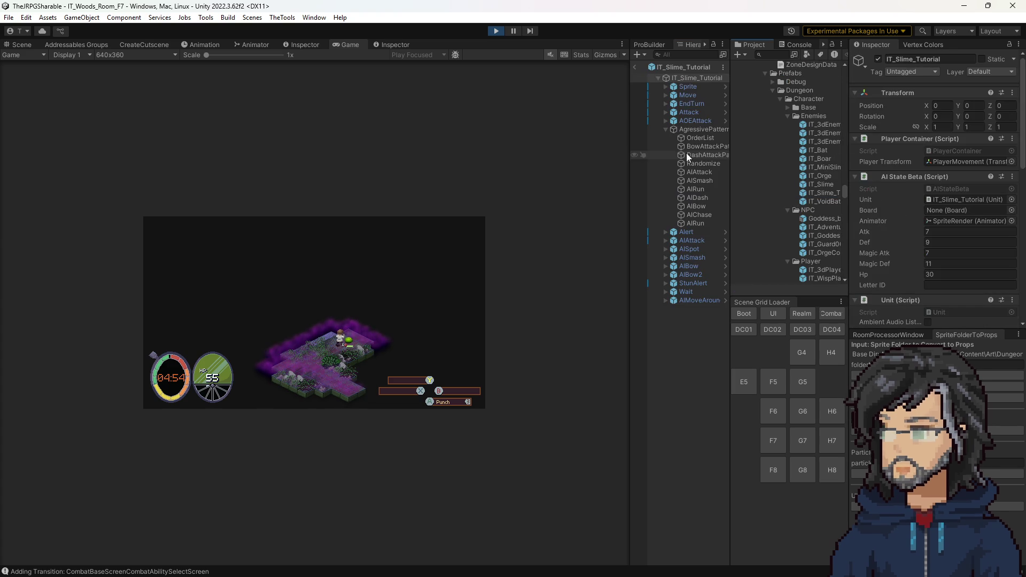
scroll(937, 196, down, 4)
scroll(948, 232, down, 3)
click(941, 202)
click(685, 233)
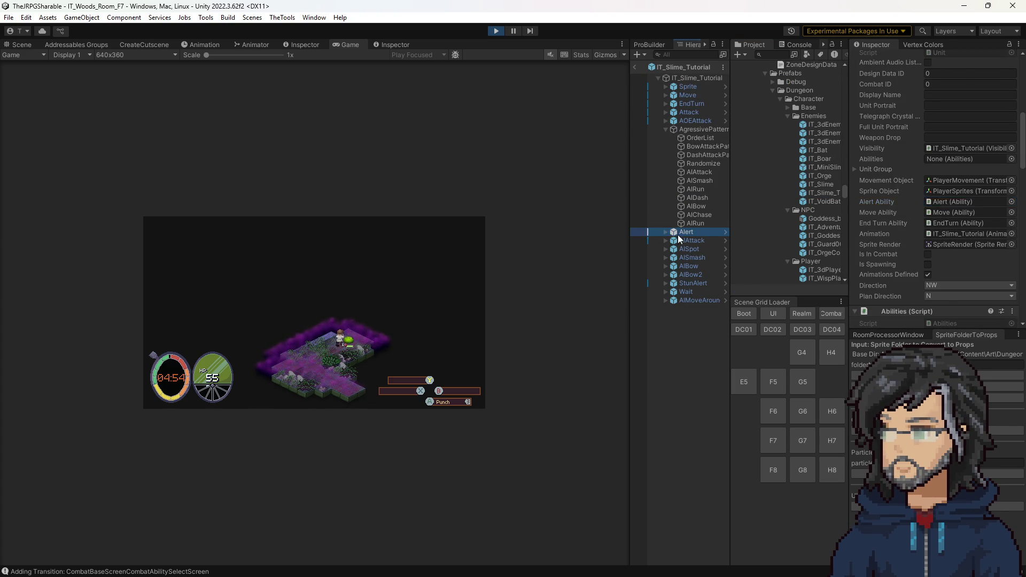
click(726, 232)
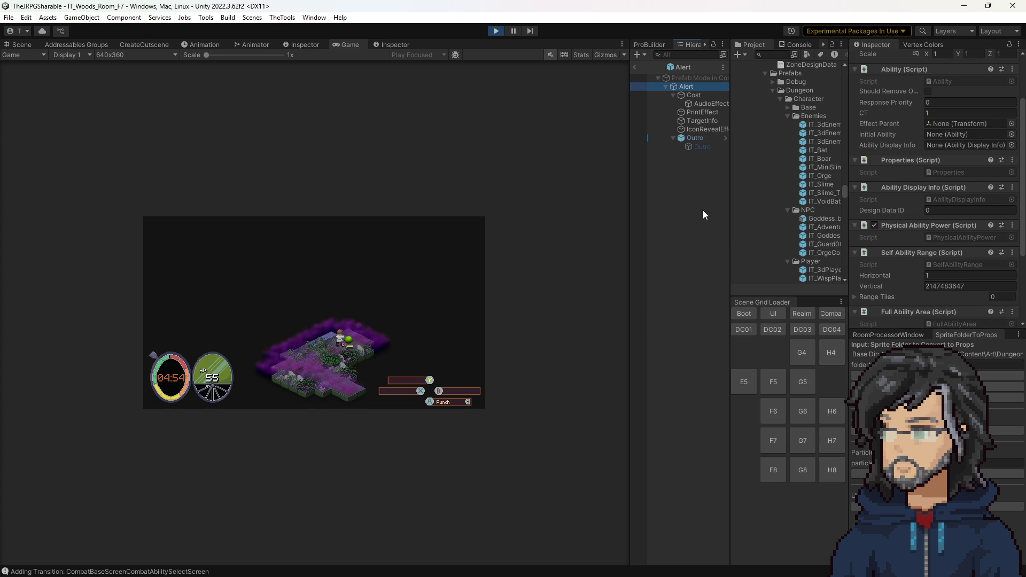
click(684, 129)
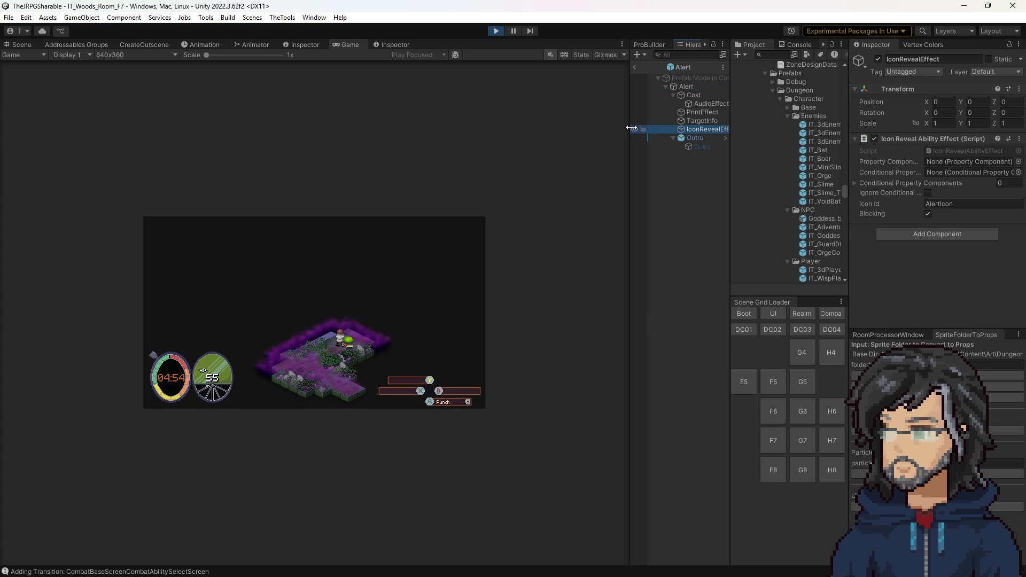
drag(633, 128, 569, 129)
click(953, 150)
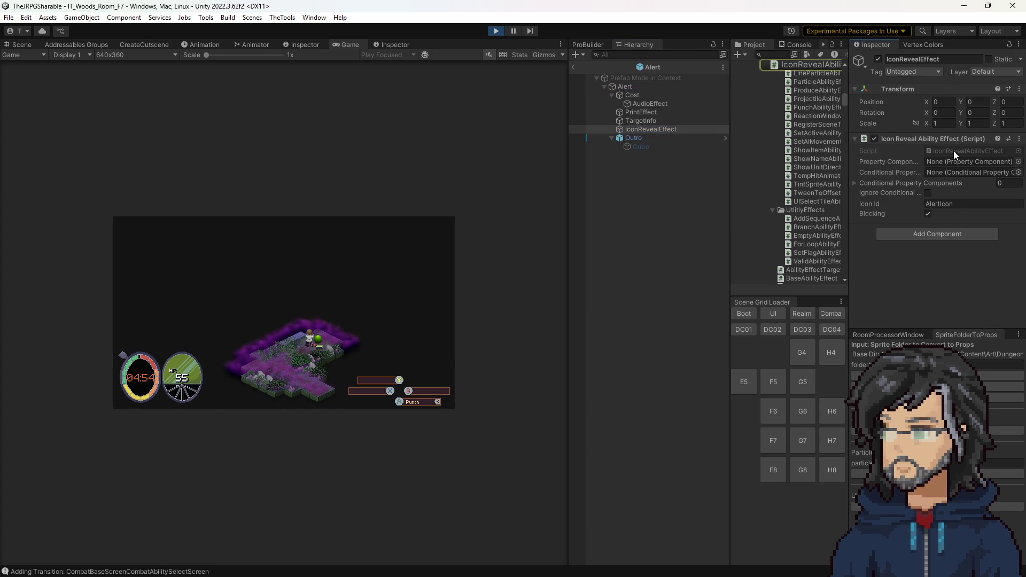
Step: Bring IconRevealAbilityEffect.cs into a maximized Visual Studio alongside the SimulateMoveSequenceStep and WalkMovement scripts
double_click(954, 151)
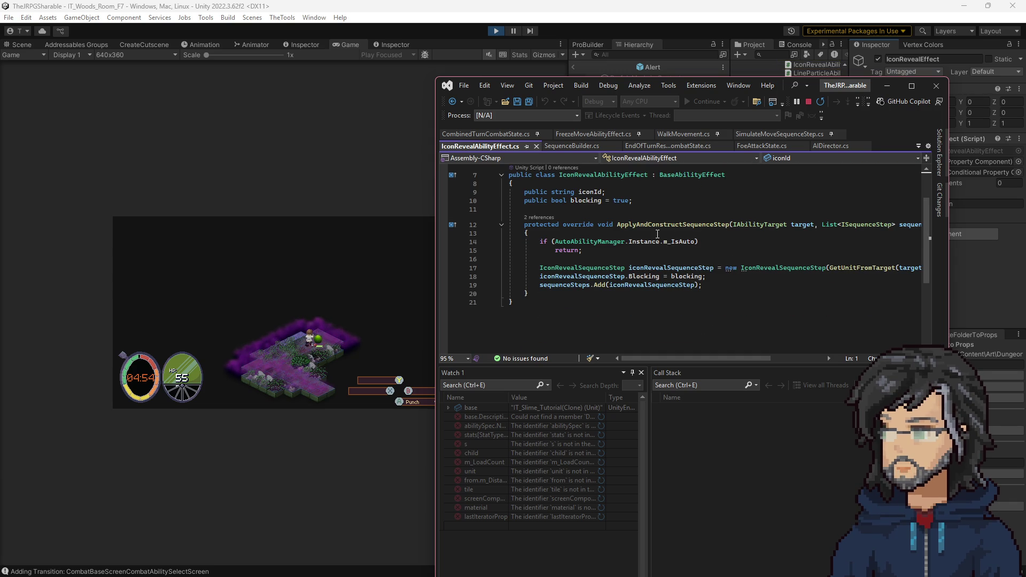
click(888, 85)
key(alt+Tab)
click(912, 85)
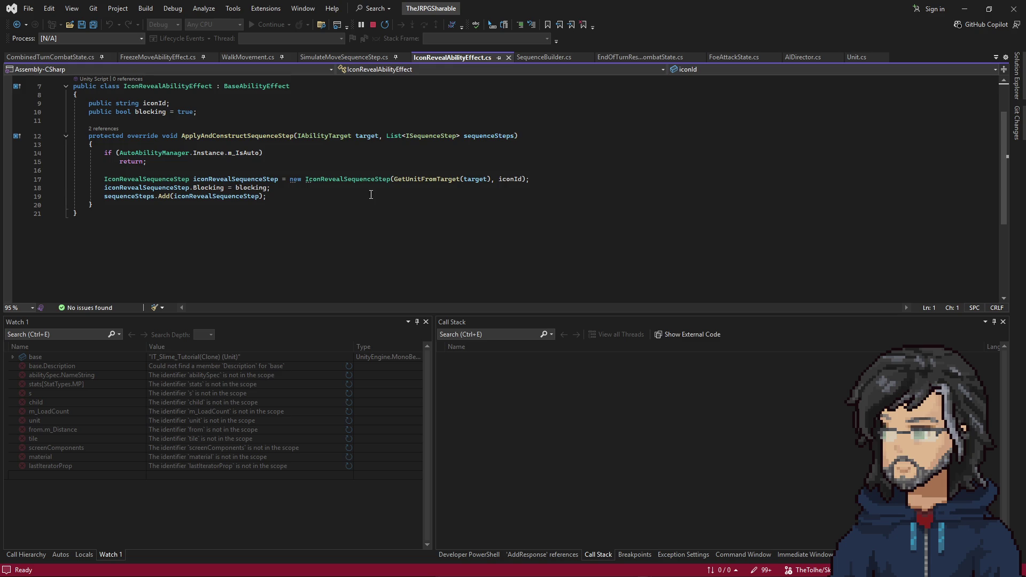
scroll(401, 129, up, 2)
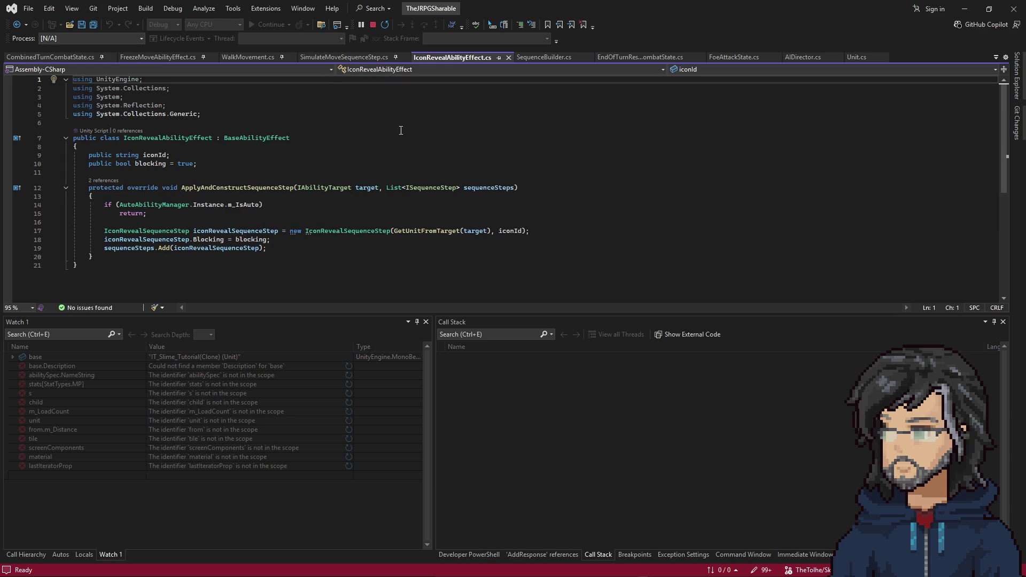
click(326, 58)
click(249, 58)
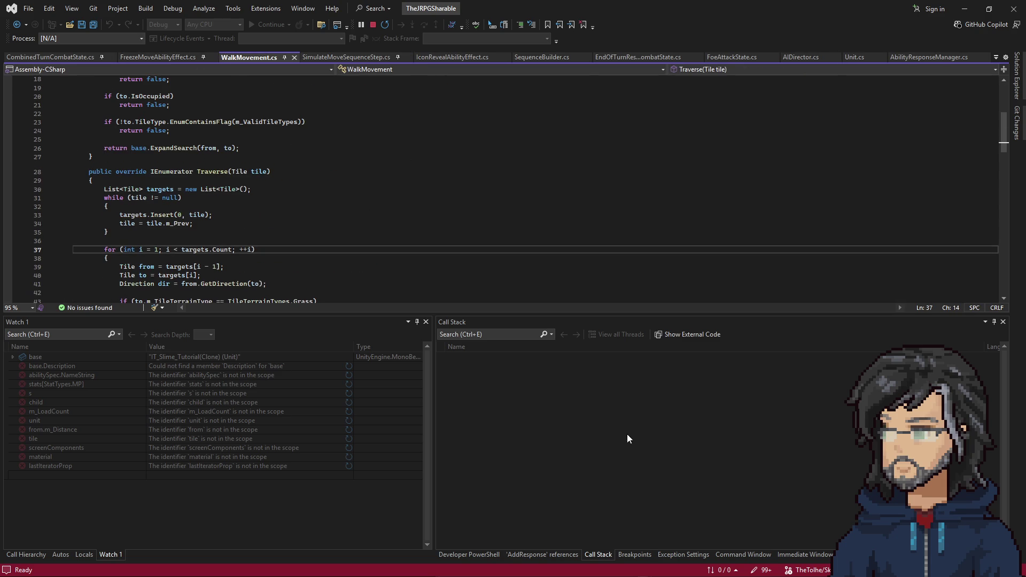
Step: Trace AddResponse references through CutsceneManager, BackendCutsceneManager and Visibility.cs Reveal, highlighting m_SpotAbility uses
click(556, 556)
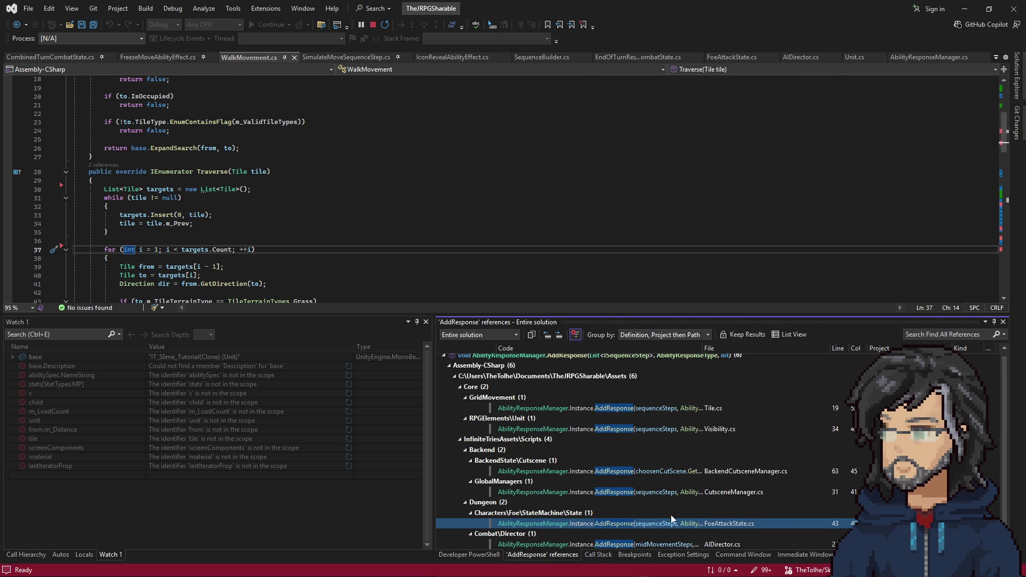
click(680, 492)
click(681, 468)
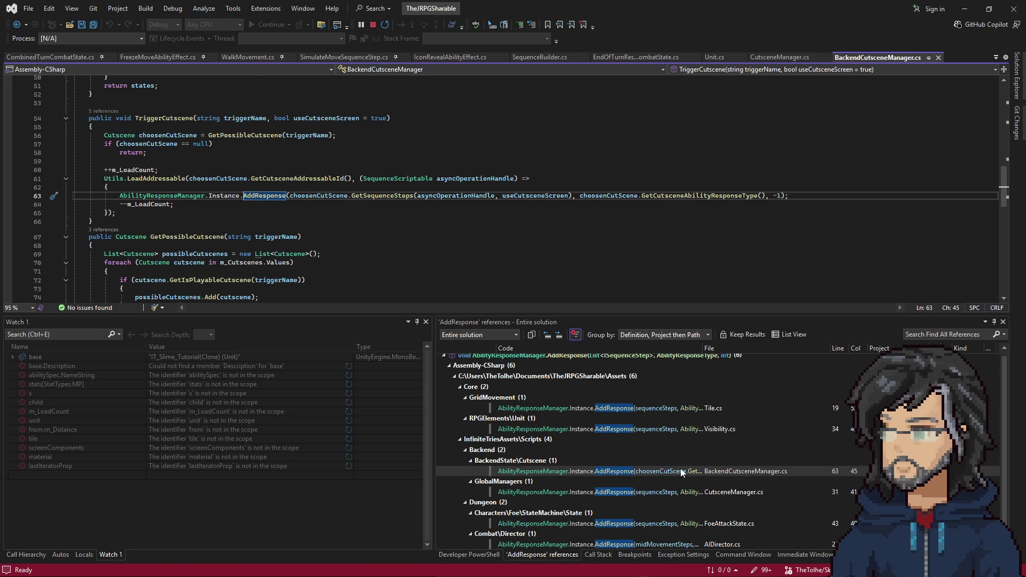
click(649, 430)
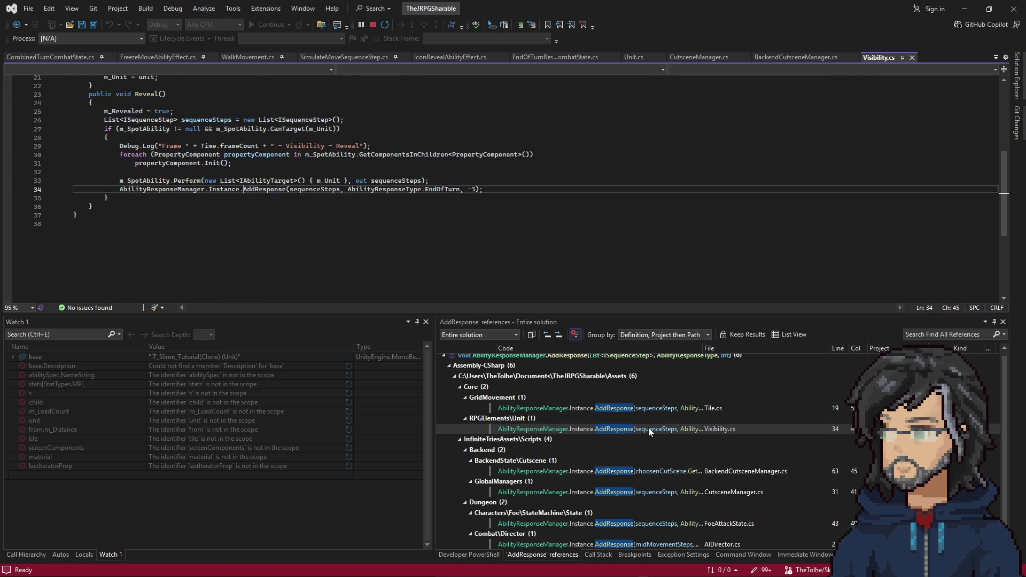
scroll(287, 200, up, 2)
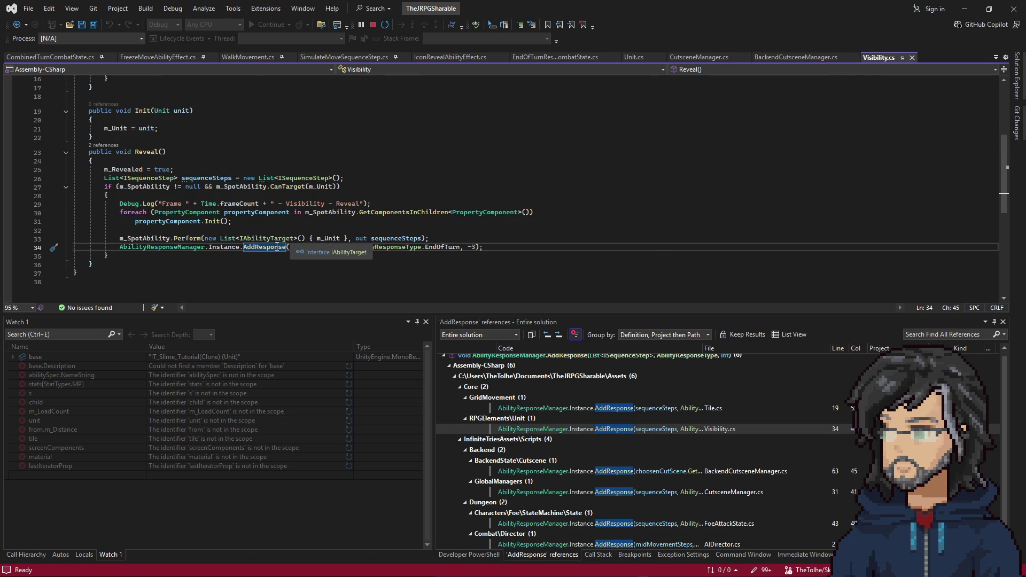
double_click(148, 238)
key(alt+Tab)
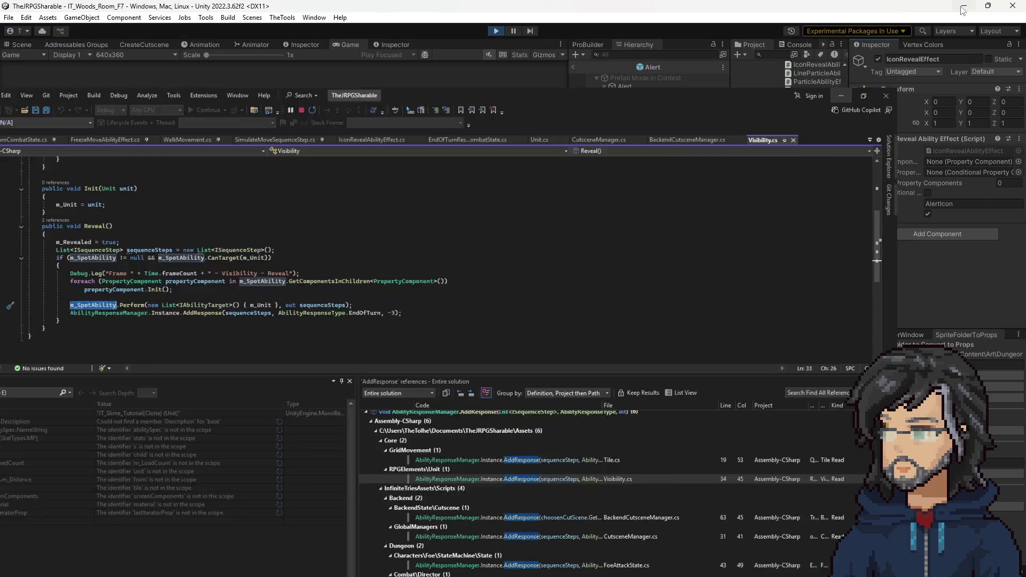
Step: Inspect the slime's AISpot ability prefab, then return to the m_SpotAbility Perform call in Reveal
click(573, 67)
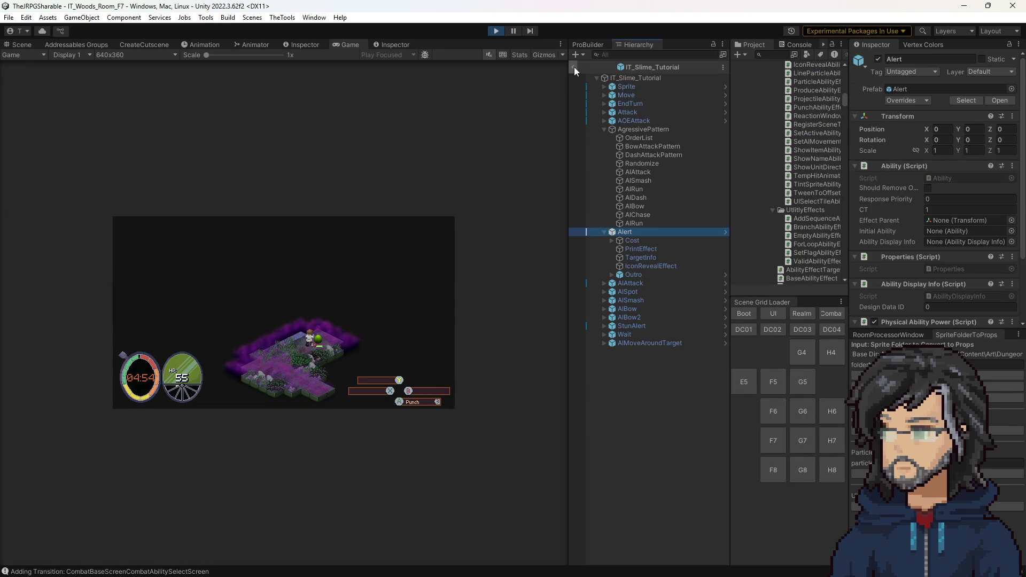
click(634, 292)
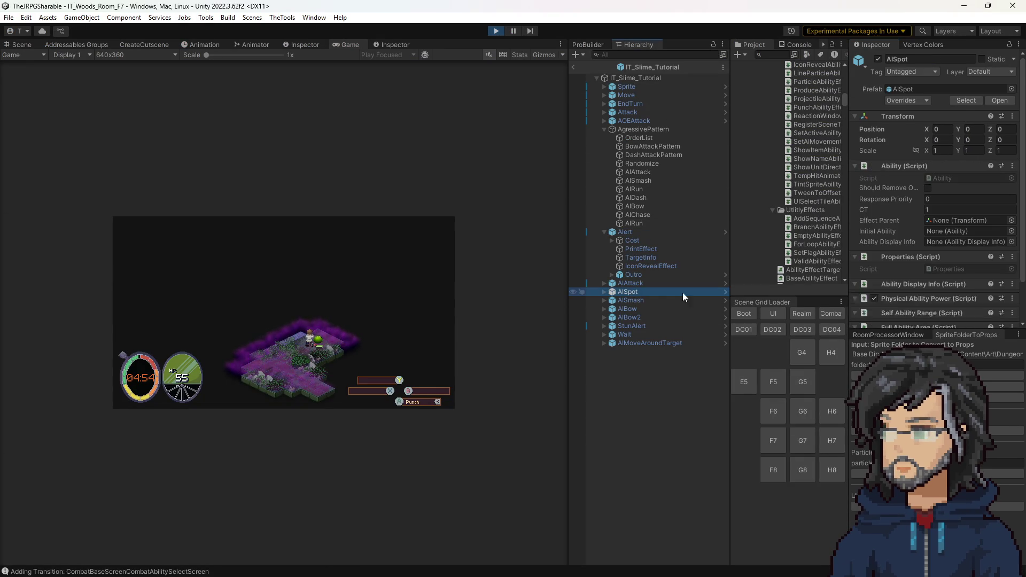
click(725, 291)
scroll(653, 275, down, 1)
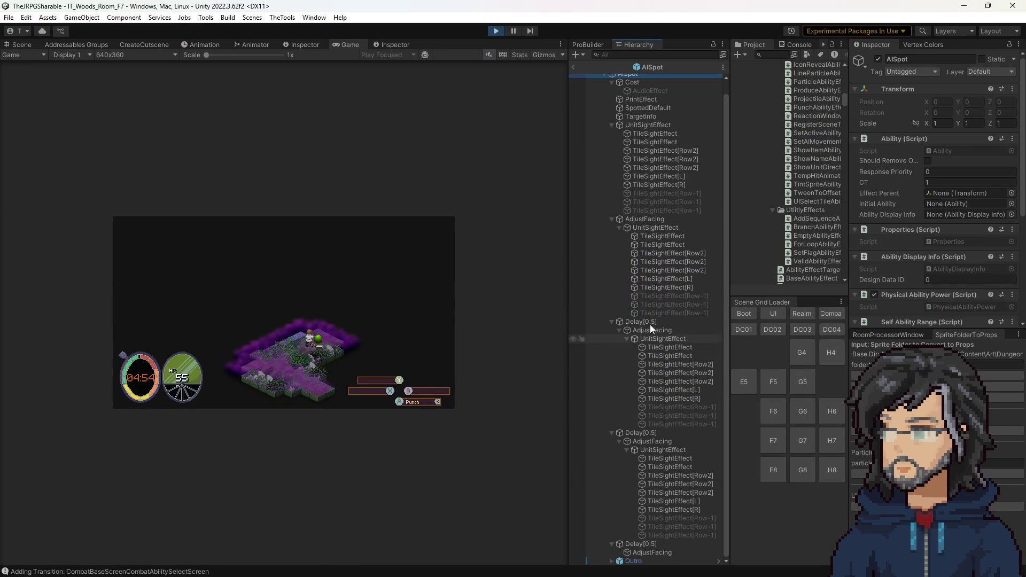
scroll(660, 351, up, 1)
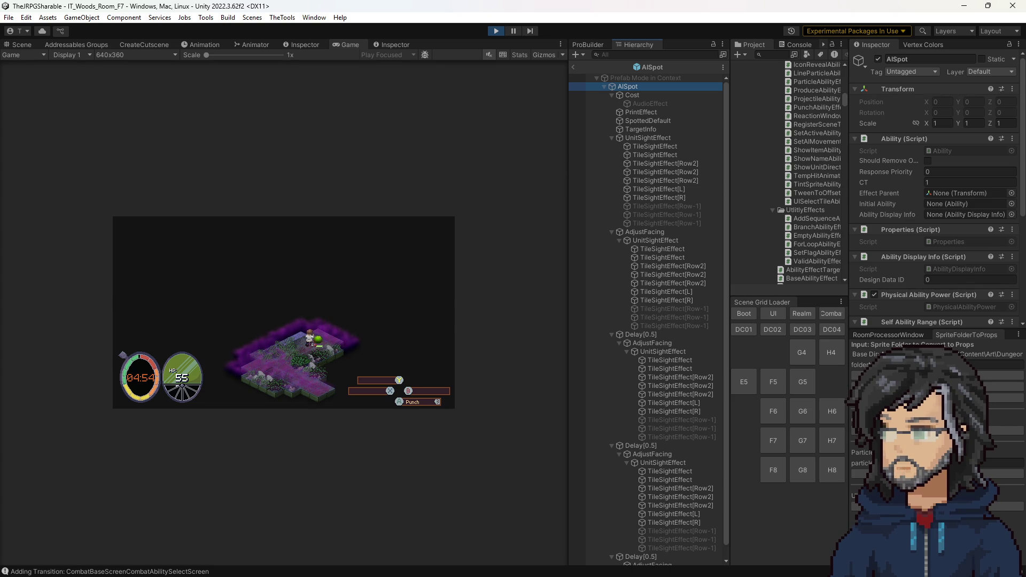
key(alt+Tab)
click(195, 240)
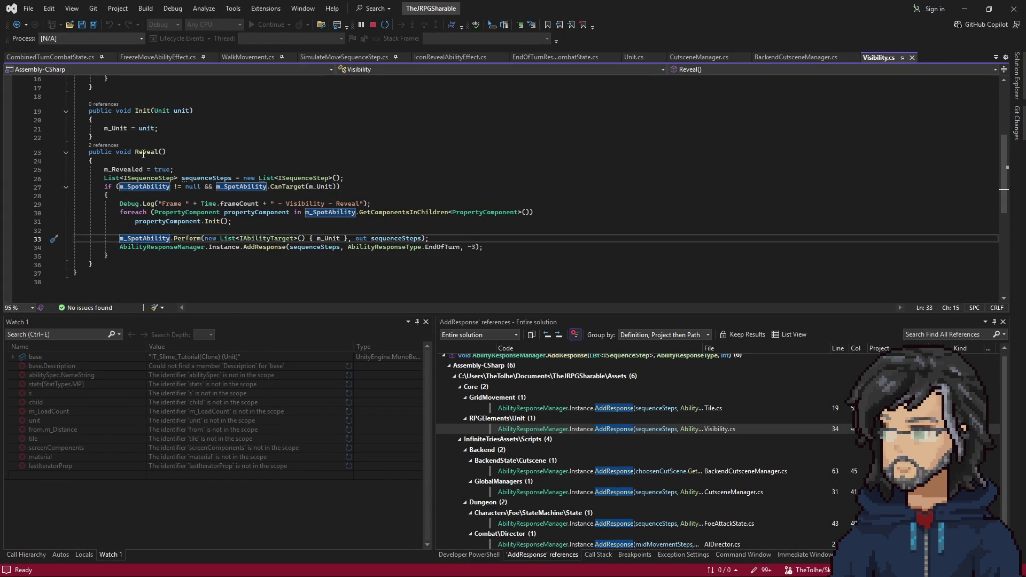
drag(110, 164, 239, 262)
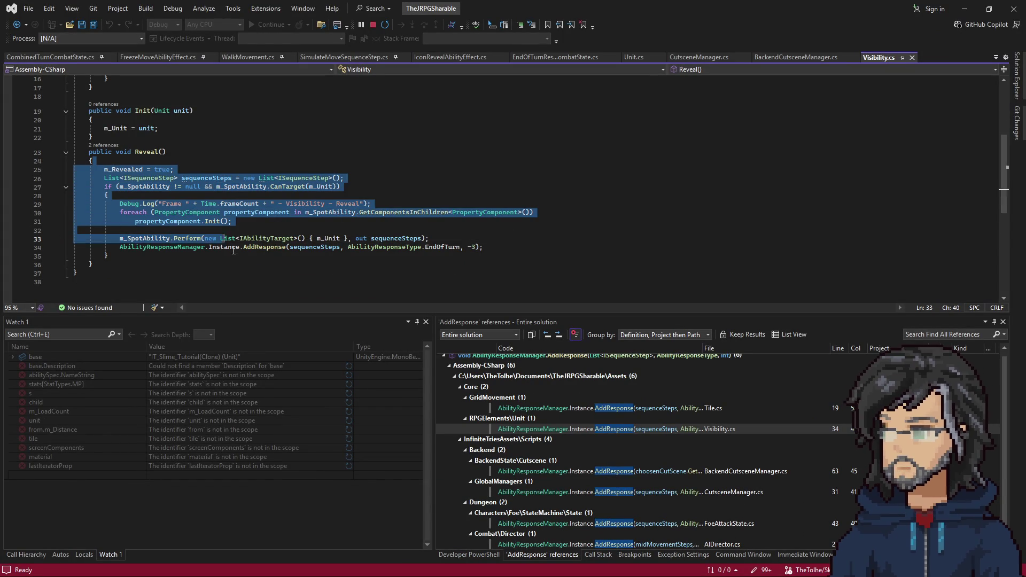
click(277, 257)
mouse_move(313, 248)
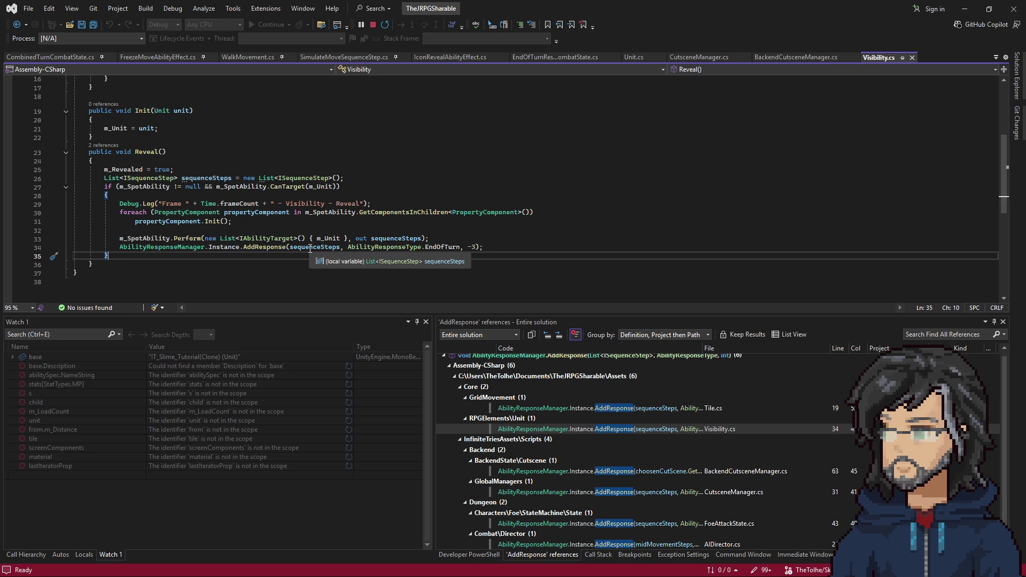
Step: Trace Reveal()'s references to its call in Unit.cs, then return to Unity
click(109, 147)
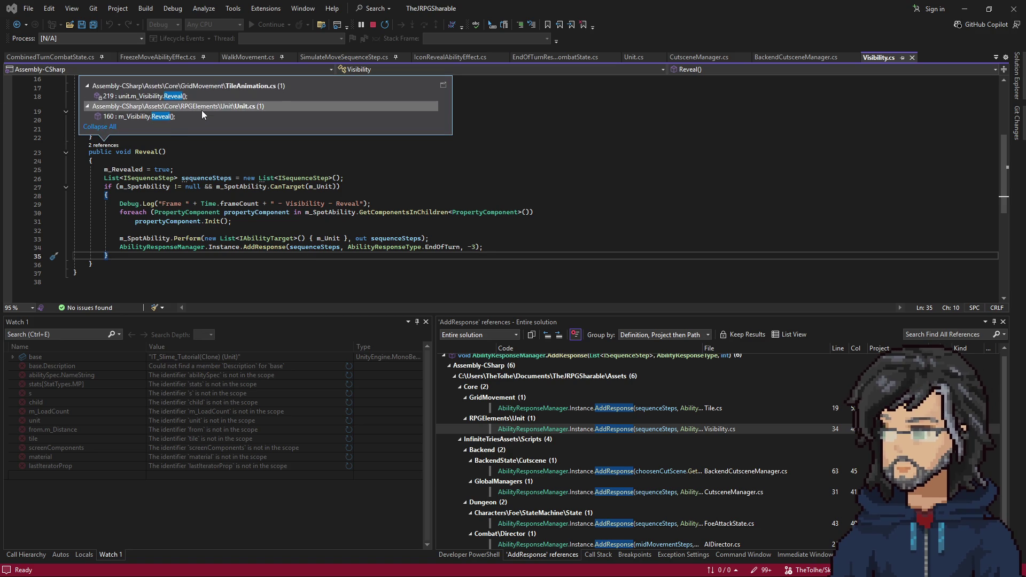
click(184, 116)
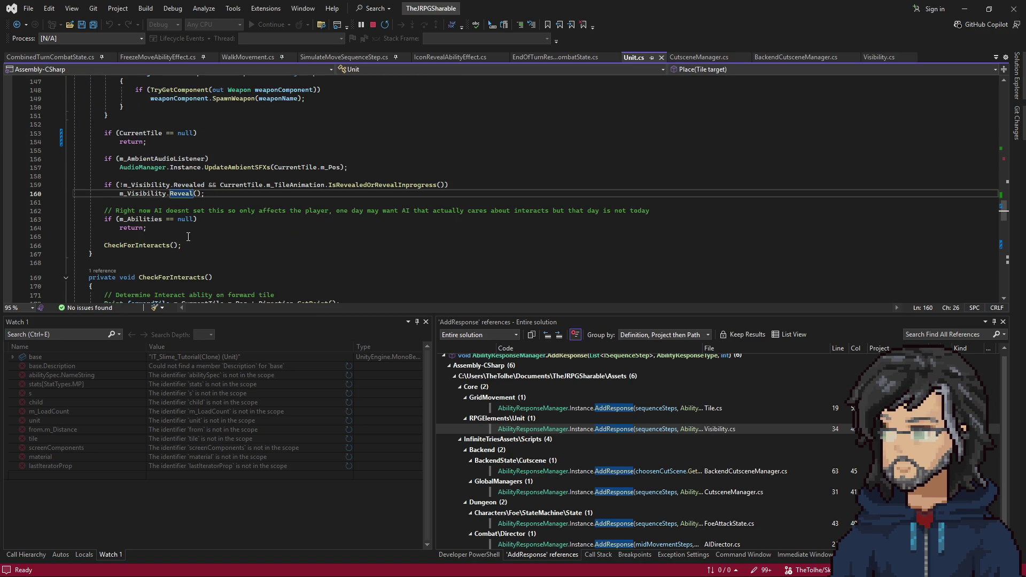
scroll(189, 236, up, 2)
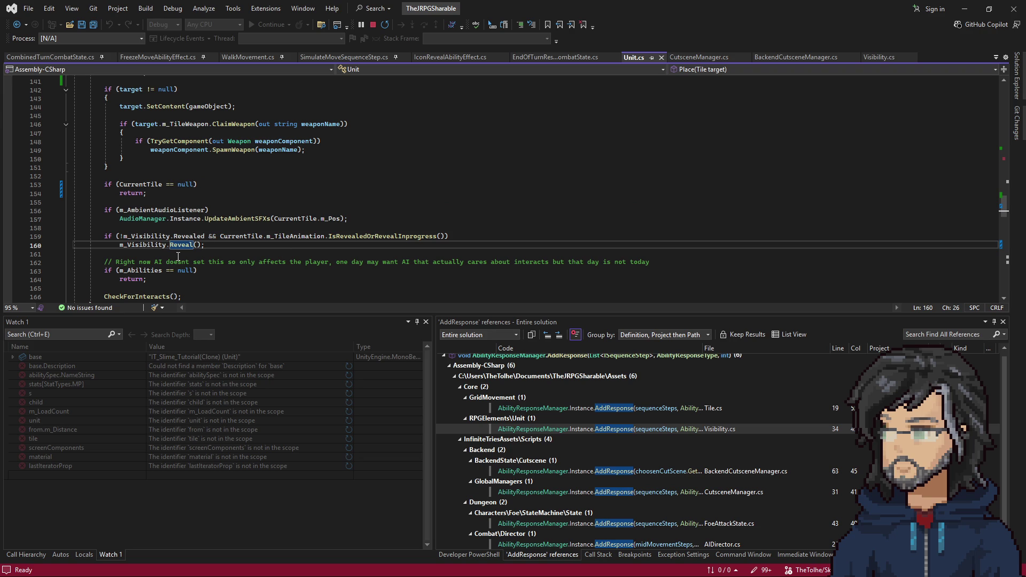
key(alt+Tab)
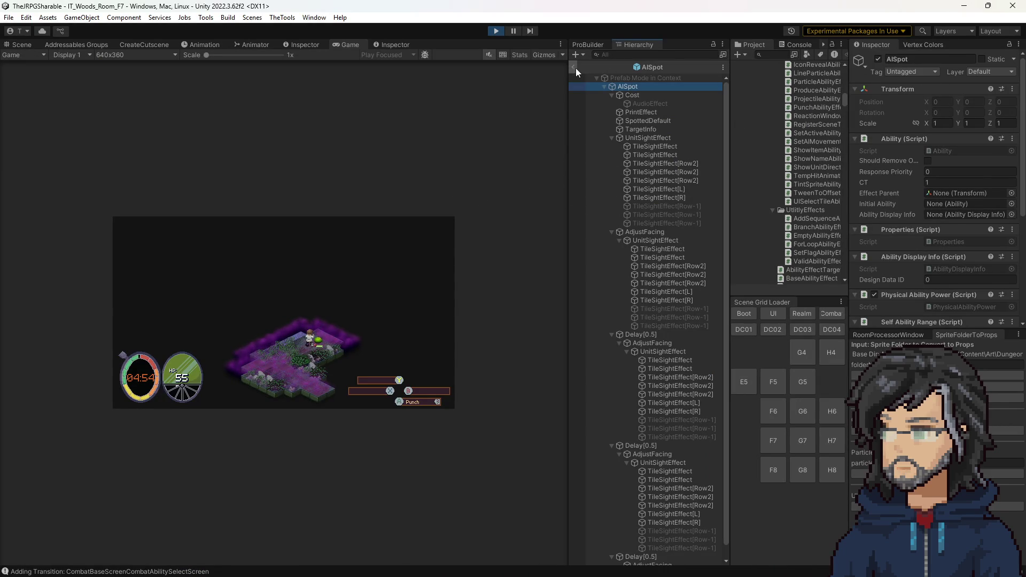
Step: Inspect TargetInfo and SpottedDefault and view the SetPropertyAbilityEffect script
click(652, 140)
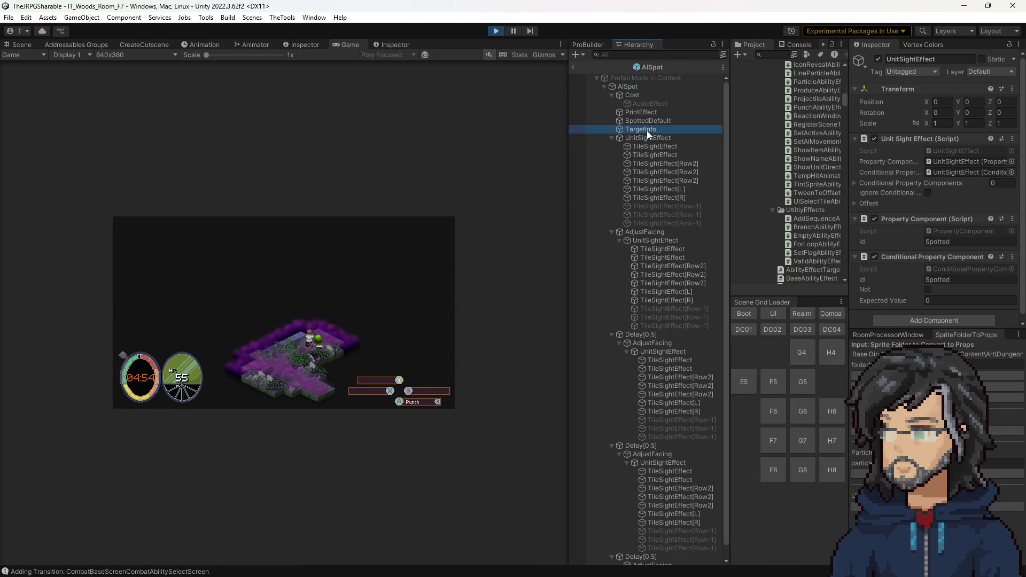
click(658, 120)
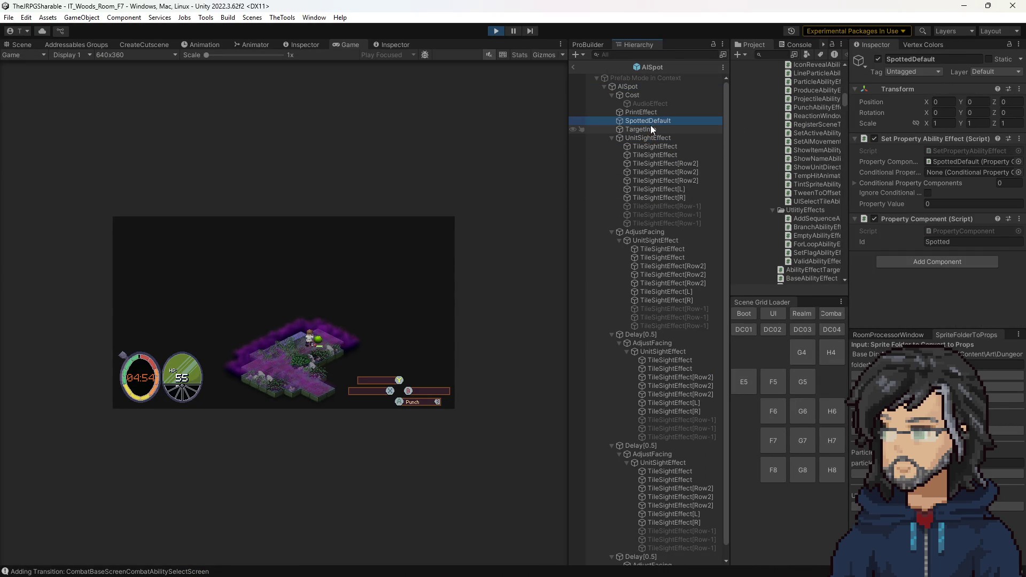
double_click(946, 153)
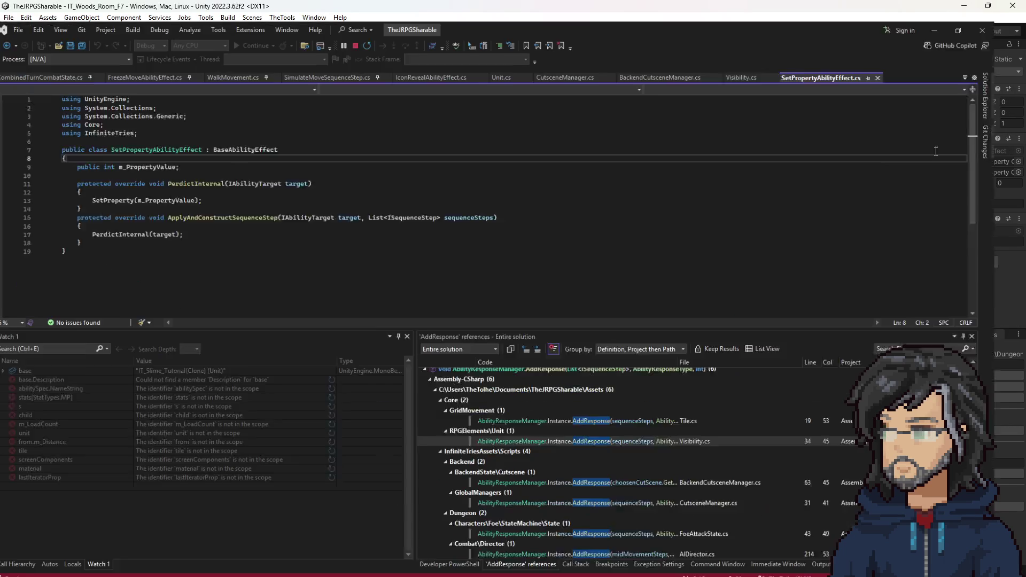
key(alt+Tab)
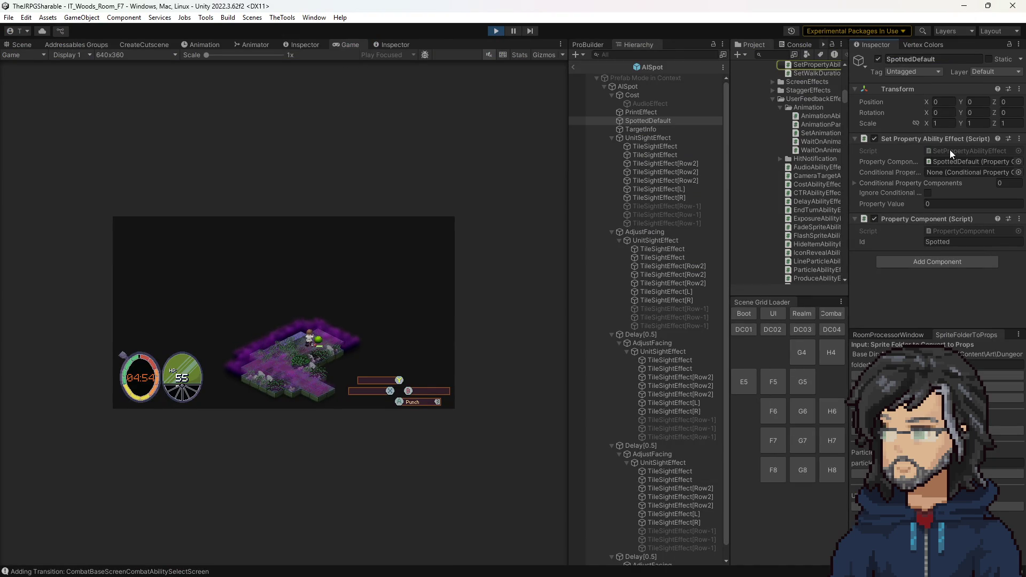
Step: Inspect UnitSightEffect and view its script in Visual Studio
click(653, 129)
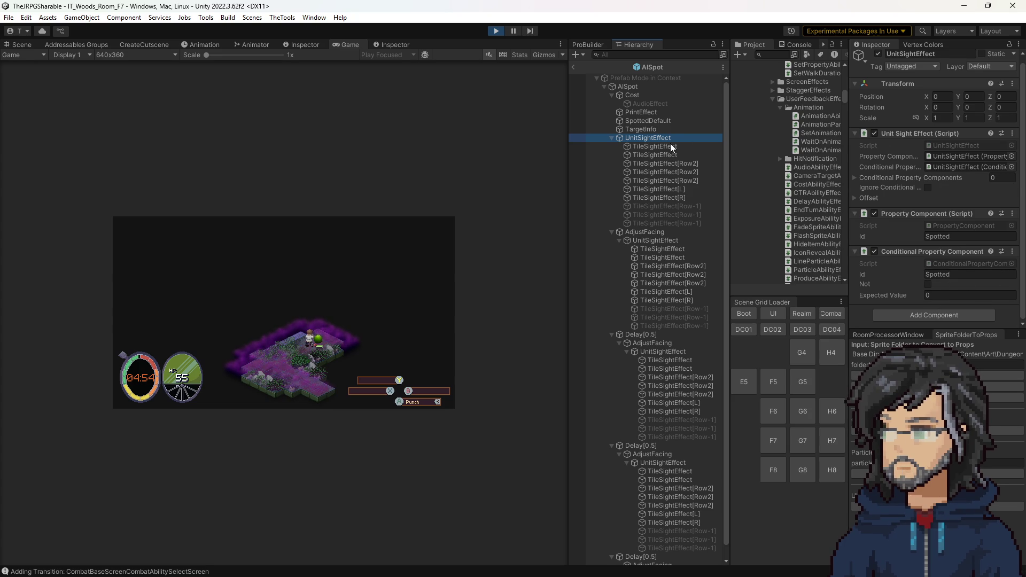
double_click(955, 146)
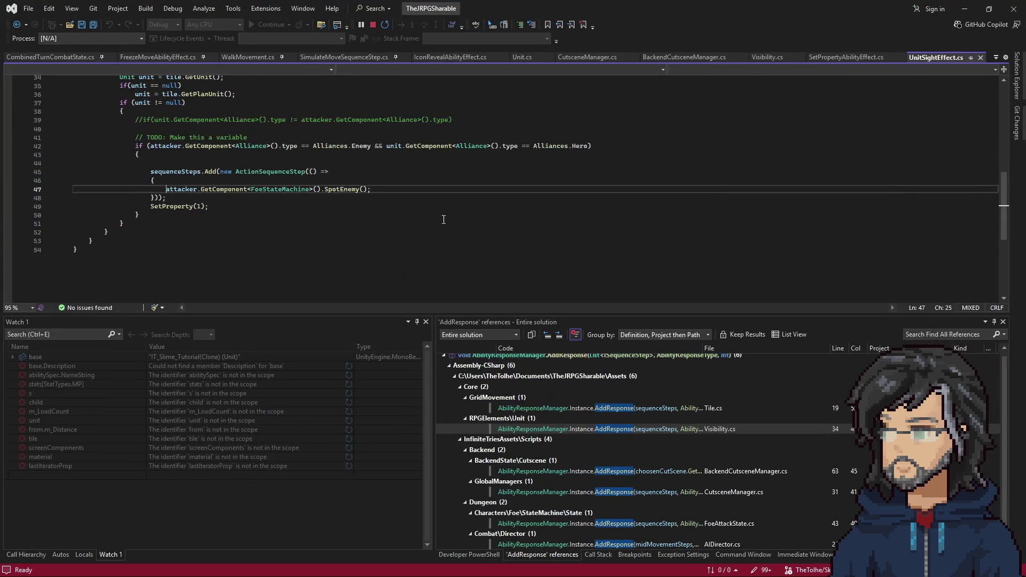
scroll(320, 232, up, 2)
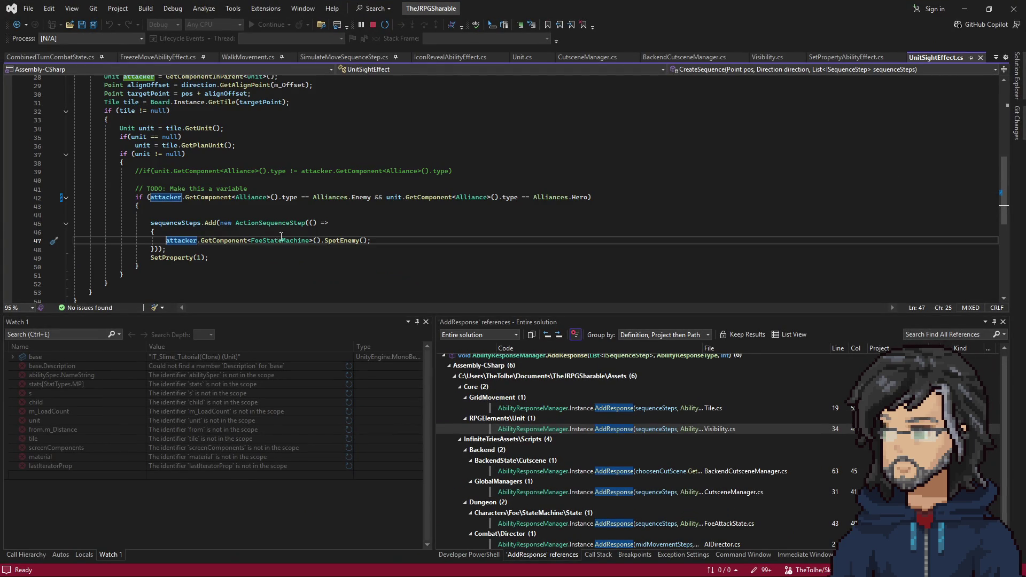
scroll(240, 240, up, 1)
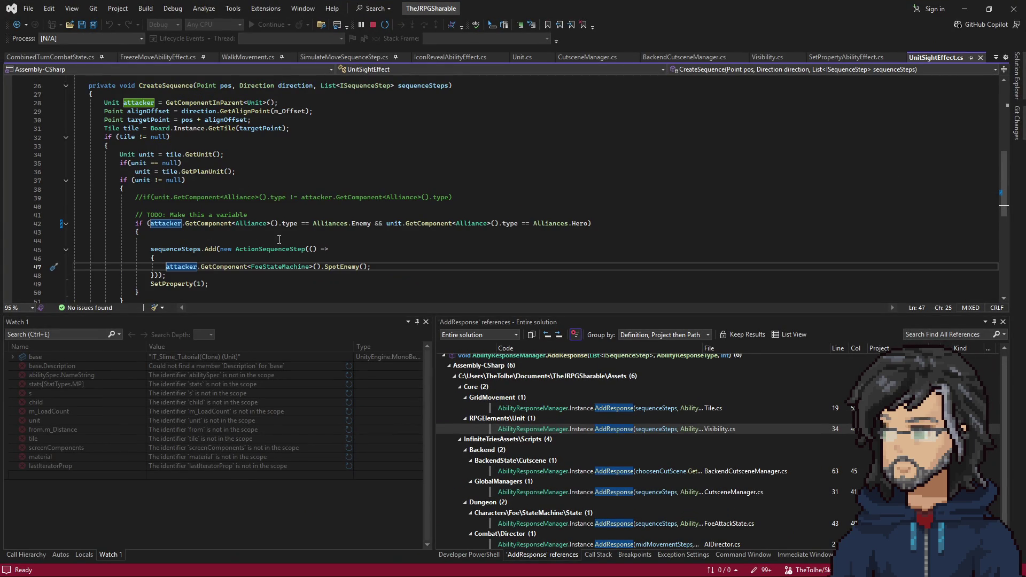
scroll(305, 239, up, 1)
scroll(220, 247, up, 1)
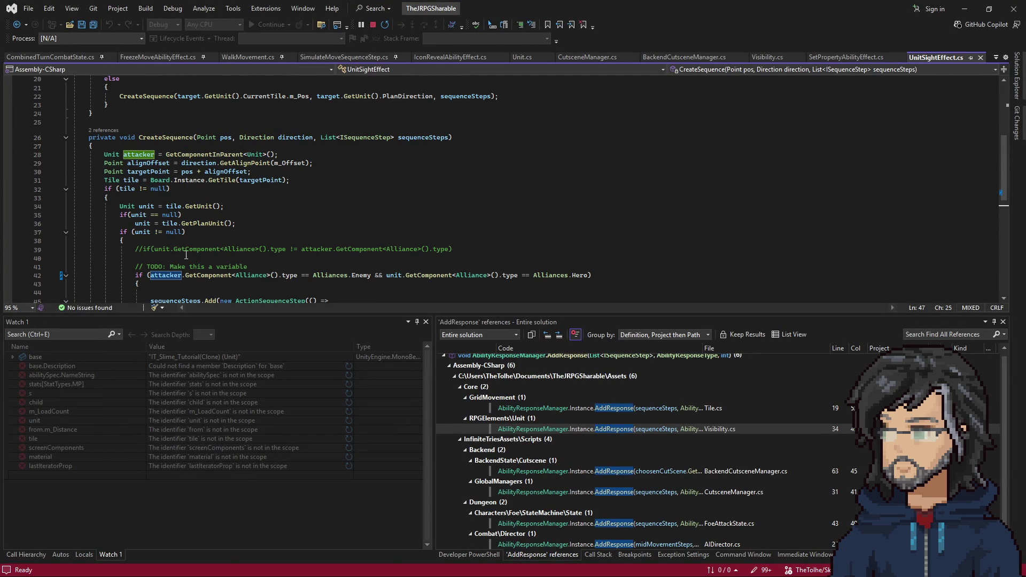
Step: Return to the Unity editor after reviewing CreateSequence
click(965, 9)
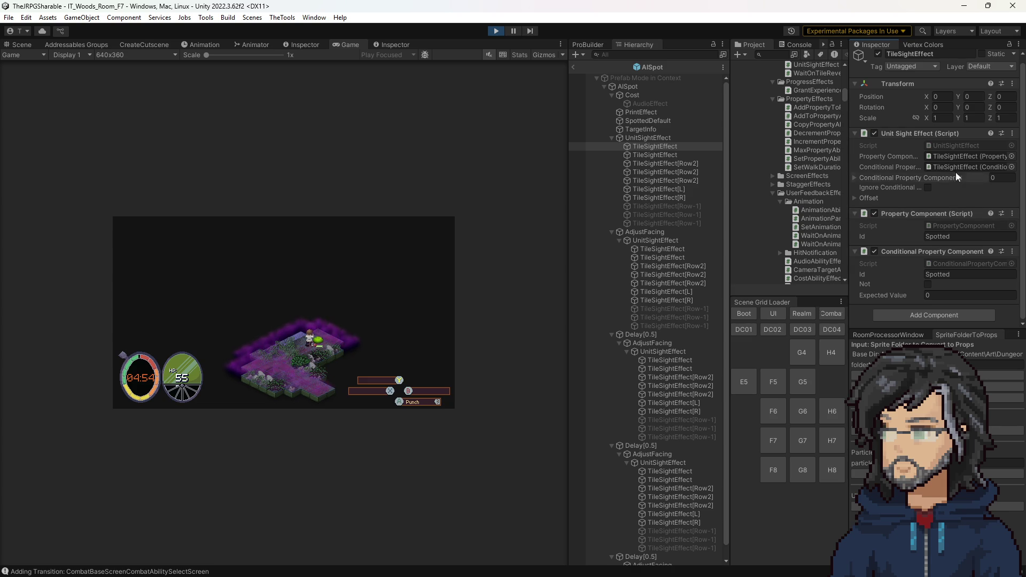
Step: Inspect TileSightEffect(Row2), AdjustFacing, TargetInfo and UnitSightEffect, then view UnitSightEffect's script
click(654, 137)
click(665, 172)
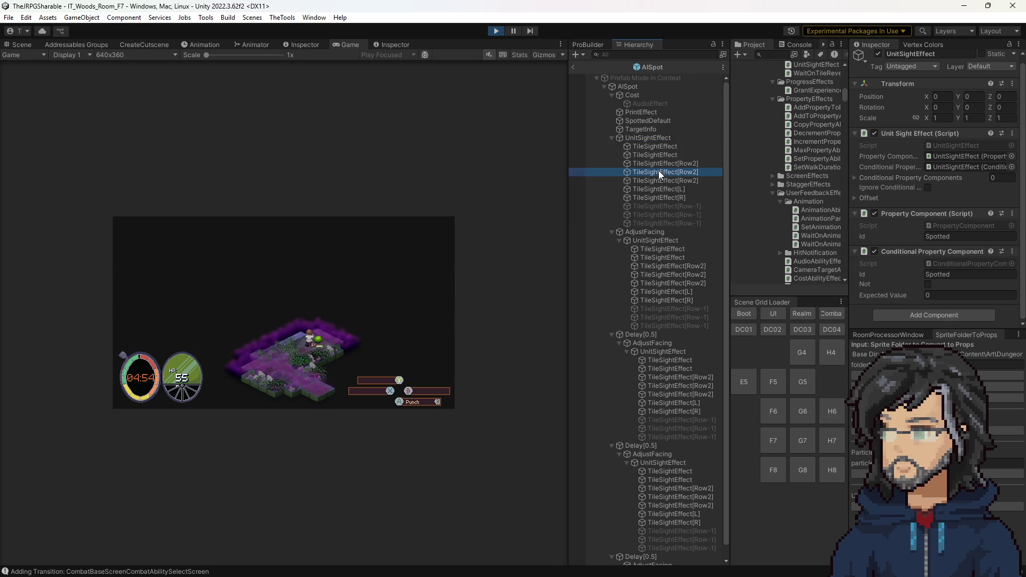
click(644, 232)
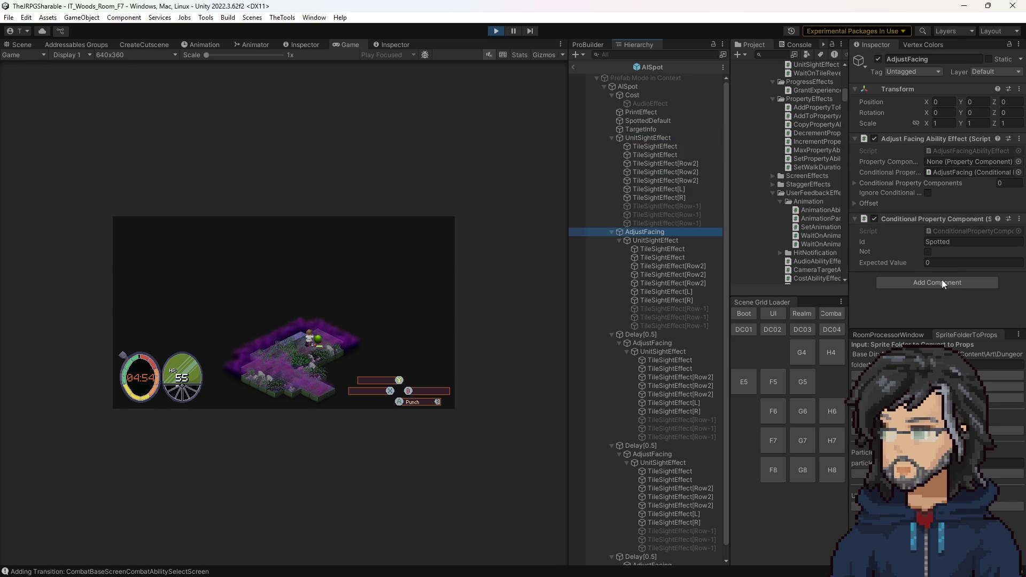
click(644, 130)
click(648, 137)
scroll(920, 238, down, 1)
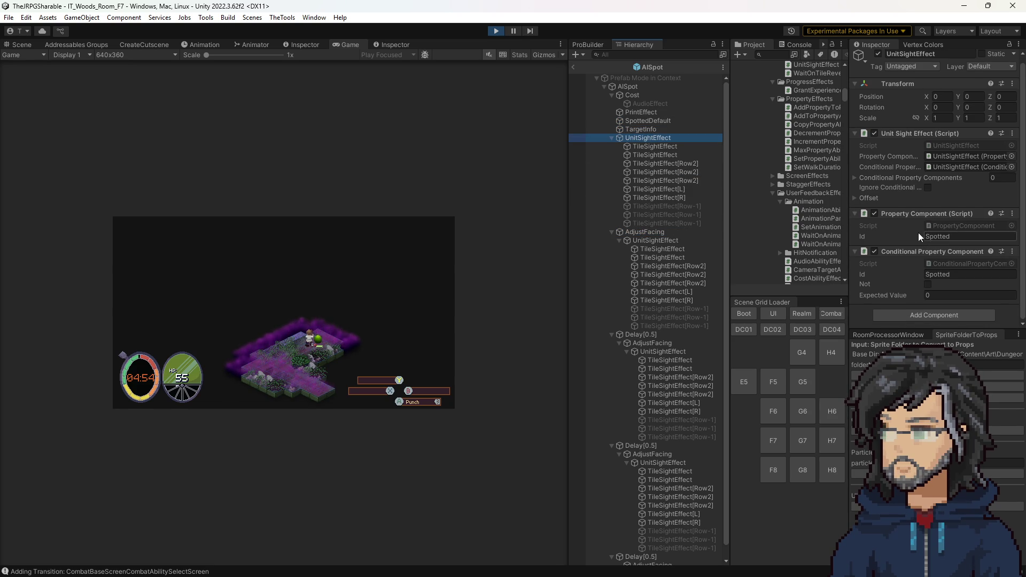
double_click(951, 146)
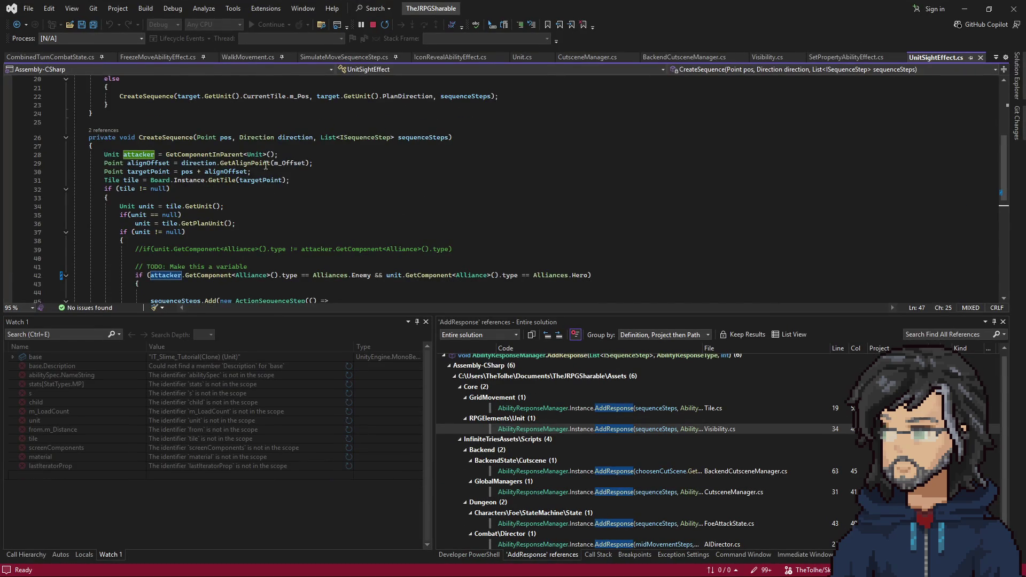
scroll(286, 169, down, 2)
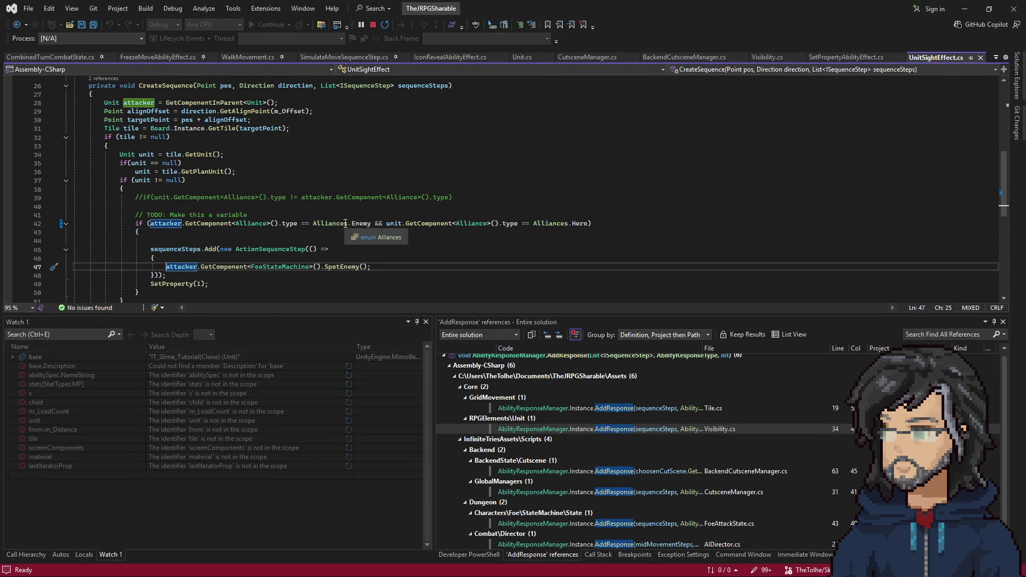
Step: Highlight the enemy-versus-hero alliance condition on line 42 and return to Unity
drag(239, 225, 591, 227)
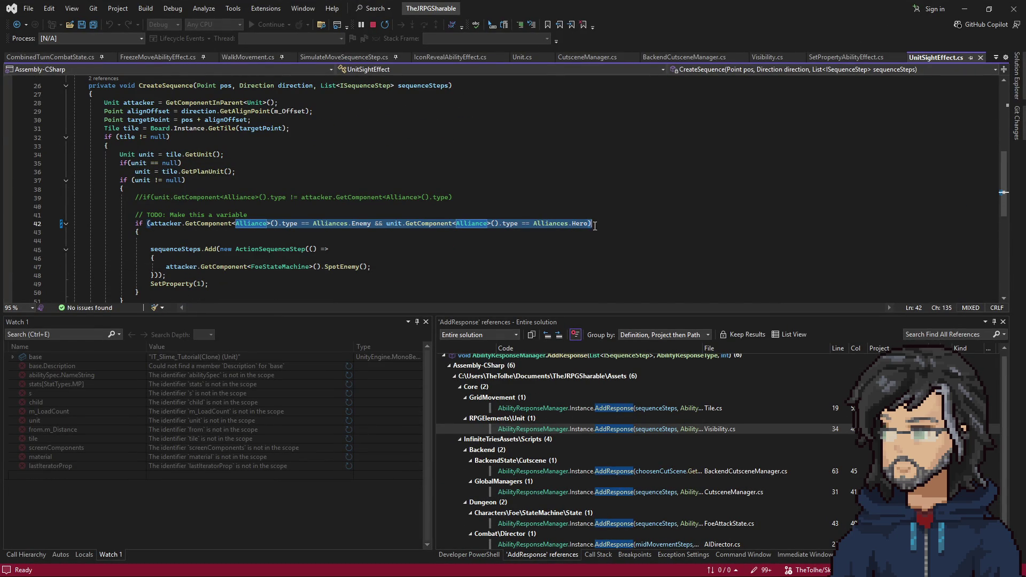
key(alt+Tab)
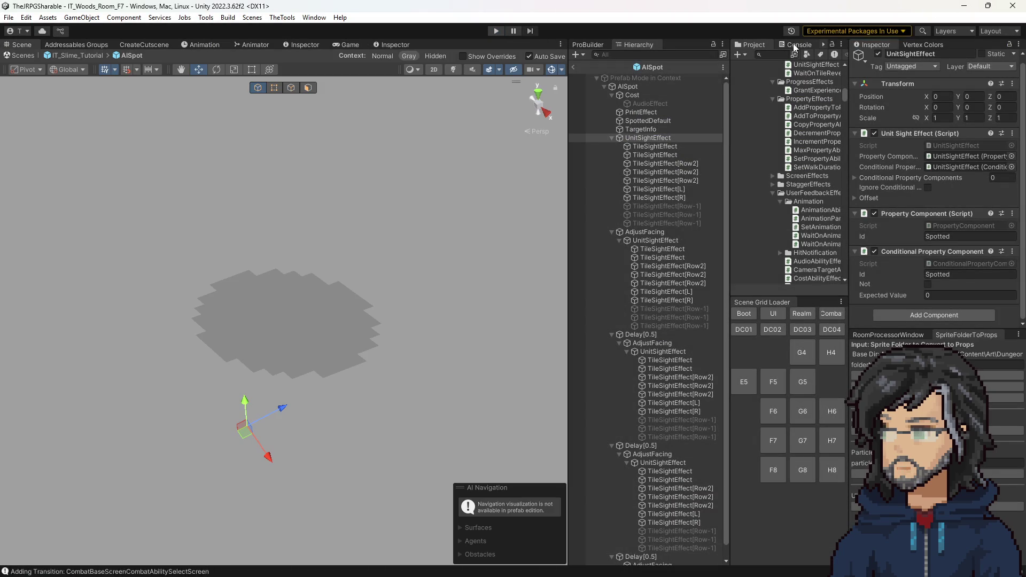
Step: Browse the Project panel to the Woods/F7 SlimeWarning cutscene and inspect it
click(796, 45)
click(750, 44)
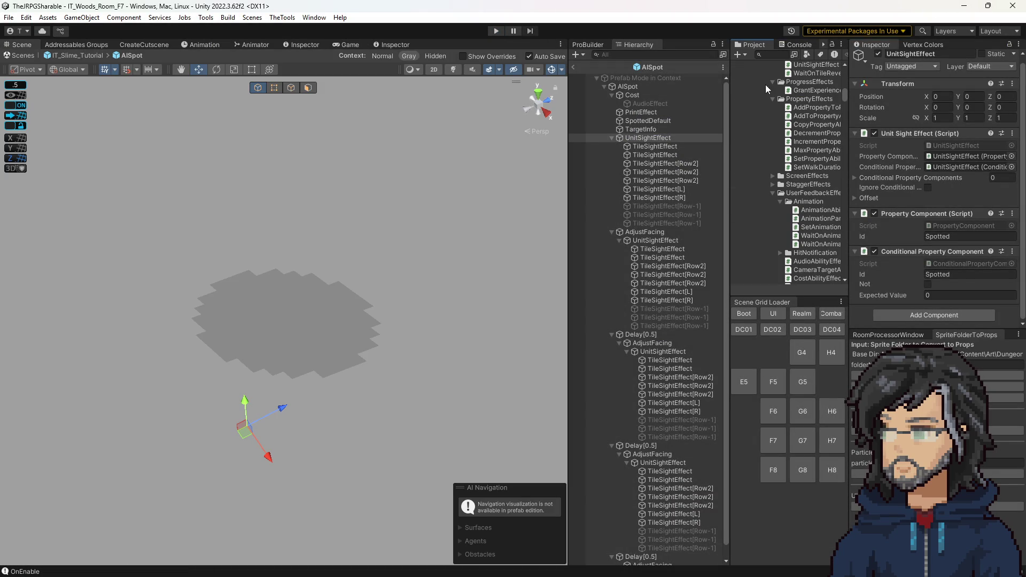
drag(730, 66, 687, 67)
scroll(764, 198, down, 5)
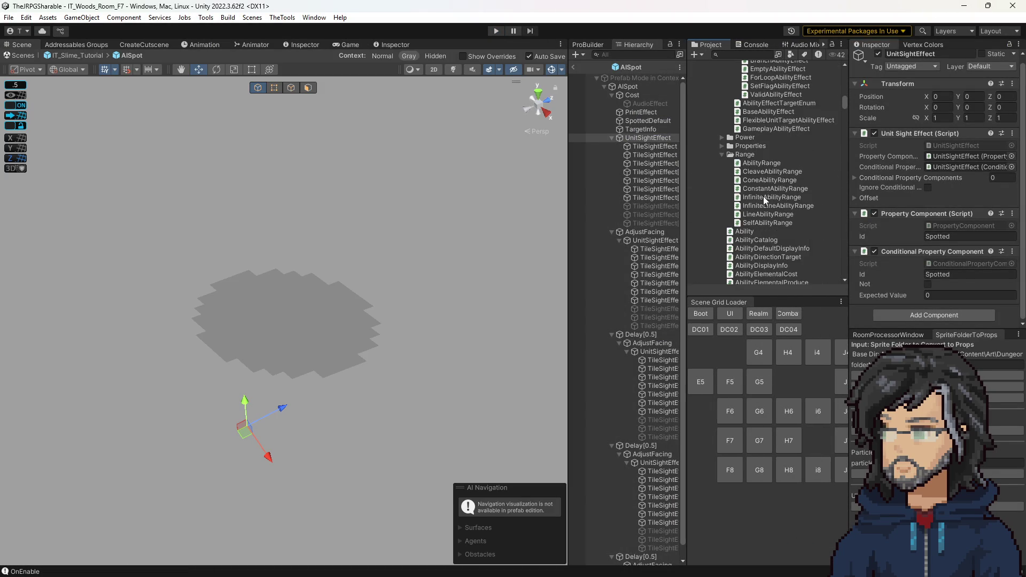
scroll(775, 191, down, 3)
scroll(773, 179, down, 3)
scroll(766, 200, down, 3)
scroll(757, 205, down, 3)
scroll(756, 206, down, 3)
scroll(756, 206, down, 3)
scroll(756, 206, down, 3)
scroll(756, 206, down, 3)
scroll(756, 206, down, 3)
scroll(756, 206, down, 3)
scroll(756, 206, down, 3)
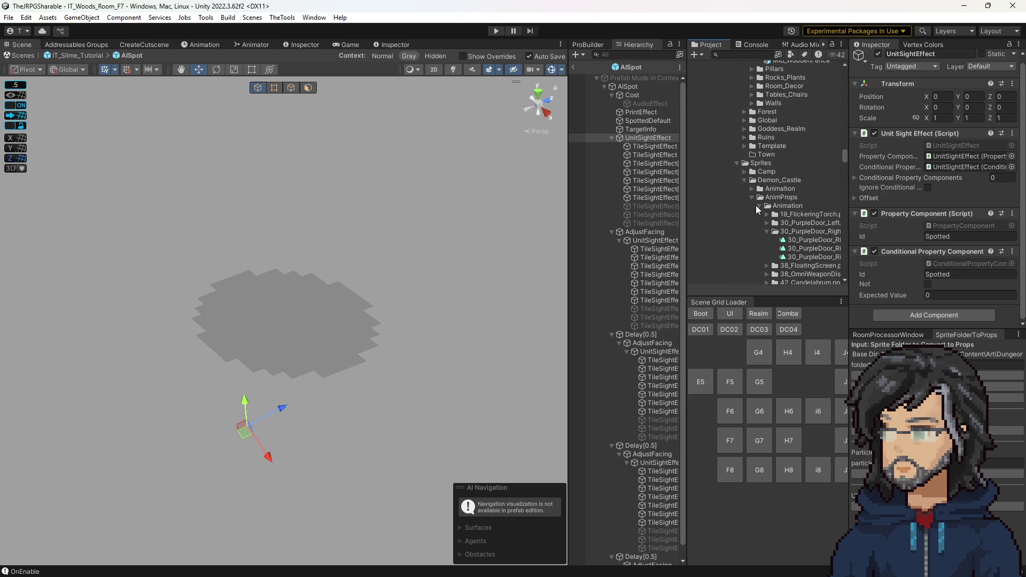
scroll(748, 179, down, 3)
scroll(791, 211, down, 3)
scroll(788, 205, down, 3)
scroll(789, 202, down, 3)
scroll(789, 202, down, 3)
scroll(788, 198, down, 3)
scroll(786, 183, down, 3)
scroll(787, 184, down, 3)
scroll(786, 185, down, 3)
scroll(786, 184, down, 3)
scroll(787, 184, down, 3)
scroll(787, 184, down, 3)
scroll(786, 184, down, 2)
scroll(782, 195, down, 2)
scroll(774, 192, down, 3)
scroll(770, 184, down, 3)
scroll(770, 192, down, 3)
scroll(770, 192, down, 3)
scroll(774, 187, down, 3)
scroll(779, 117, up, 3)
click(782, 155)
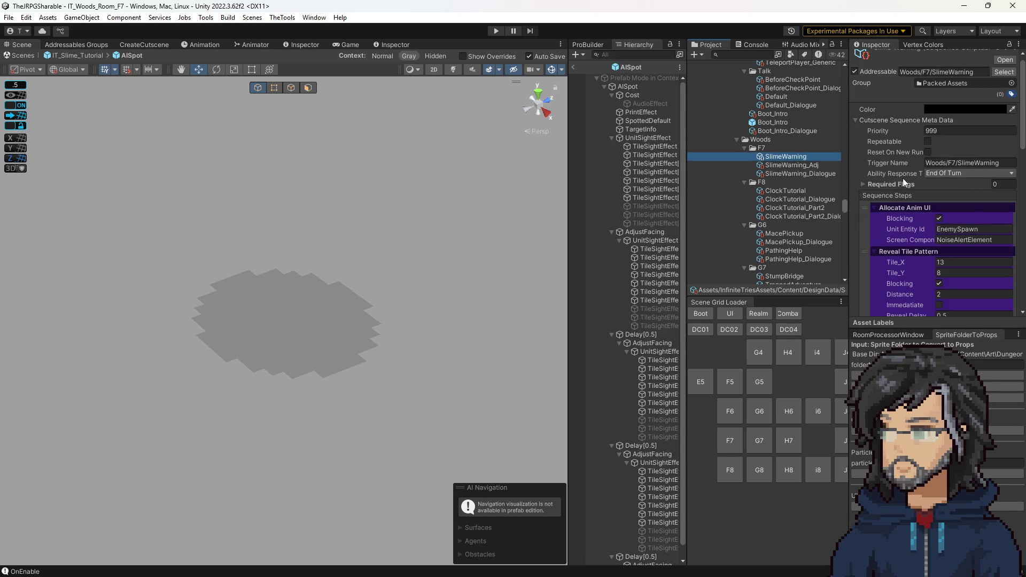
scroll(928, 220, down, 5)
scroll(903, 240, down, 5)
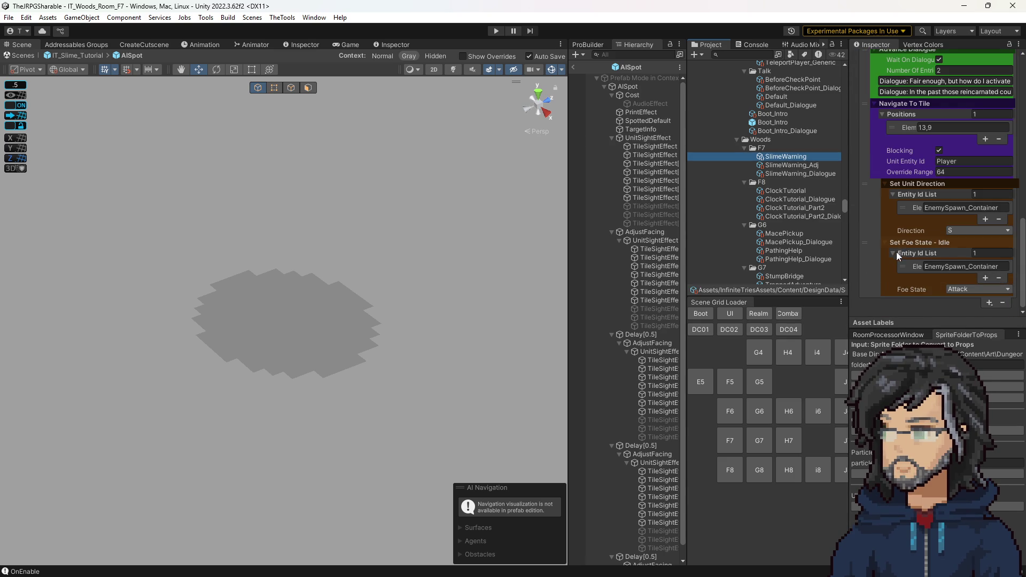
click(868, 264)
scroll(879, 245, up, 3)
scroll(876, 263, up, 3)
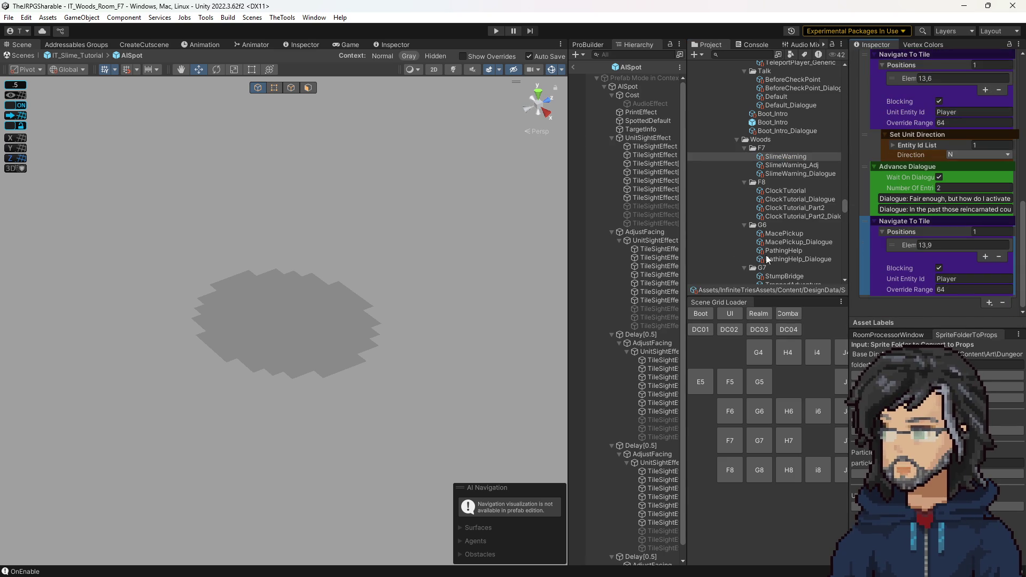
Step: Leave prefab editing for the Woods room scene and start play mode
click(574, 68)
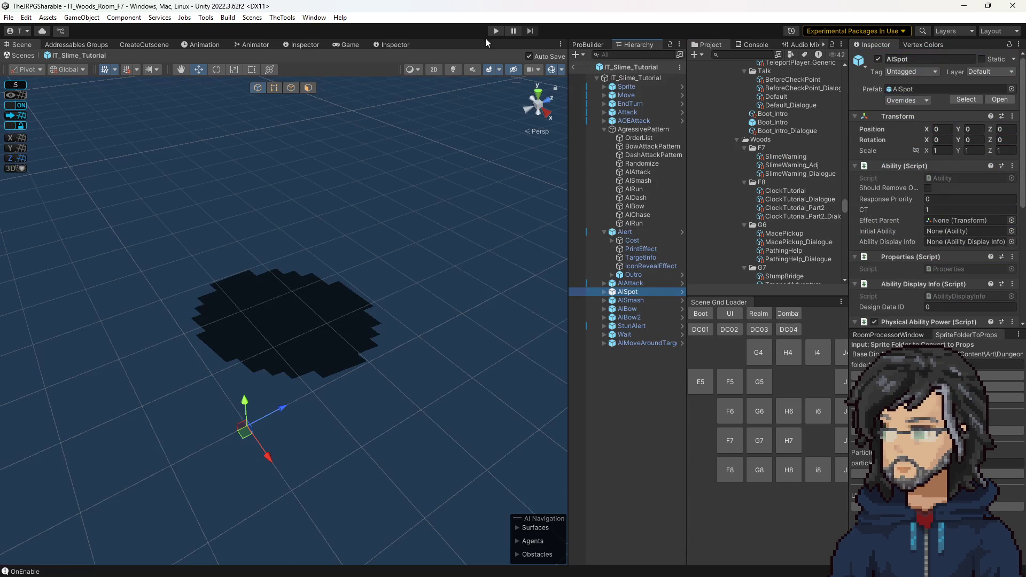
click(572, 68)
click(496, 31)
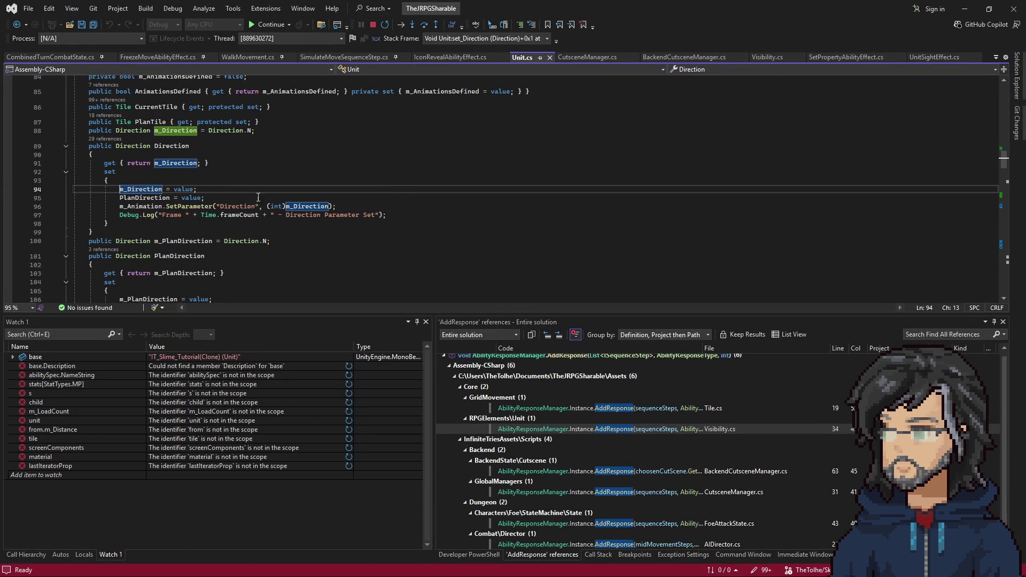
Step: Continue past the Unit.cs and line 43 breakpoints so the game keeps running
key(F5)
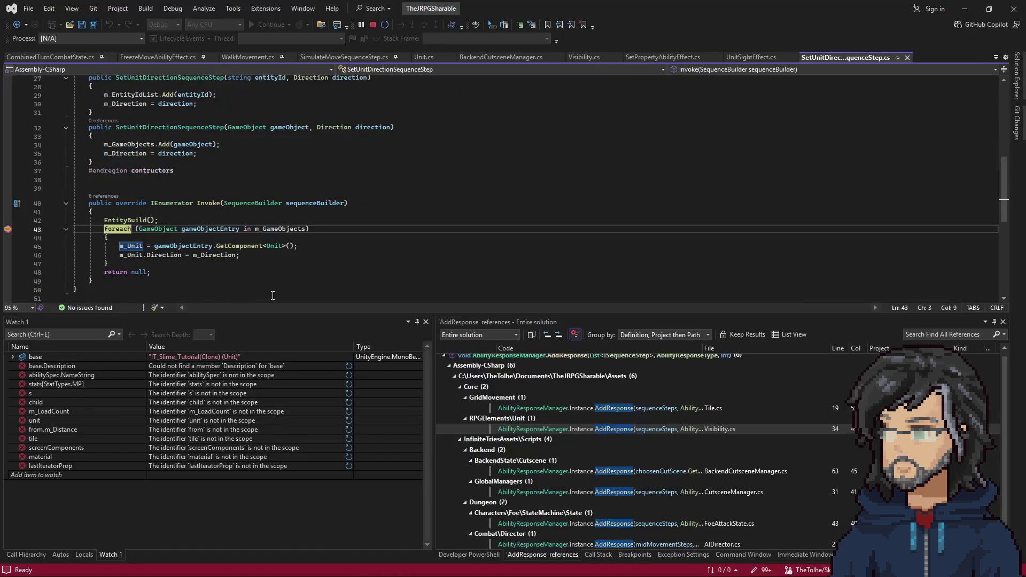
key(F5)
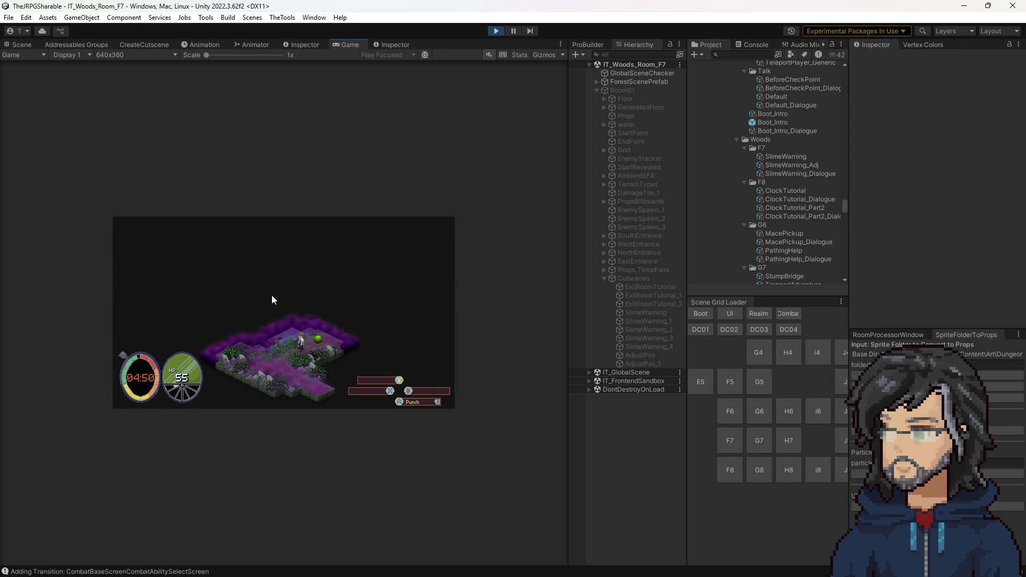
Step: Stop play mode, inspect EnemySpawn_1's settings and return to the code
click(495, 32)
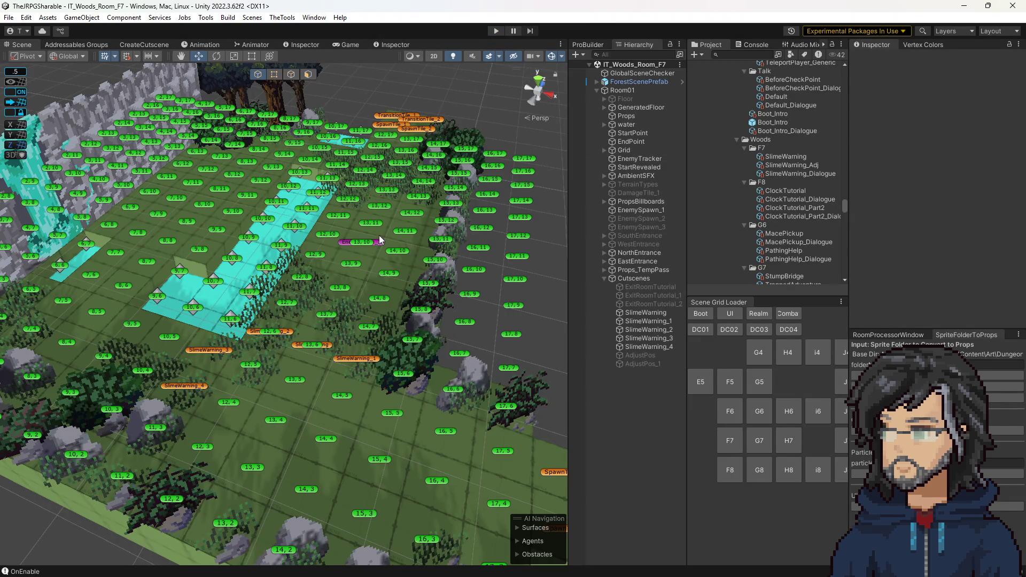
click(377, 241)
scroll(893, 275, down, 3)
scroll(894, 275, down, 2)
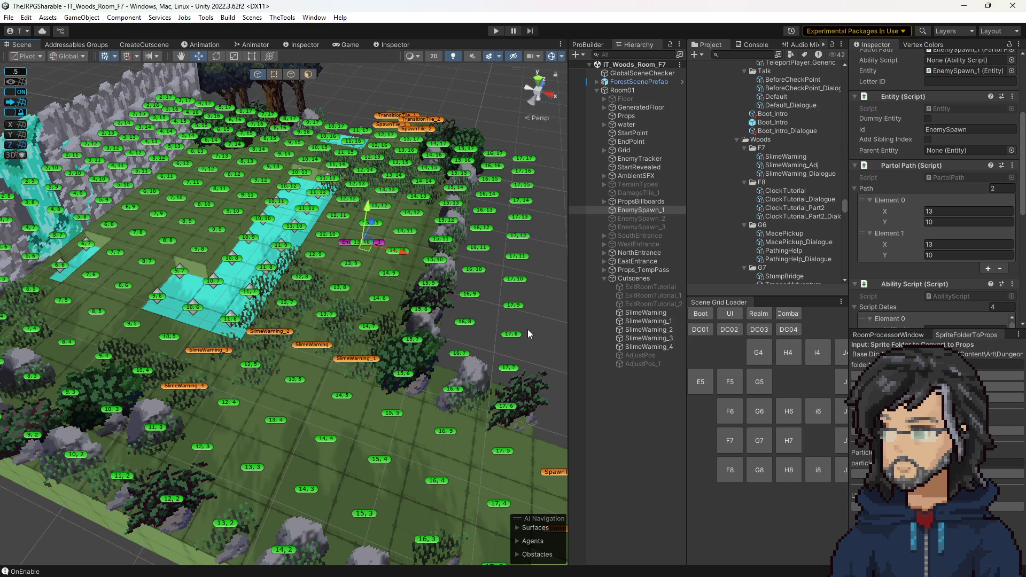
key(alt+Tab)
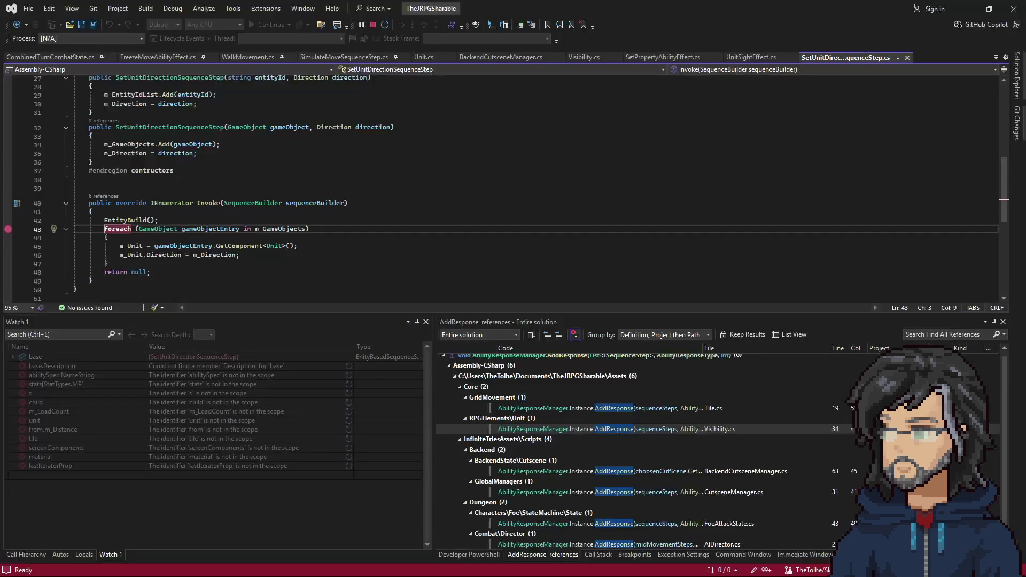
Step: Navigate back to UnitSightEffect.cs and set a breakpoint on line 28
click(18, 24)
click(21, 27)
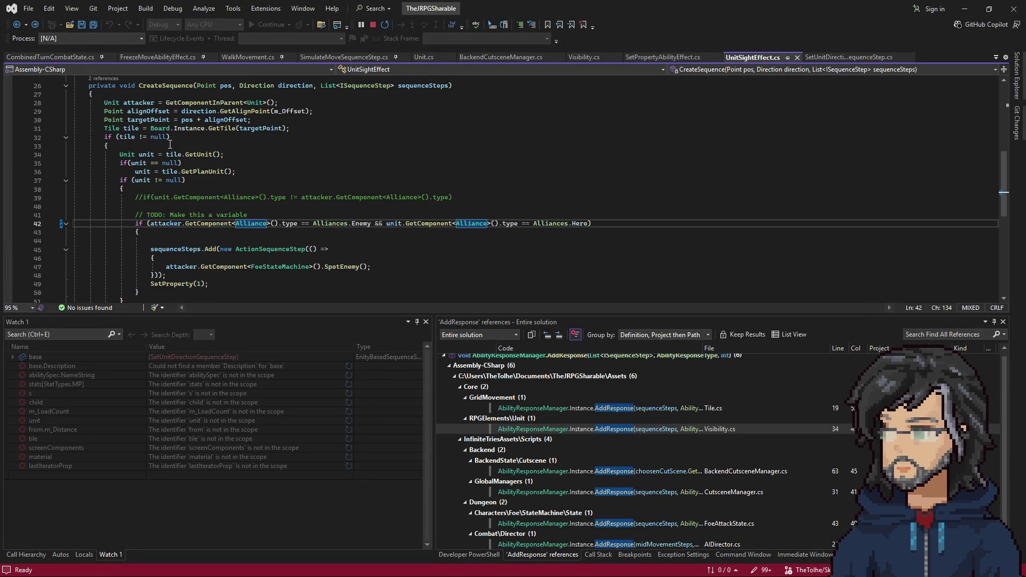
scroll(168, 209, up, 3)
click(149, 180)
key(F9)
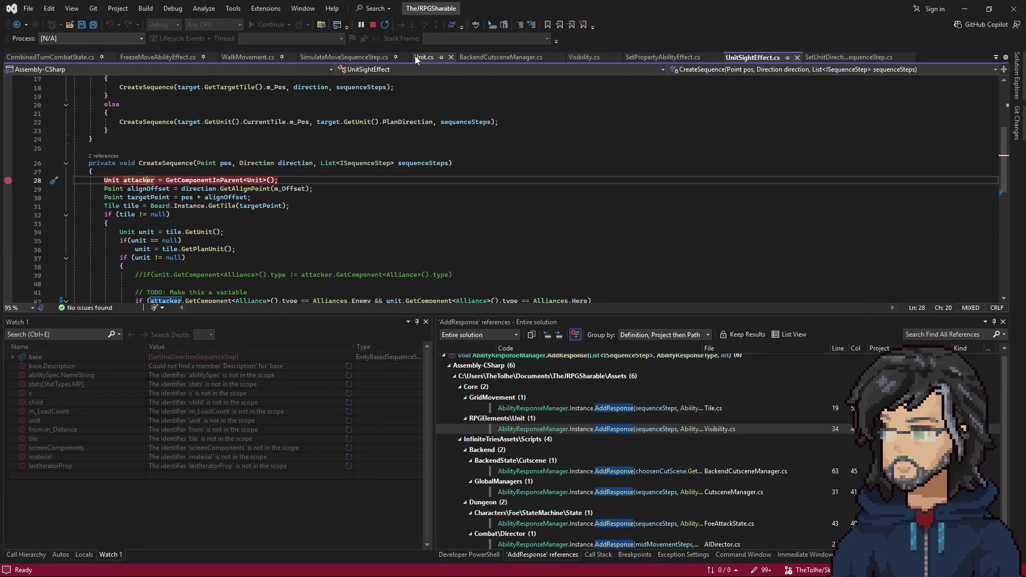
scroll(395, 204, down, 5)
scroll(395, 204, up, 2)
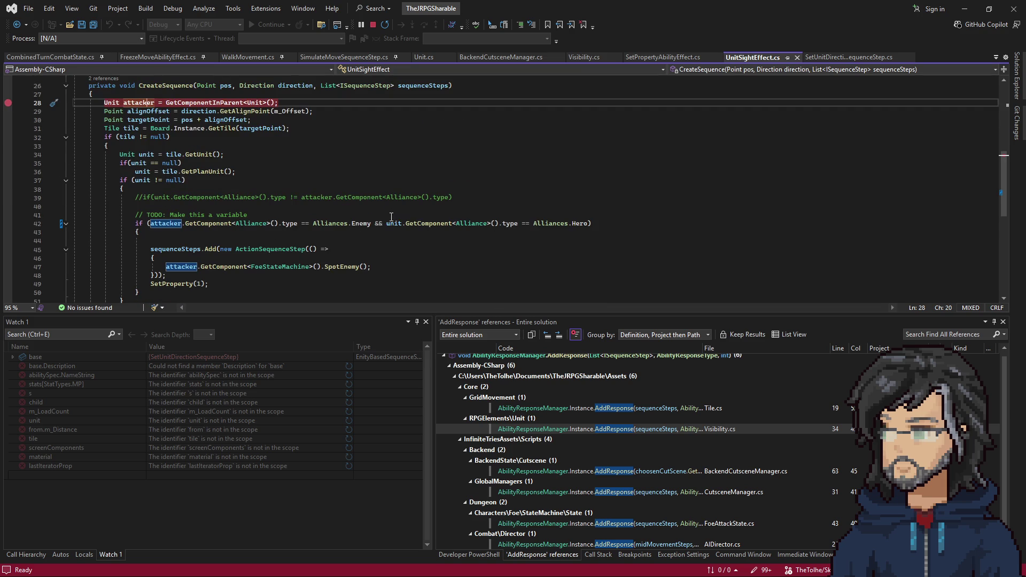
scroll(392, 217, up, 3)
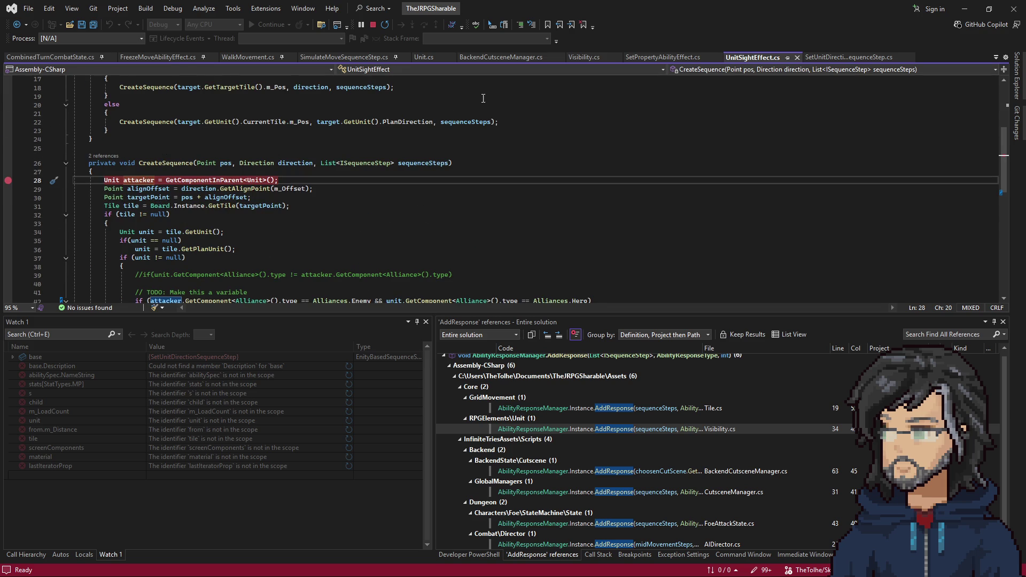
Step: Return to Unity and start the game in play mode
key(alt+Tab)
click(494, 32)
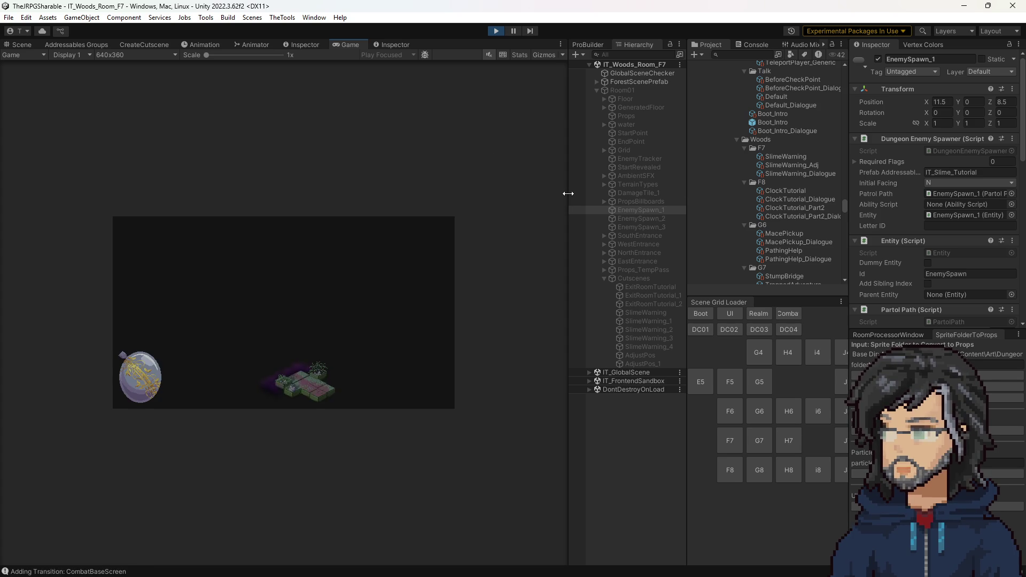
Step: Widen the Game view while waiting for the line 28 breakpoint
drag(566, 209, 718, 207)
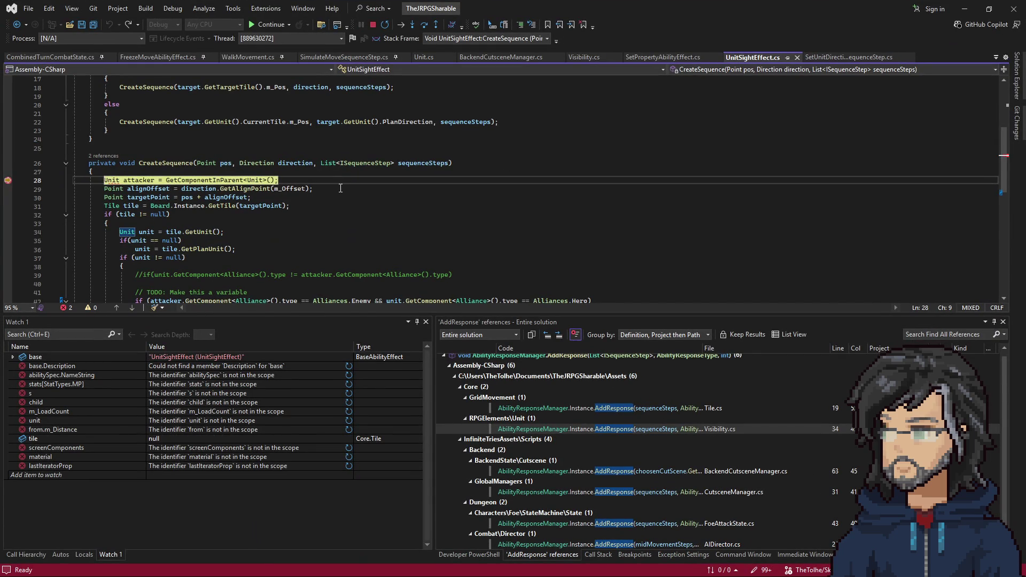
scroll(305, 191, down, 5)
scroll(274, 200, down, 1)
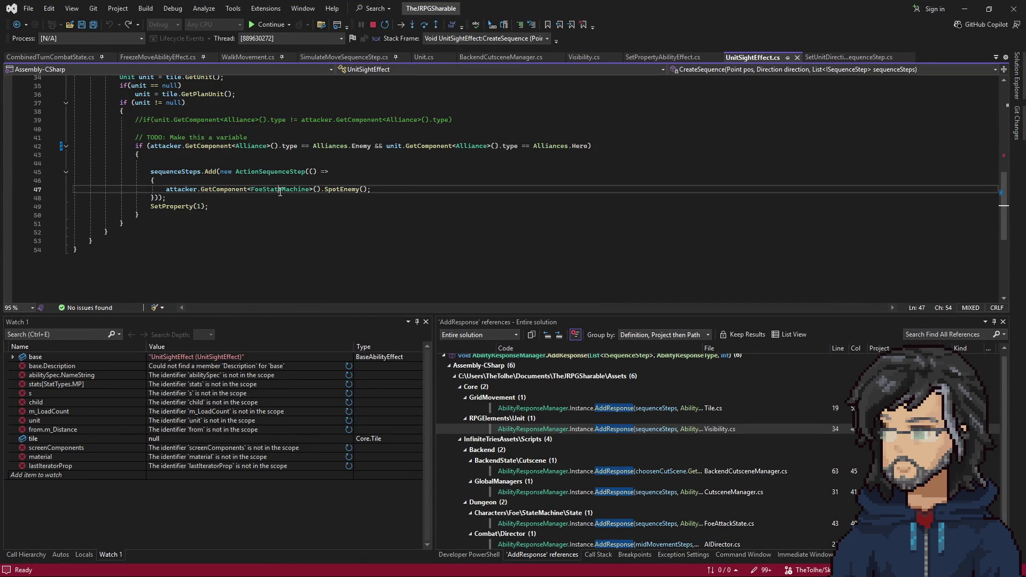
scroll(274, 200, up, 3)
Step: Set a breakpoint on line 47's SpotEnemy call and resume the game
click(317, 268)
key(F9)
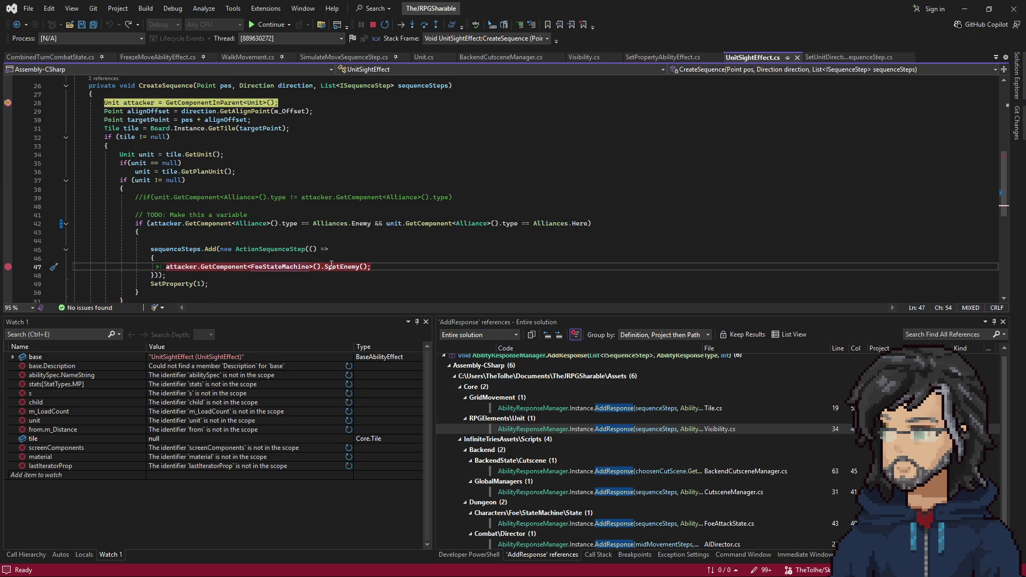
scroll(331, 264, up, 1)
scroll(331, 265, down, 2)
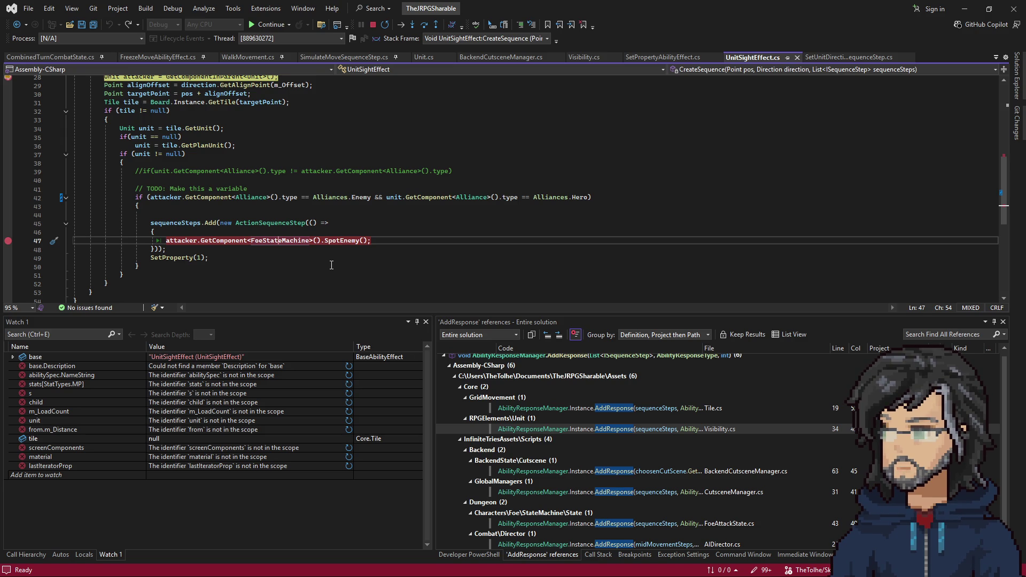
key(alt+Tab)
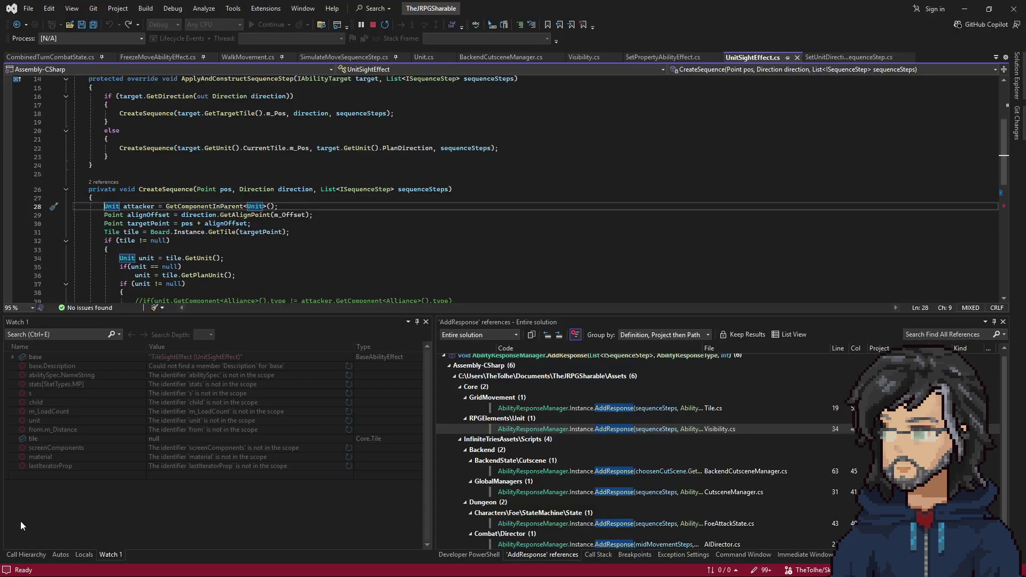
Step: Bring Visual Studio's UnitSightEffect.cs back to the front after the Goddess dialogue
click(381, 113)
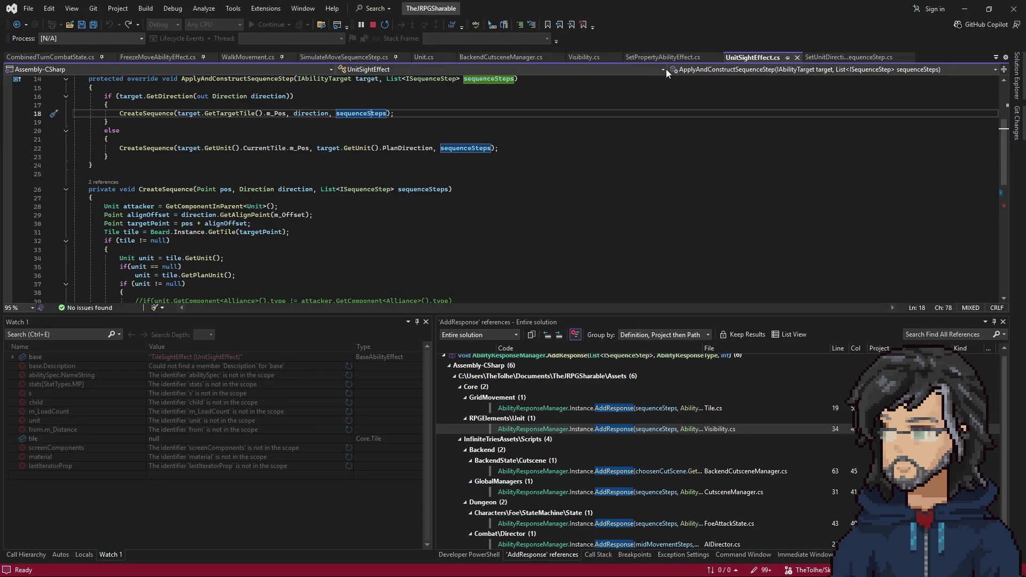
Step: Remove the line 43 foreach breakpoint in SetUnitDirectionSequenceStep.cs and save the file
click(848, 57)
scroll(375, 235, up, 5)
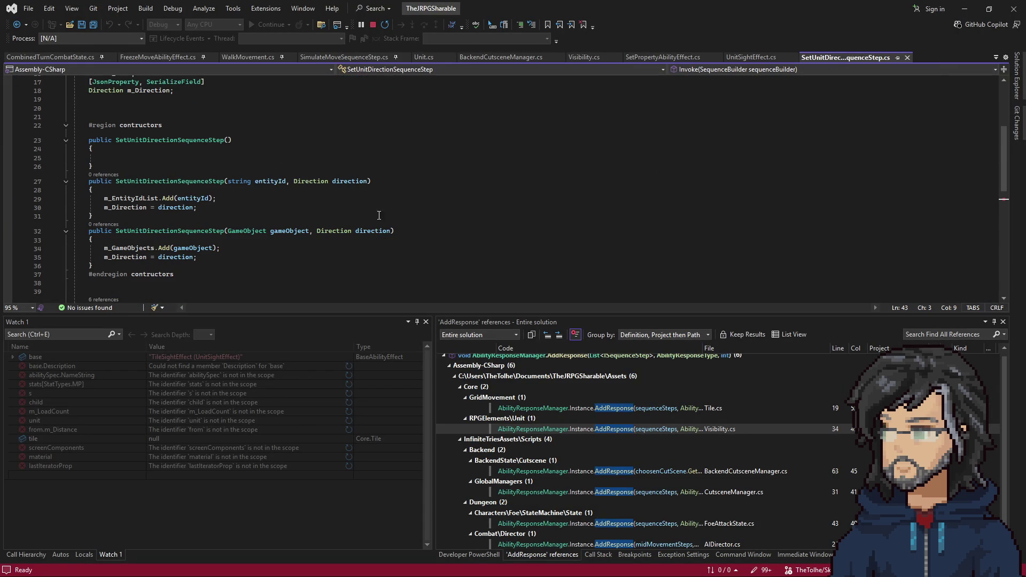
scroll(390, 216, down, 5)
scroll(386, 216, down, 3)
scroll(376, 215, up, 4)
scroll(376, 216, up, 2)
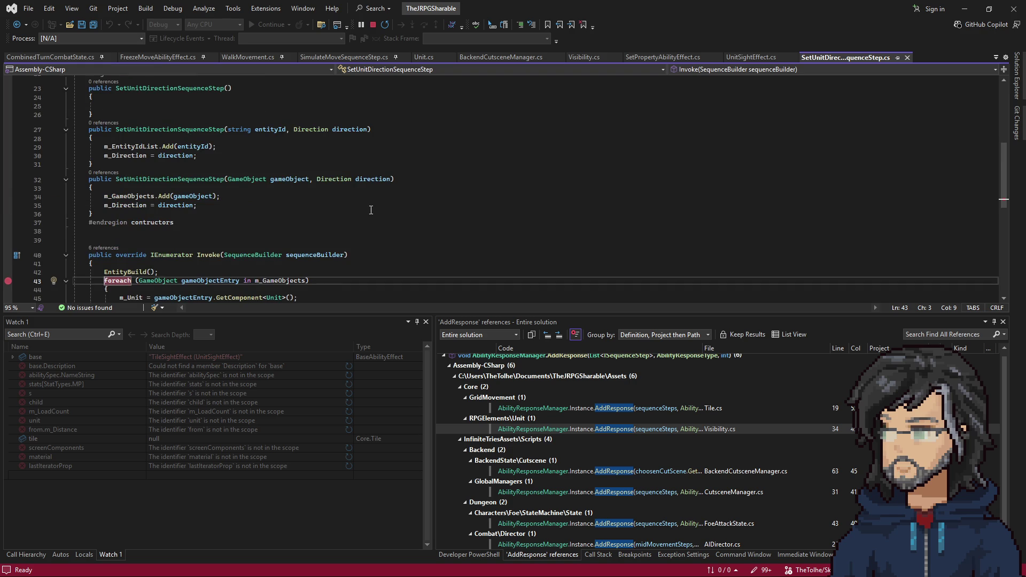
scroll(371, 210, up, 3)
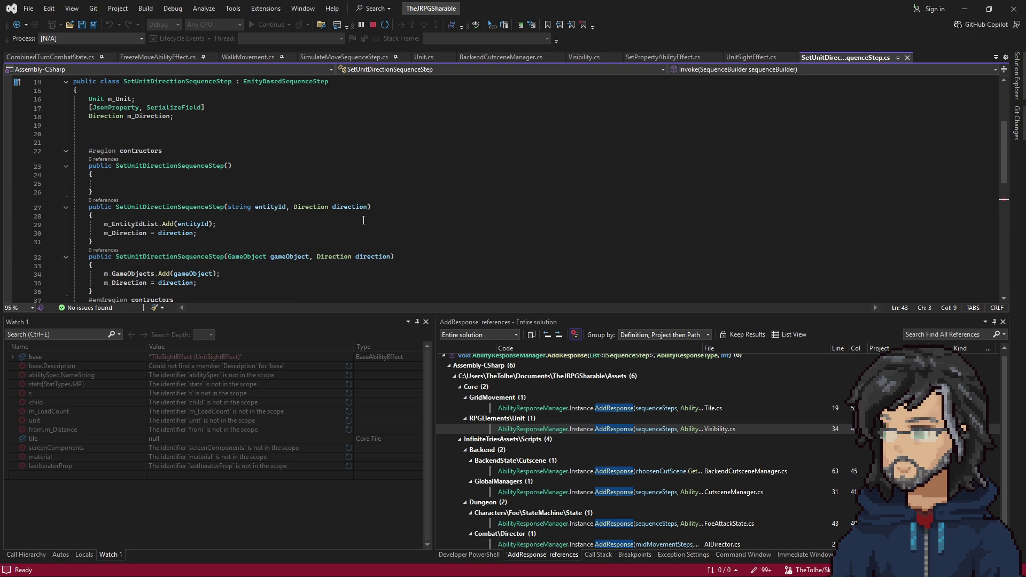
scroll(364, 221, down, 1)
scroll(377, 218, down, 4)
scroll(401, 209, down, 2)
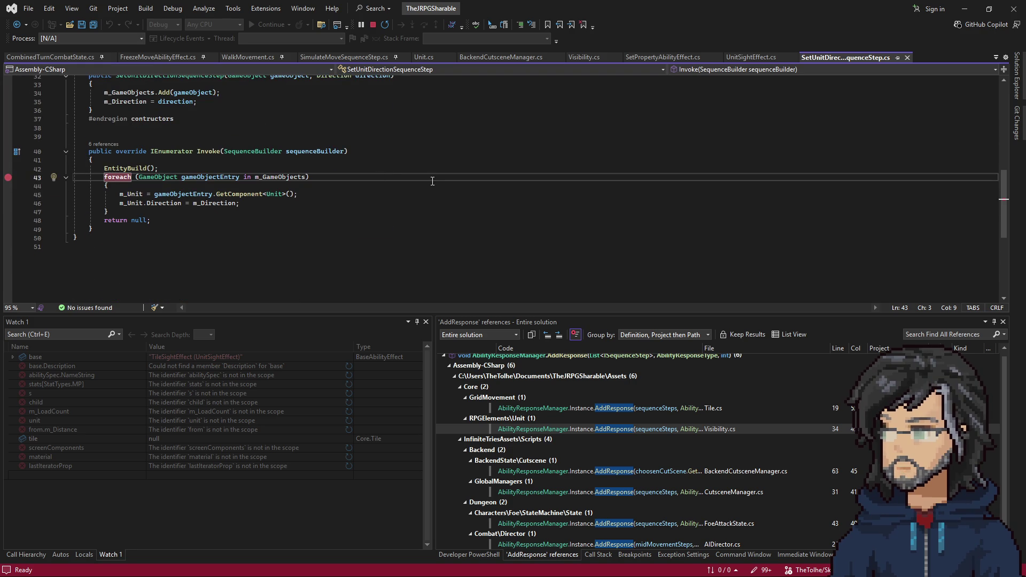
click(9, 178)
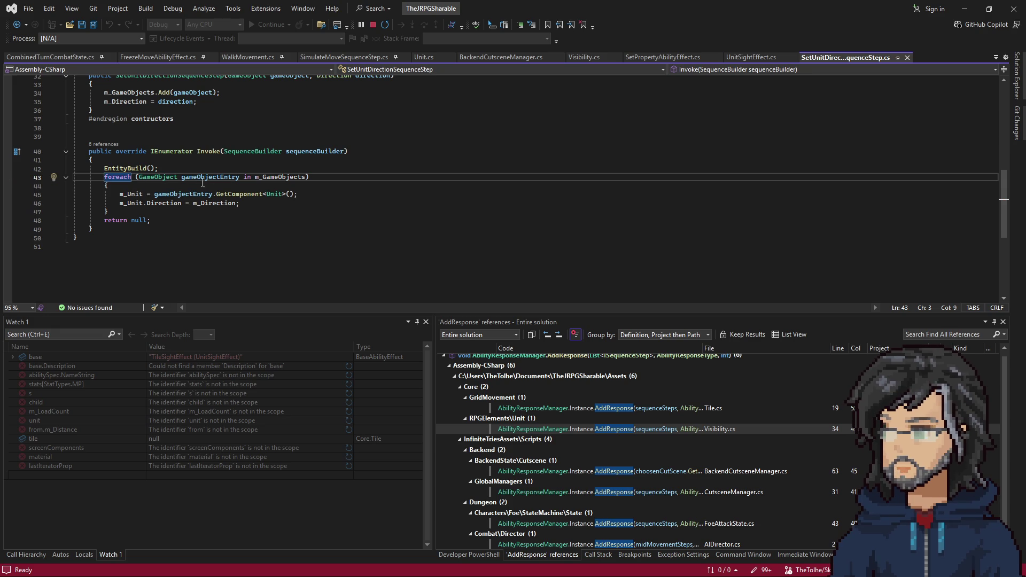
scroll(246, 180, up, 2)
key(ctrl+a)
click(258, 184)
key(ctrl+s)
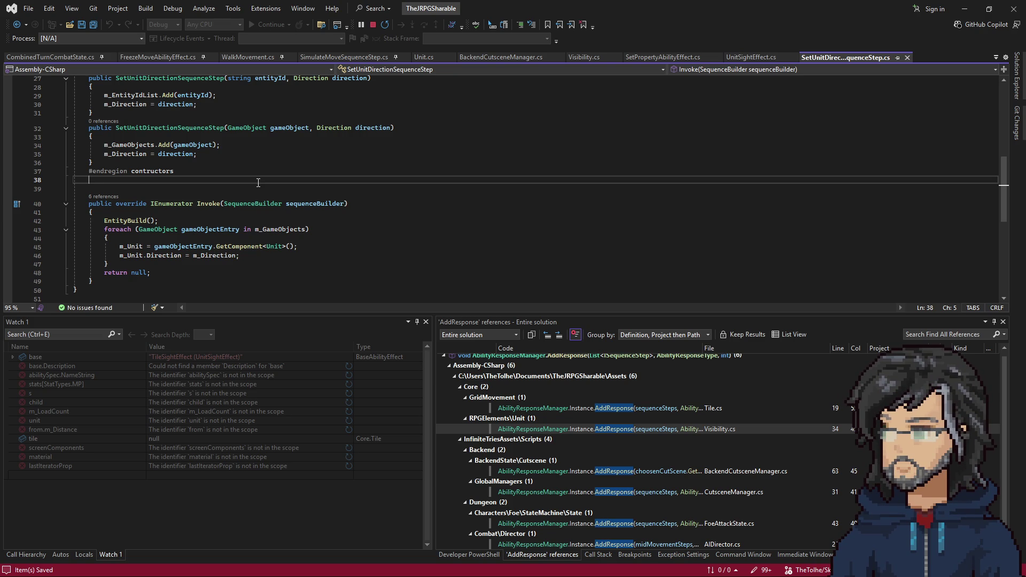
Step: Jump to the AddResponse call in Visibility.cs and inspect the spot-ability condition on line 27
key(Tab)
double_click(616, 426)
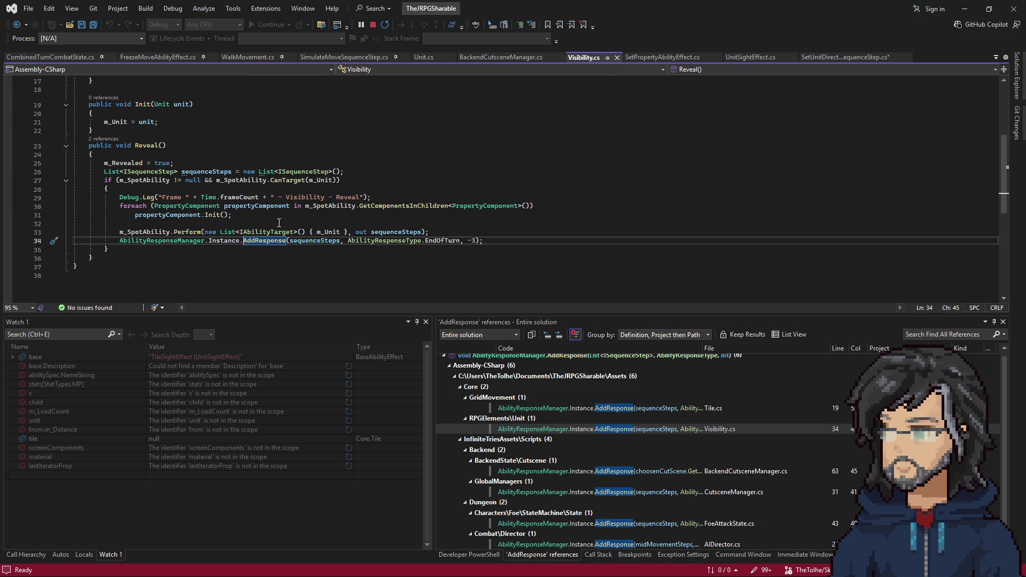
drag(119, 180, 336, 184)
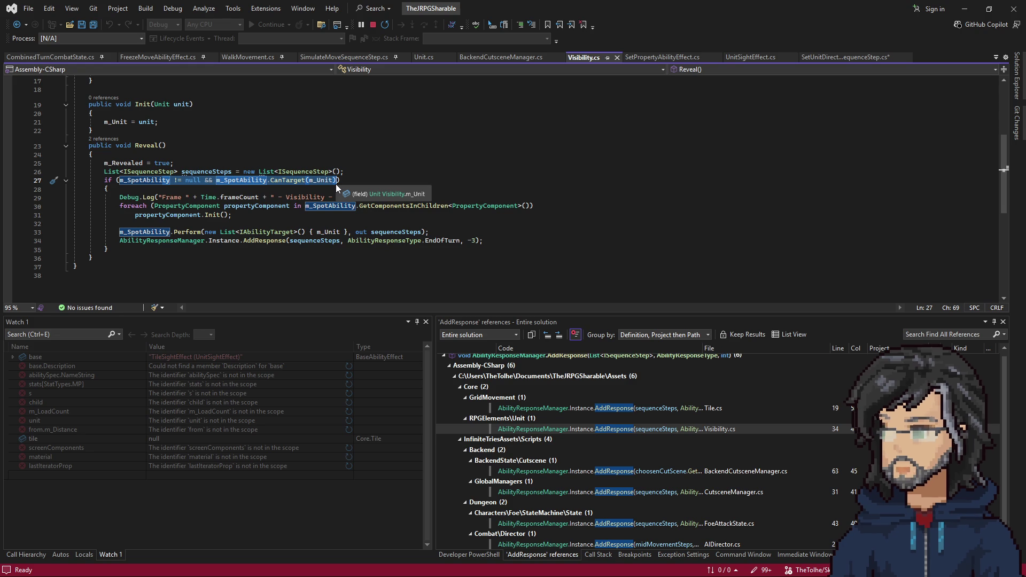
scroll(282, 229, up, 5)
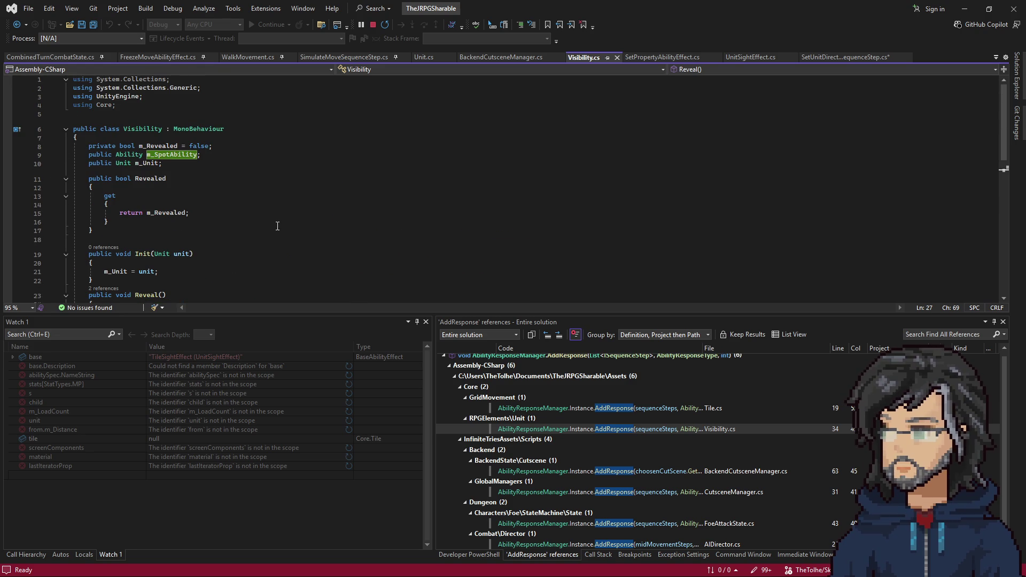
scroll(271, 226, down, 4)
scroll(266, 225, down, 2)
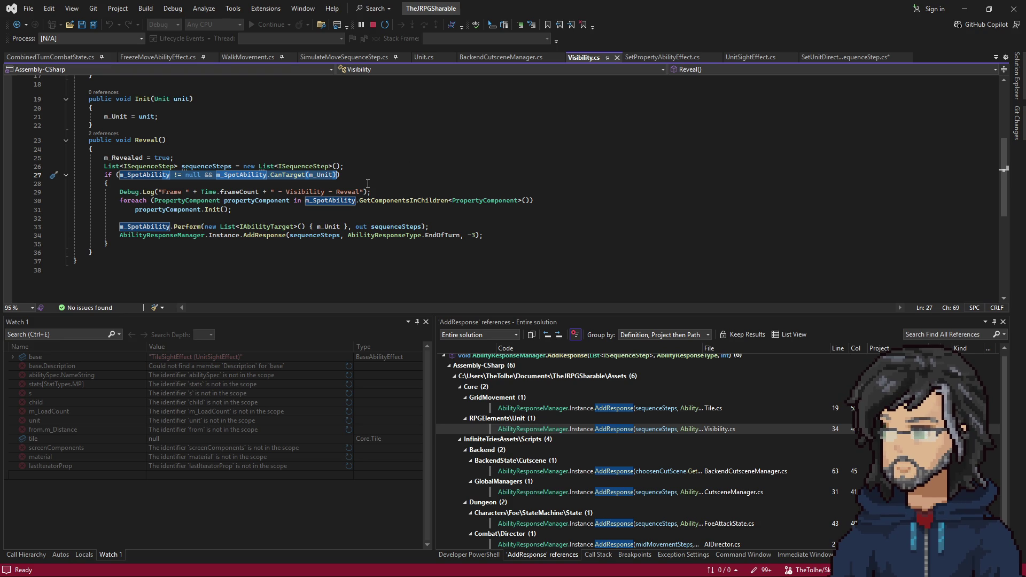
click(329, 184)
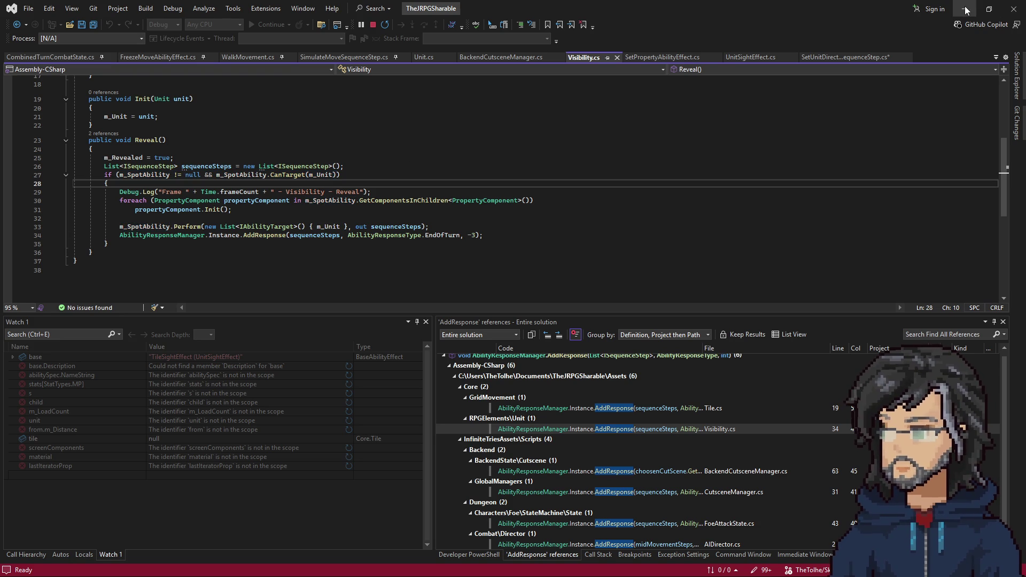
Step: Navigate from Reveal's AddResponse call into the AbilityResponseManager code
click(261, 236)
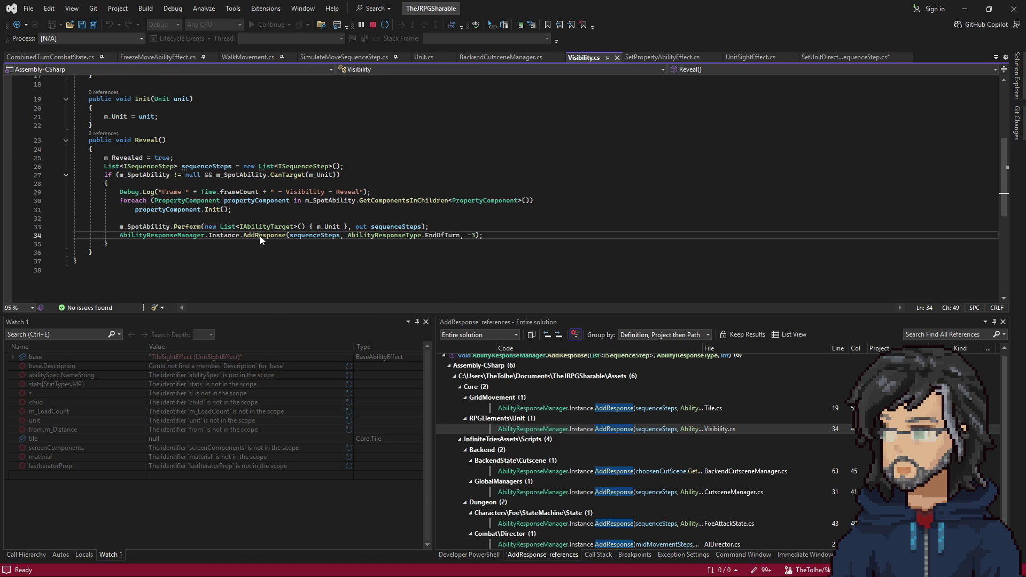
right_click(260, 239)
click(301, 293)
scroll(226, 124, down, 5)
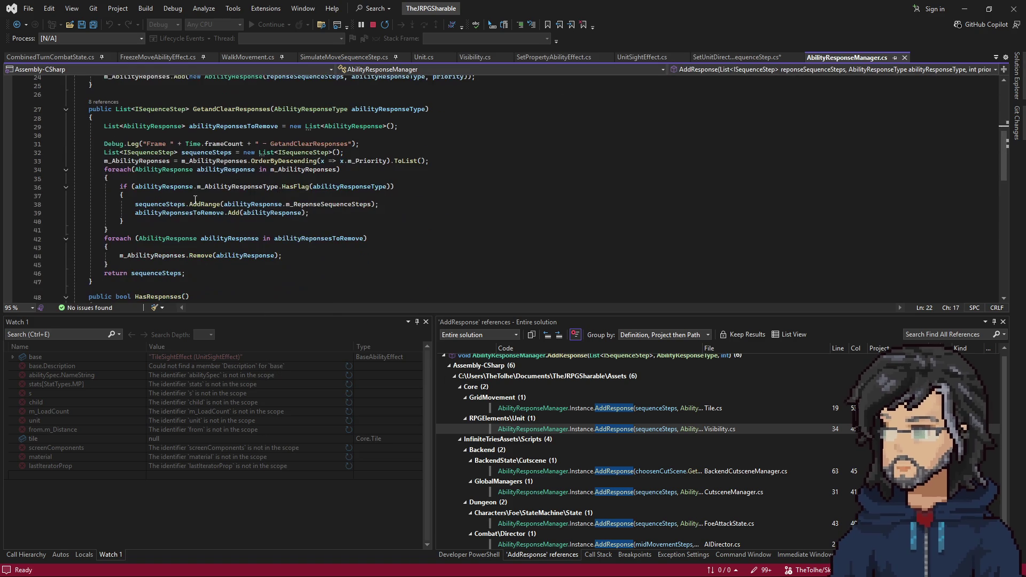
Step: Set a breakpoint on line 29 of GetandClearResponses and trigger it from the running game
click(226, 126)
key(F9)
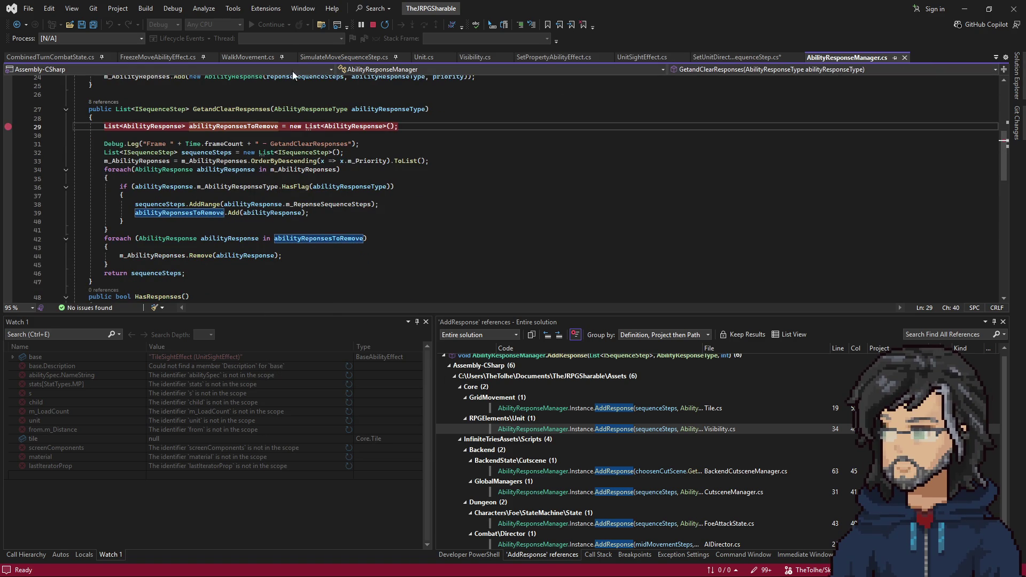
click(964, 9)
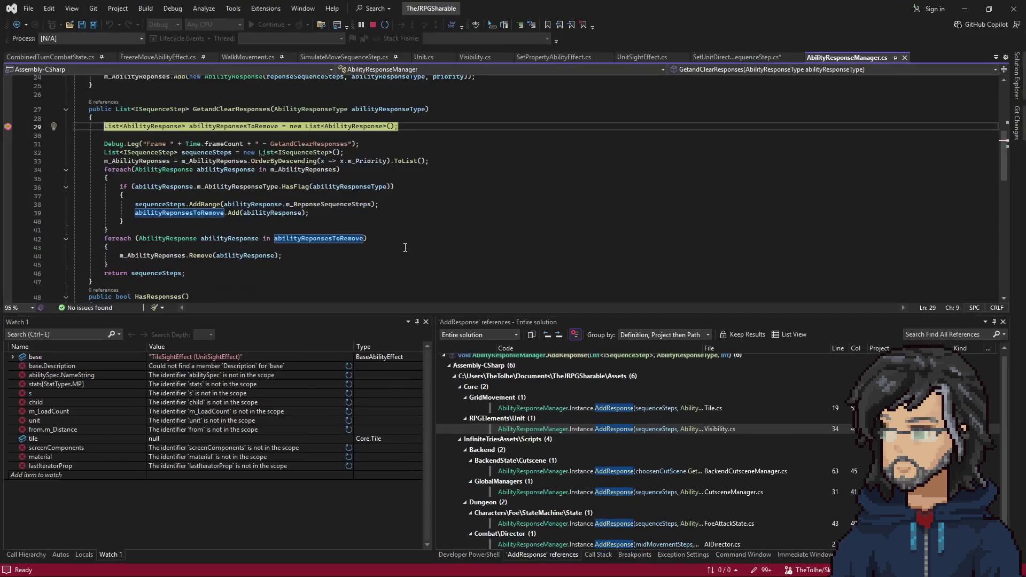
double_click(585, 545)
click(600, 559)
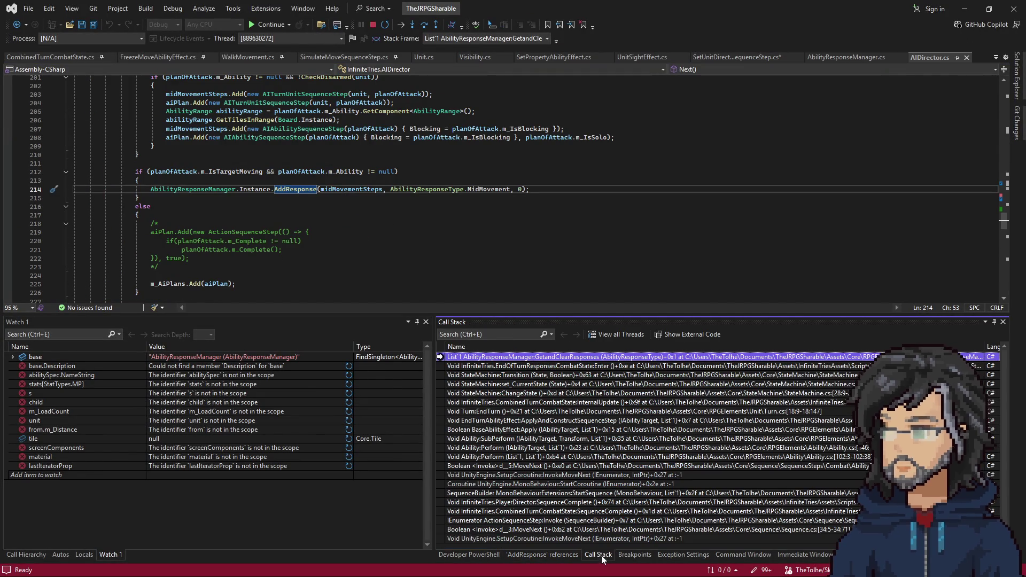
Step: Inspect the EndOfTurn call stack frames and the seven queued response steps, then resume the game
double_click(549, 367)
double_click(538, 376)
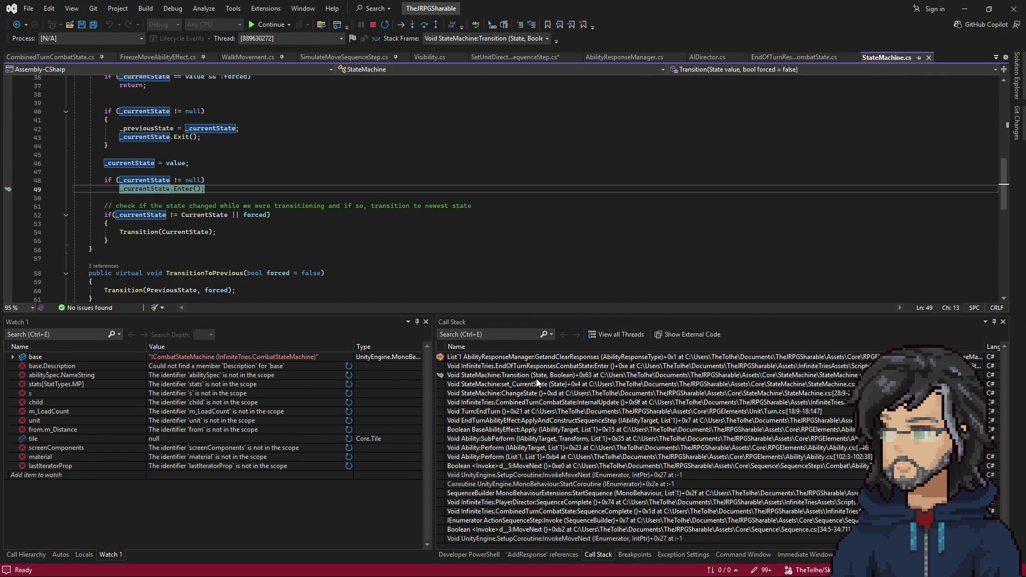
double_click(556, 358)
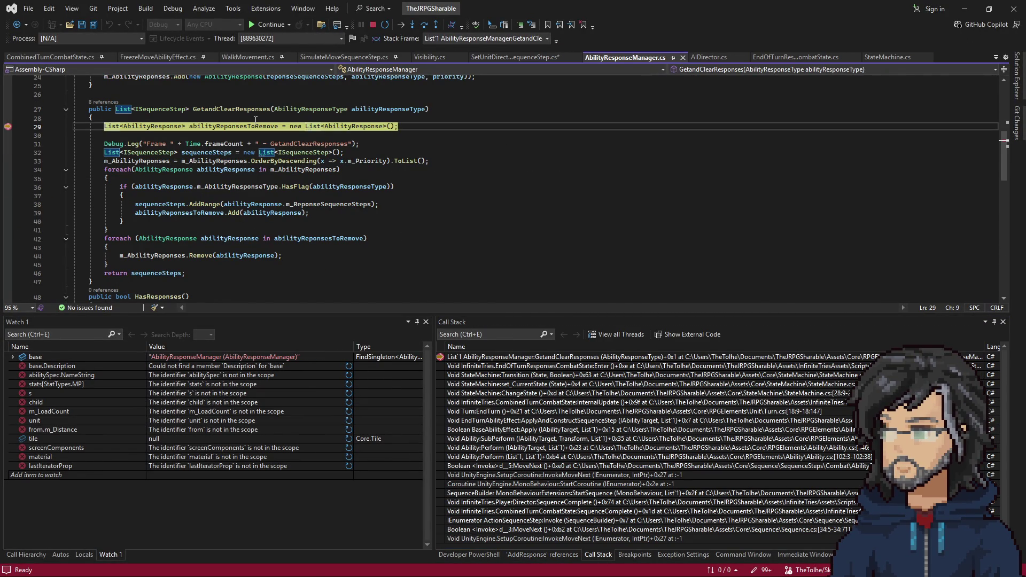
key(F10)
key(F10)
key(F10)
key(F10)
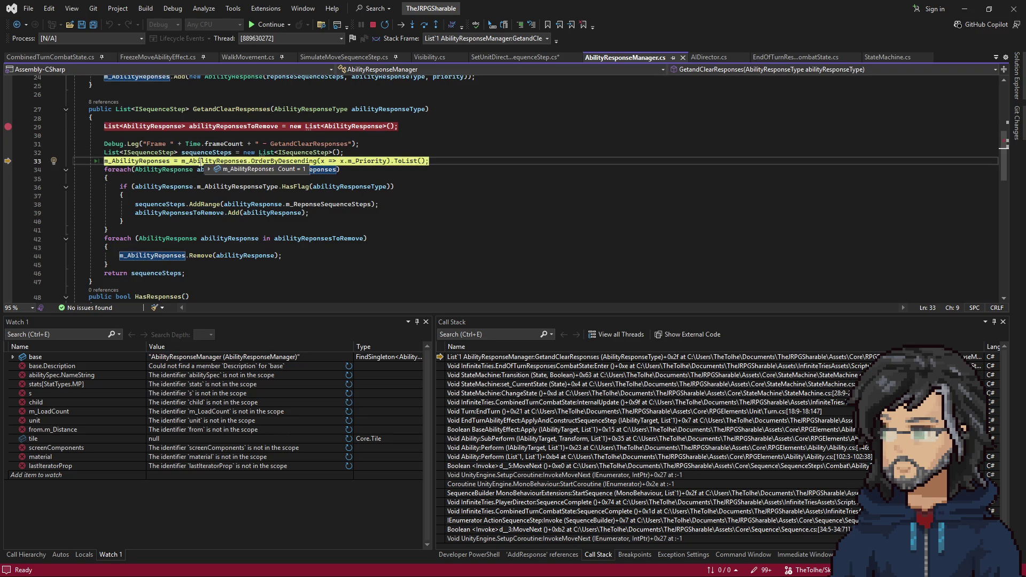
mouse_move(224, 178)
click(226, 200)
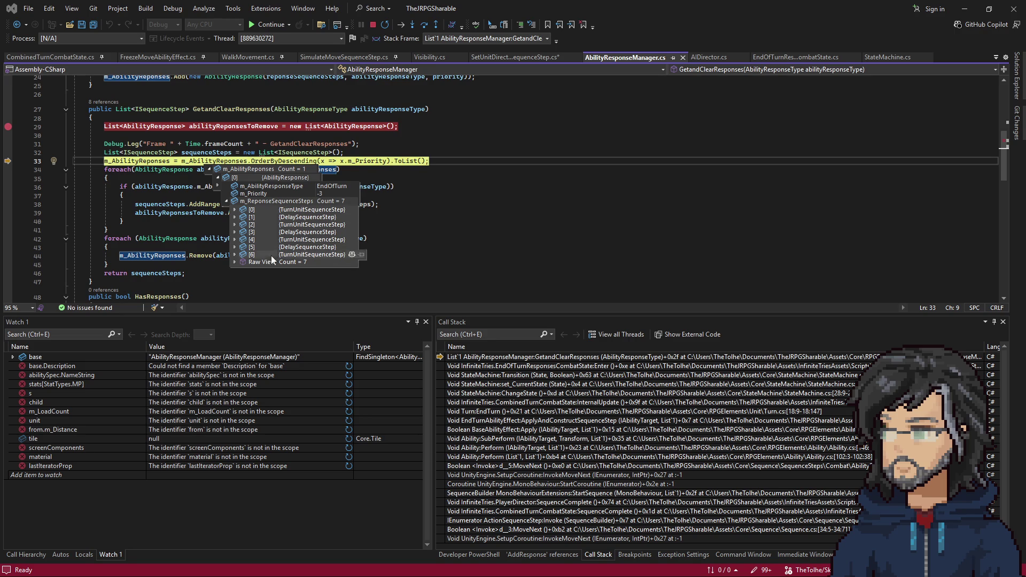
key(F5)
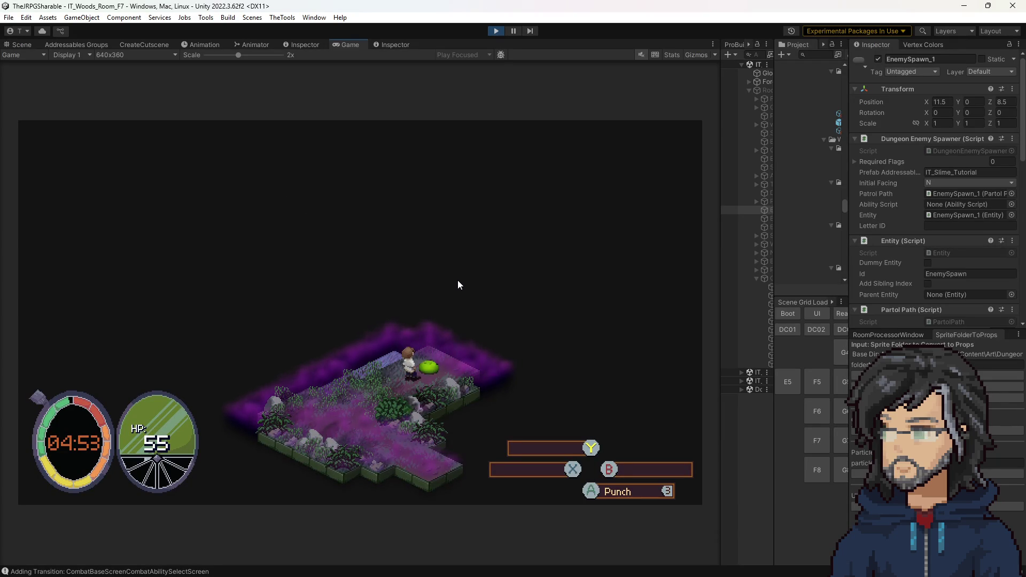
Step: Stop play mode and return to SetUnitDirectionSequenceStep.cs after browsing Solution Explorer
click(496, 30)
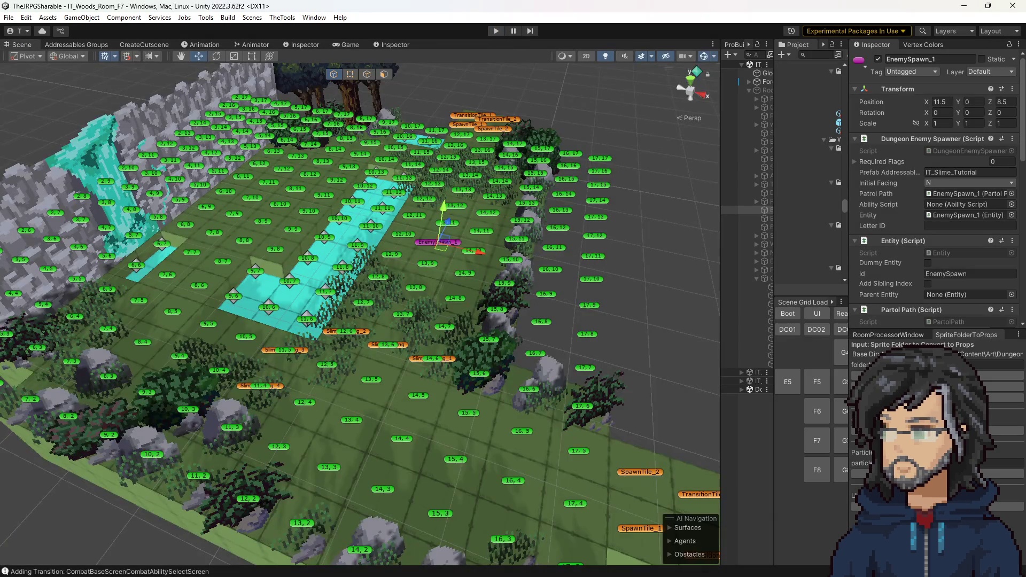
key(alt+Tab)
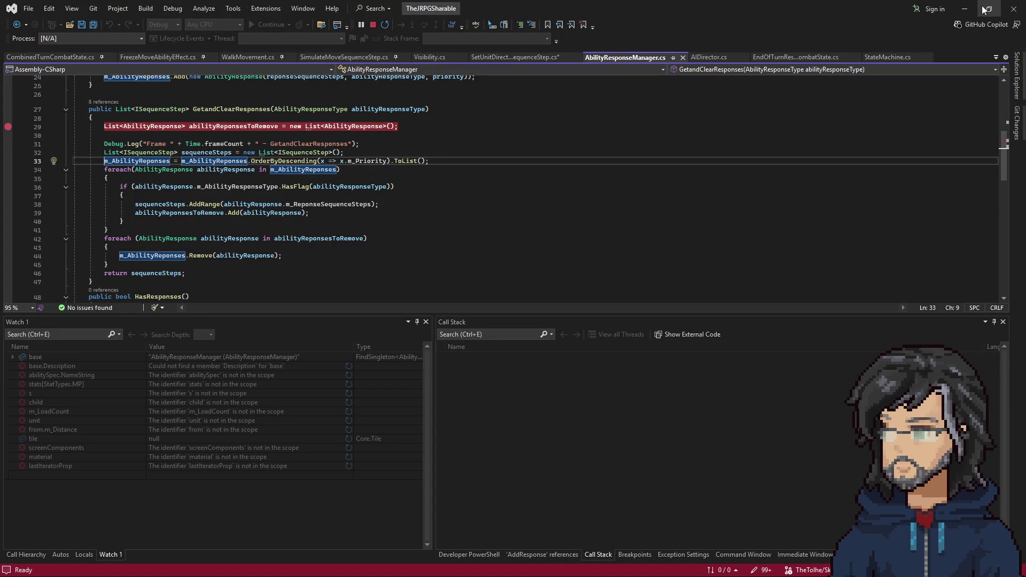
click(1018, 80)
scroll(902, 201, down, 4)
scroll(829, 350, down, 4)
scroll(828, 349, down, 4)
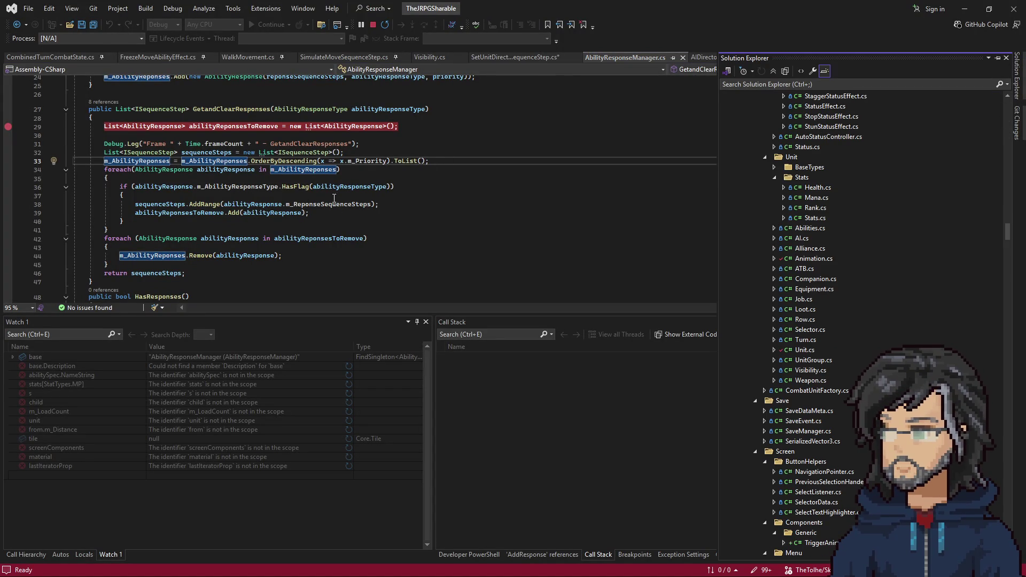
scroll(854, 313, up, 3)
scroll(834, 304, up, 3)
scroll(818, 307, up, 4)
scroll(824, 309, down, 4)
scroll(809, 291, down, 4)
scroll(802, 295, down, 4)
scroll(784, 299, down, 4)
scroll(786, 294, down, 2)
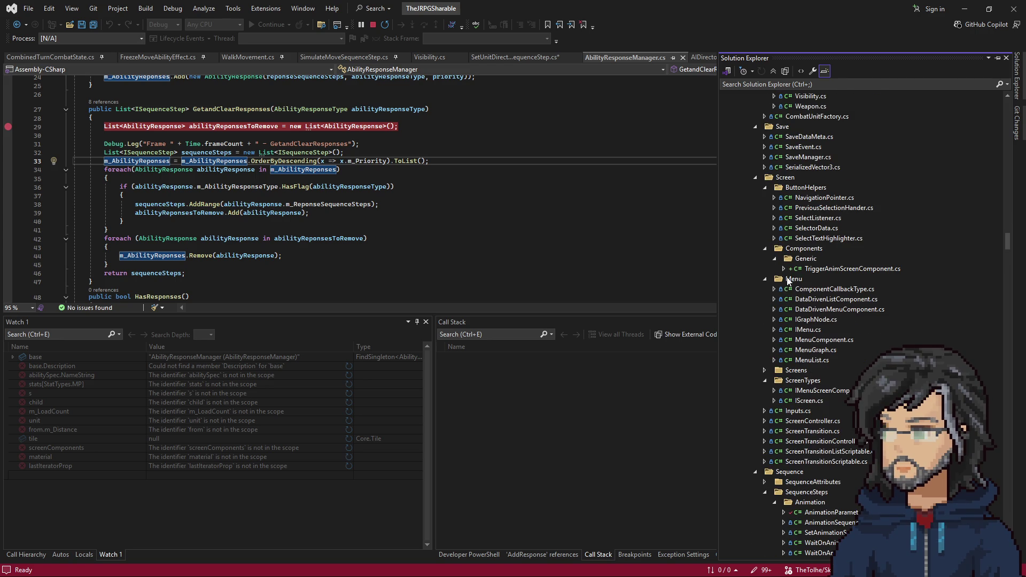
scroll(802, 277, down, 2)
scroll(810, 285, down, 1)
scroll(817, 291, down, 2)
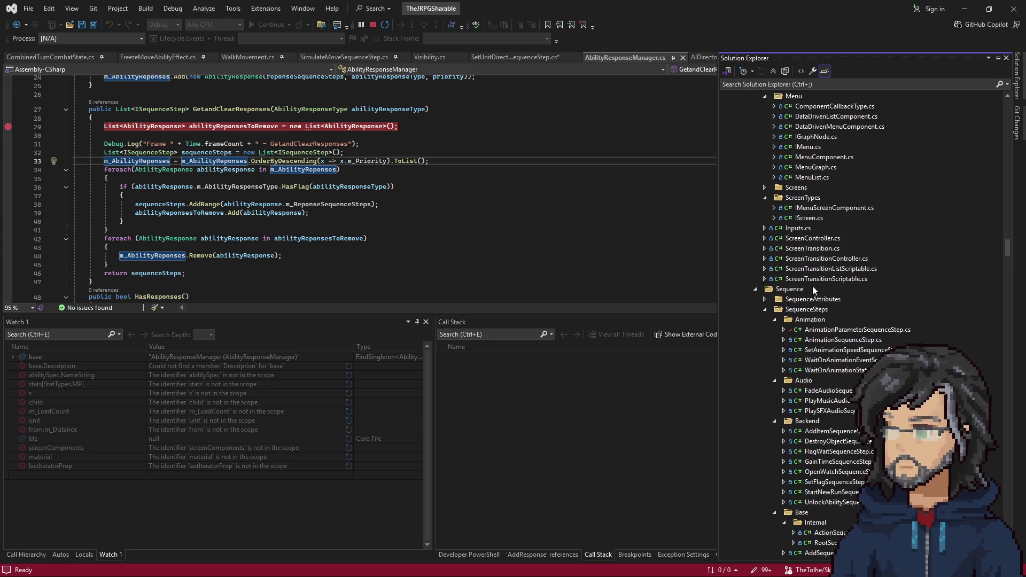
click(519, 198)
click(520, 57)
click(488, 170)
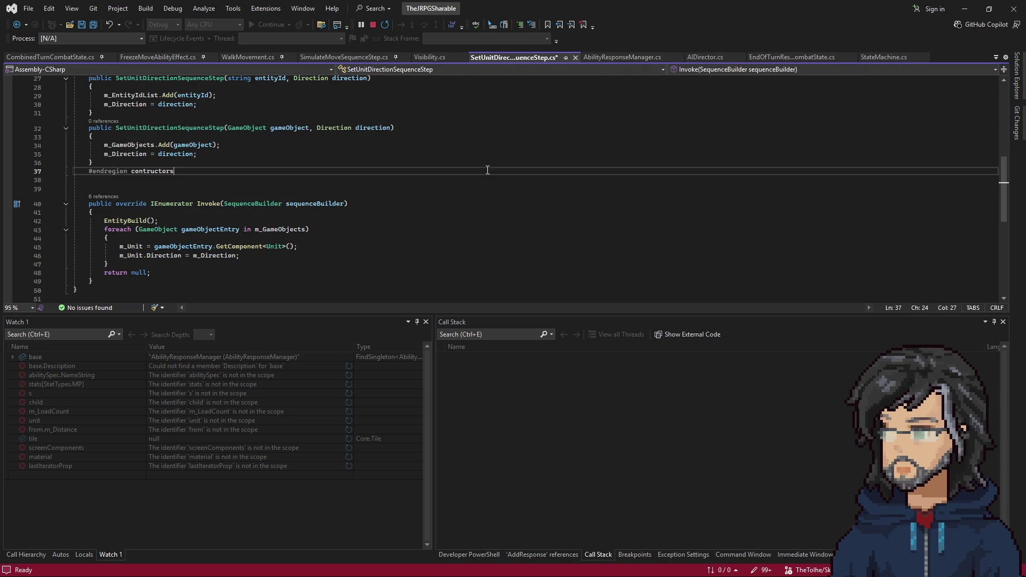
Step: Save SetUnitDirectionSequenceStep.cs, open RefreshCurrentScreenSequenceStep.cs from Solution Explorer and stop debugging
click(495, 175)
key(ctrl+s)
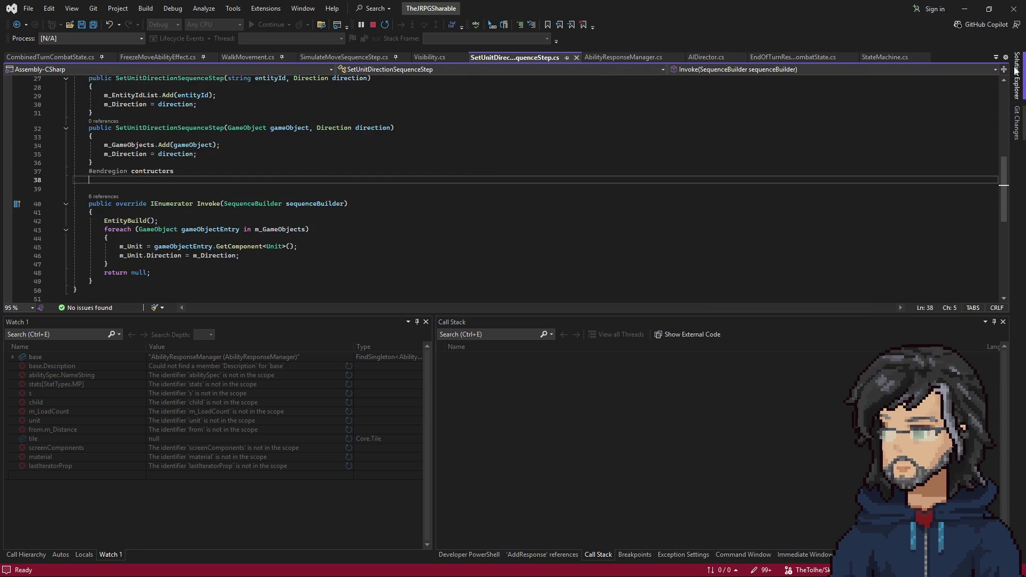
click(1017, 75)
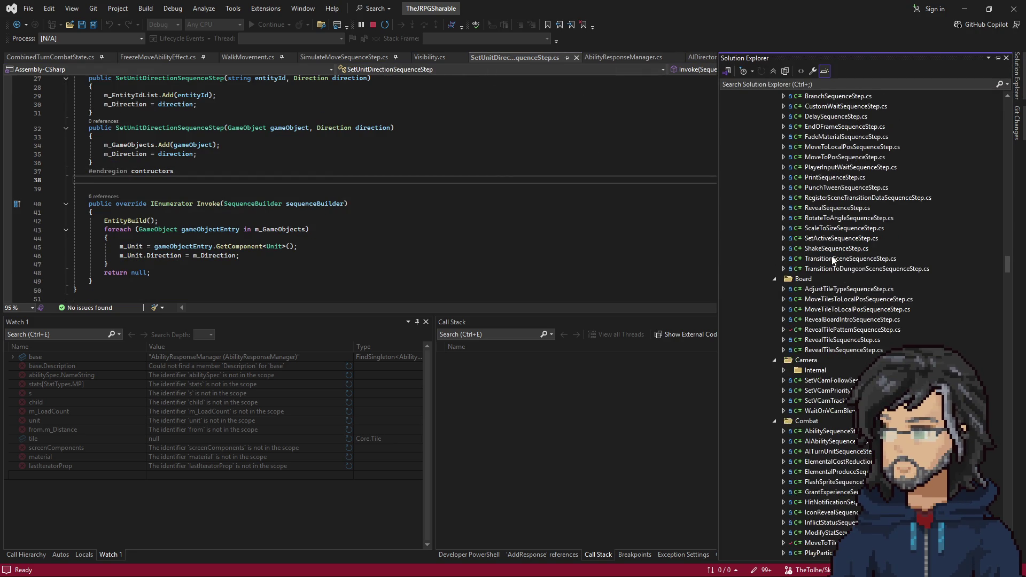
scroll(824, 251, down, 2)
scroll(831, 264, down, 2)
scroll(832, 297, down, 1)
scroll(832, 304, down, 2)
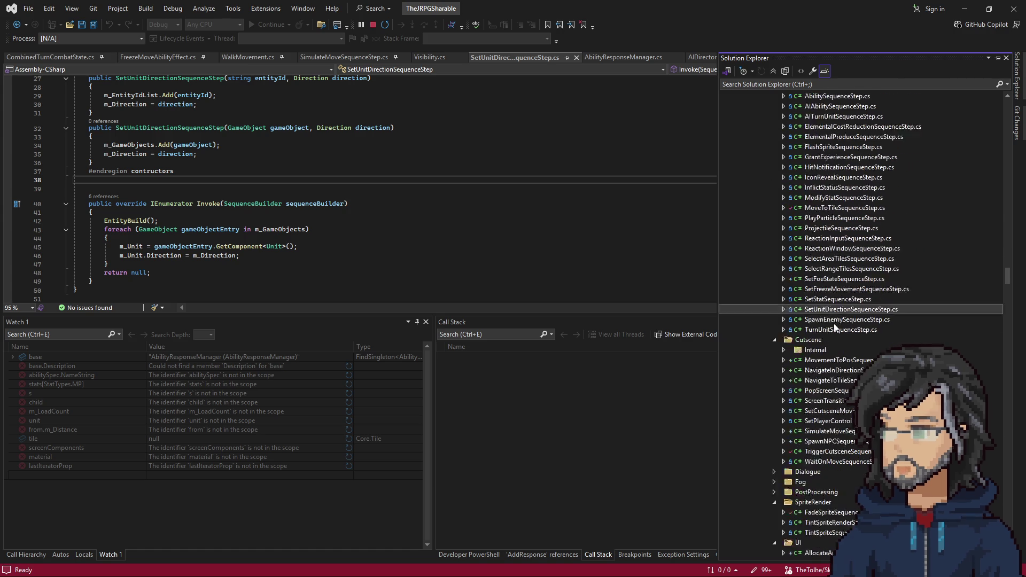
scroll(834, 321, down, 4)
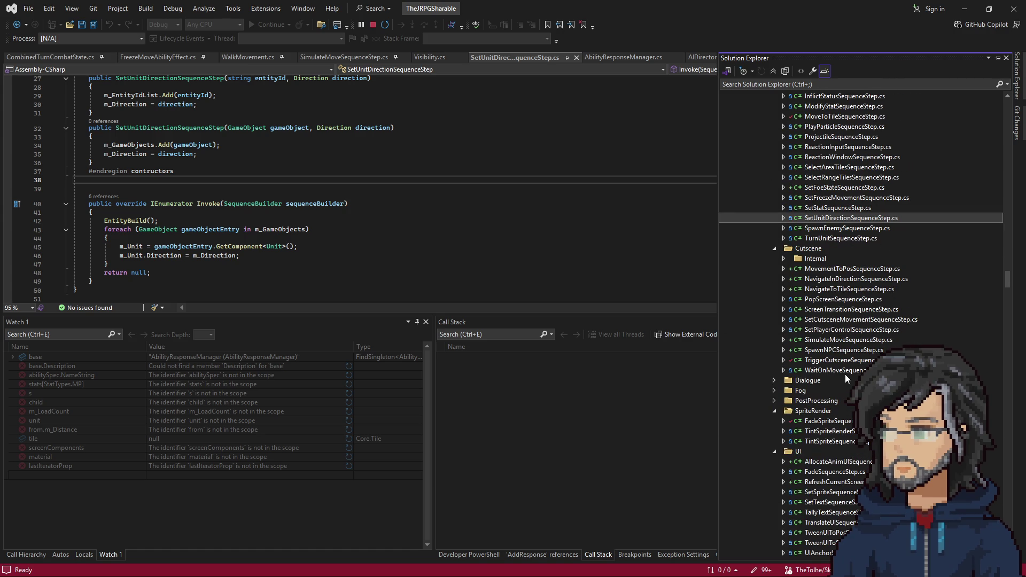
scroll(788, 379, up, 6)
scroll(821, 377, up, 7)
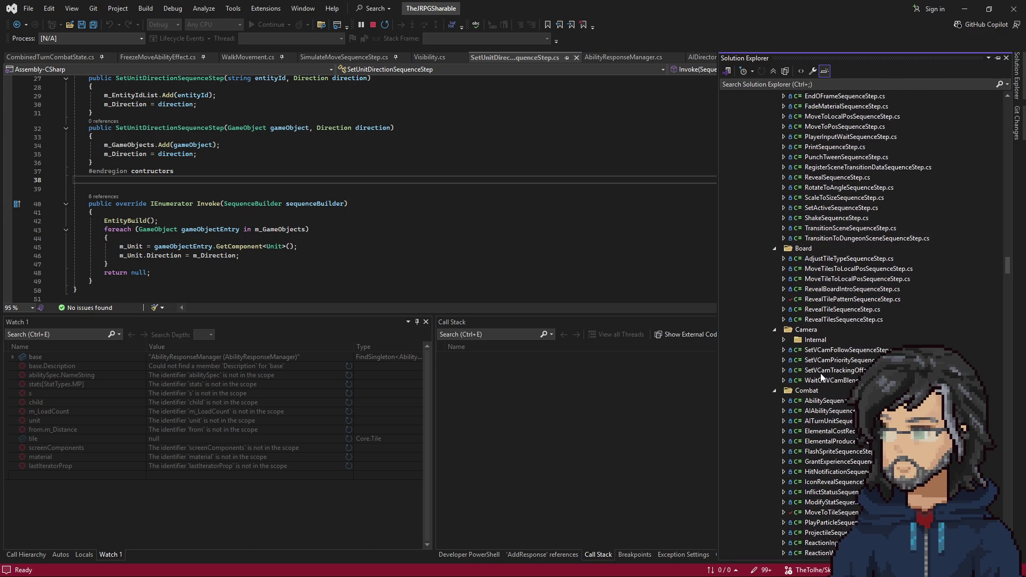
scroll(818, 377, down, 5)
scroll(809, 378, down, 5)
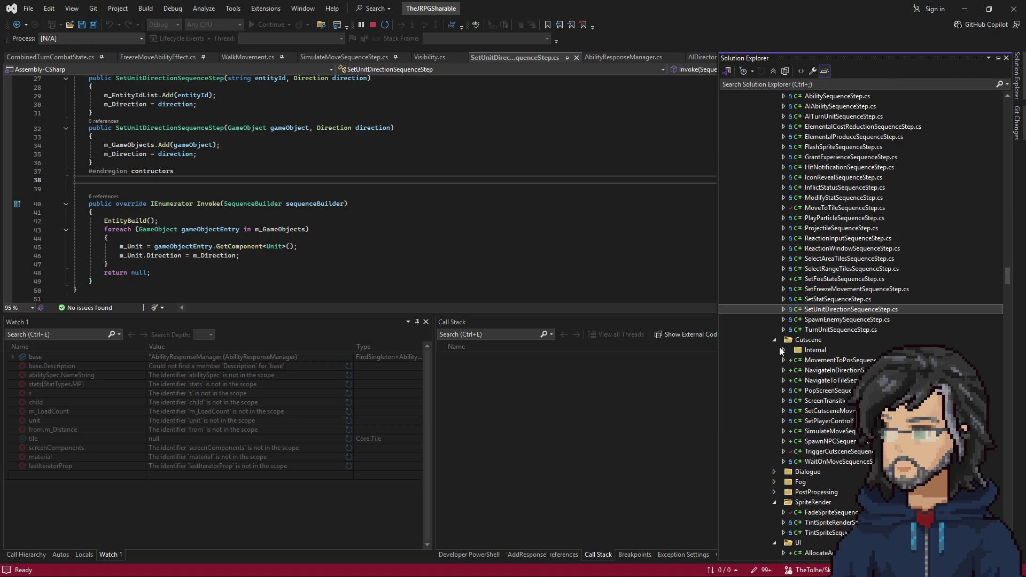
scroll(780, 349, down, 5)
scroll(785, 394, down, 4)
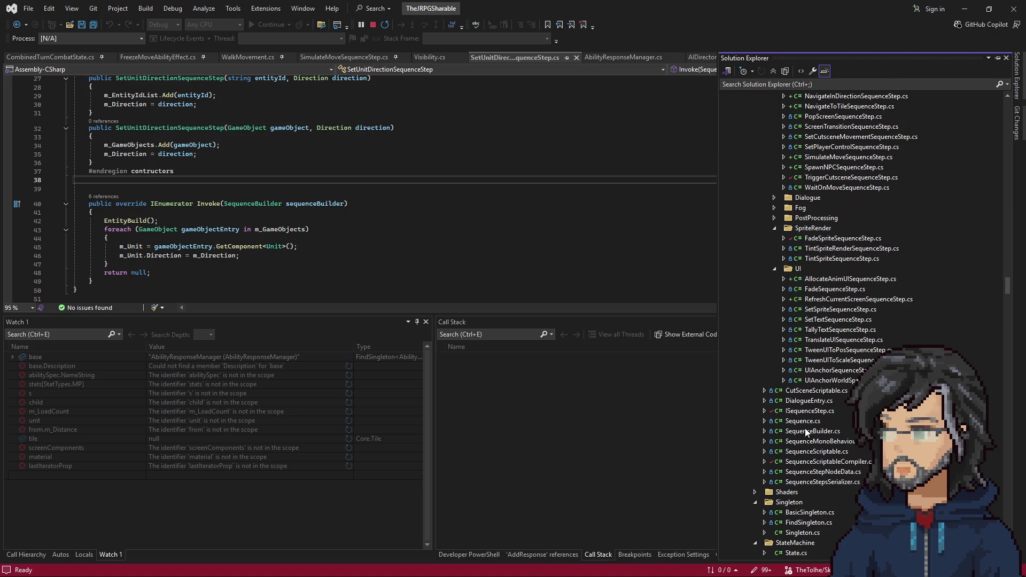
click(826, 299)
scroll(884, 329, up, 5)
scroll(842, 306, up, 1)
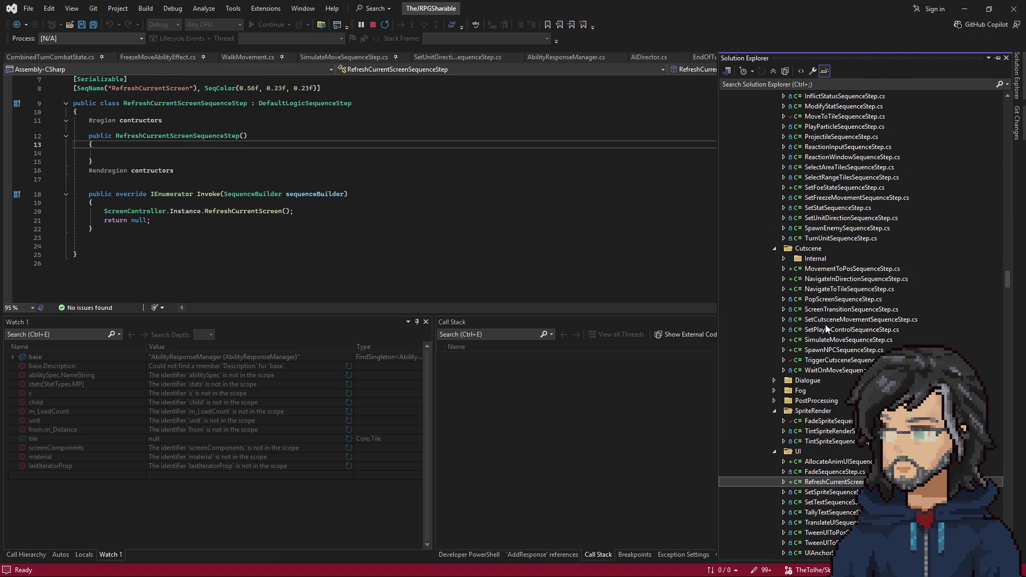
scroll(805, 283, up, 1)
click(804, 283)
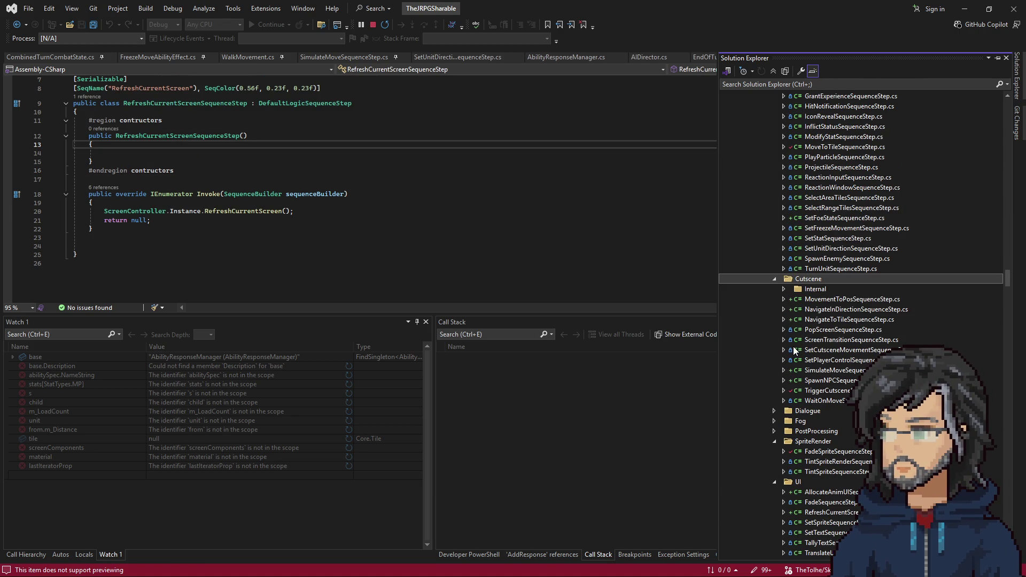
scroll(819, 382, down, 5)
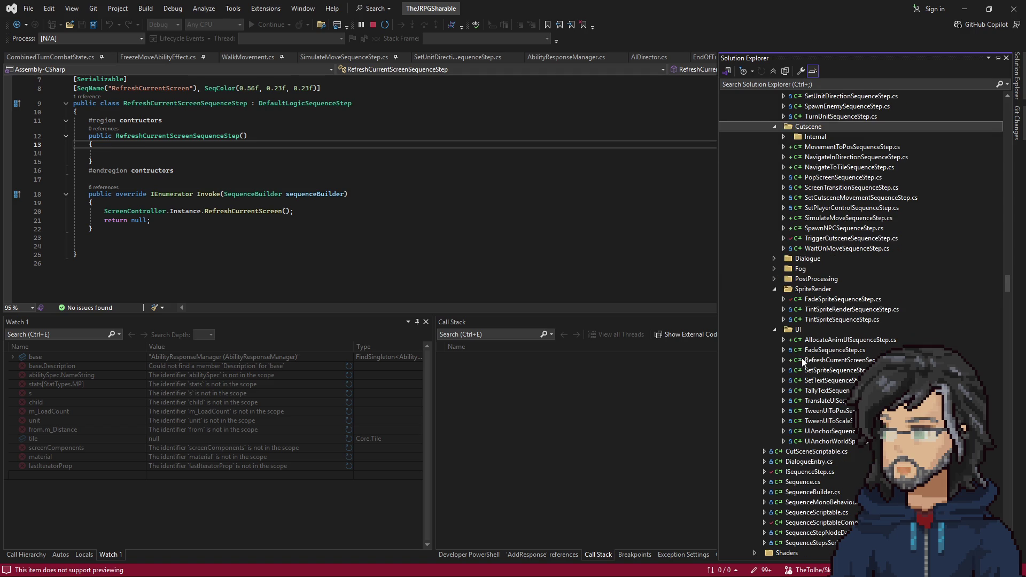
click(373, 25)
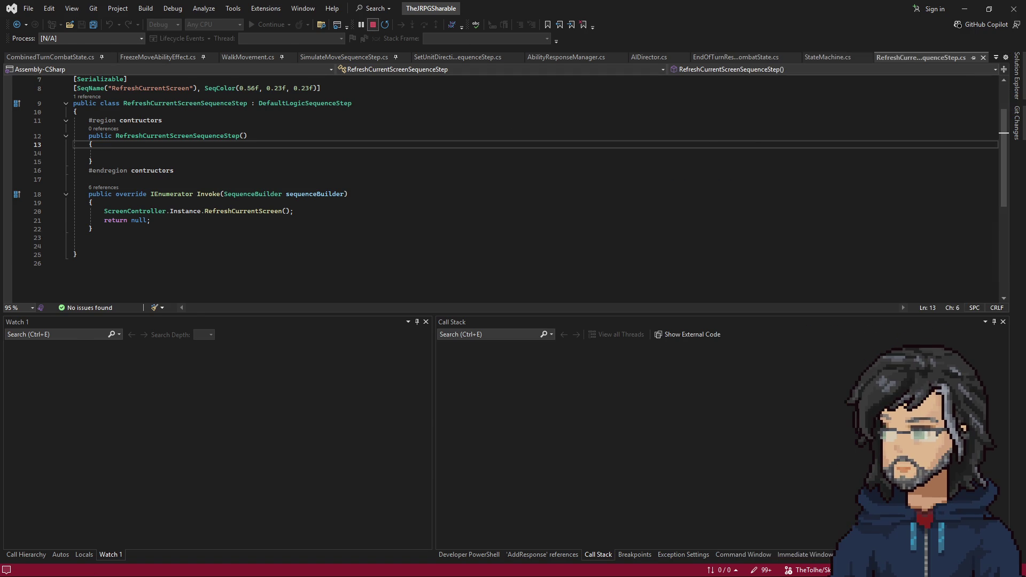
Step: Rename the file to ClearAbilityResponsesSequenceStep.cs, declining the reference-rename prompt
click(1017, 64)
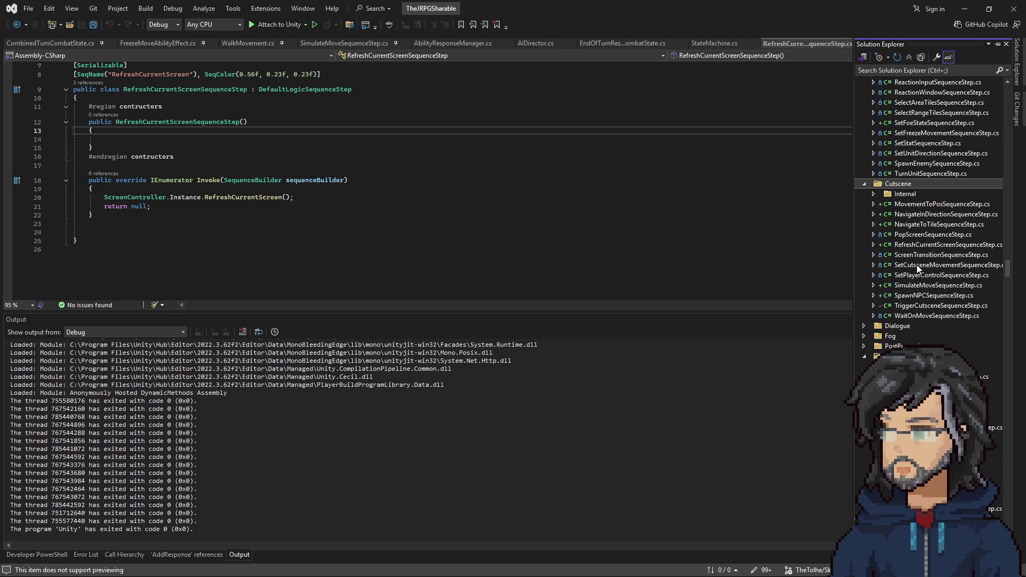
double_click(957, 245)
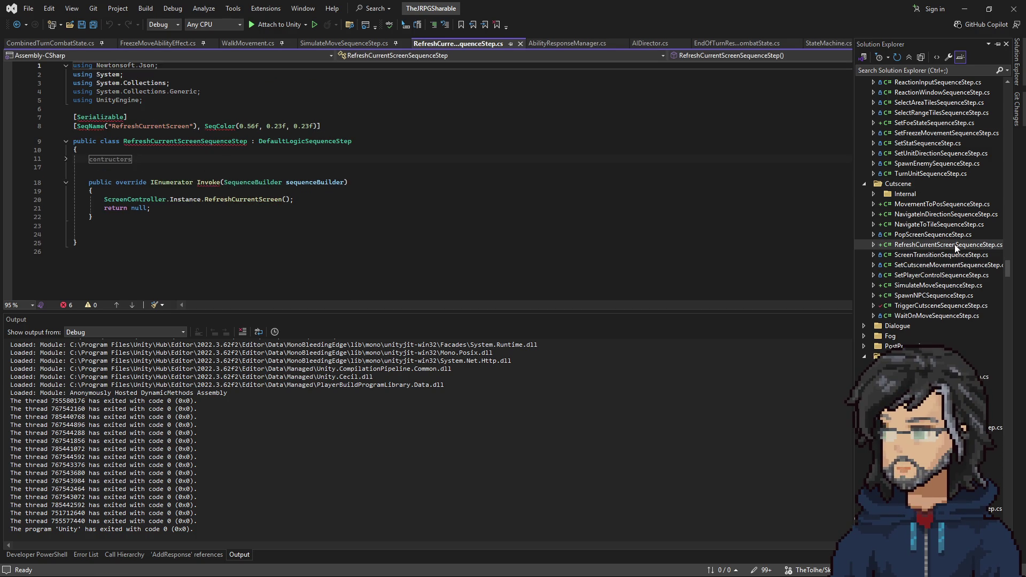
key(F2)
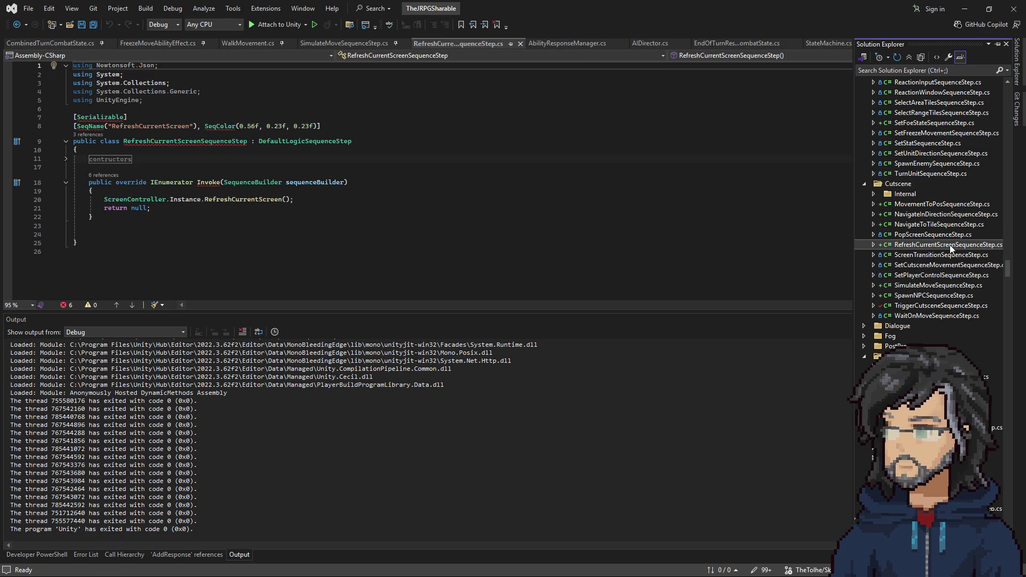
drag(950, 244, 740, 242)
text(ClearREsc)
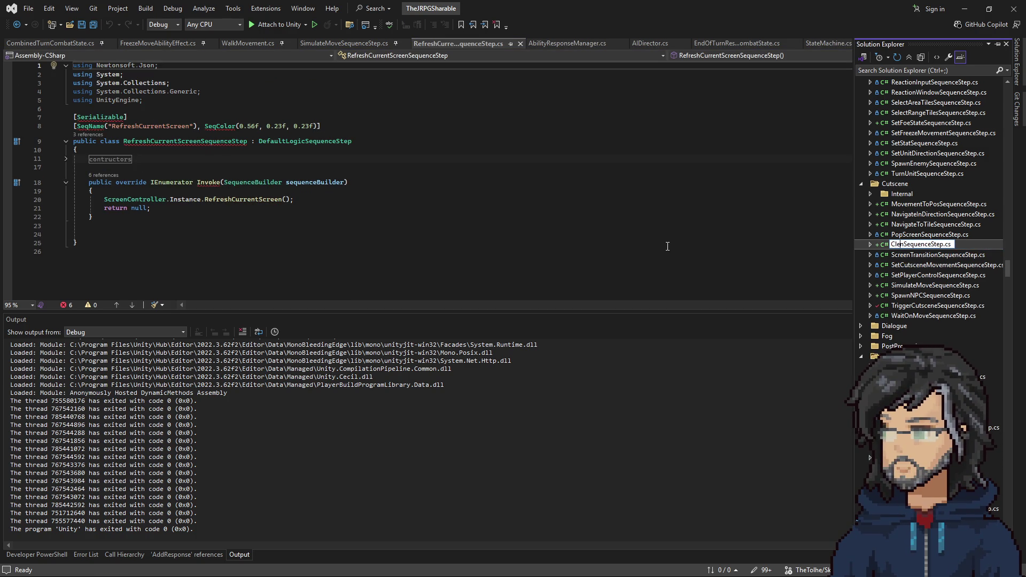
key(BackSpace)
key(BackSpace)
key(BackSpace)
text(esponses)
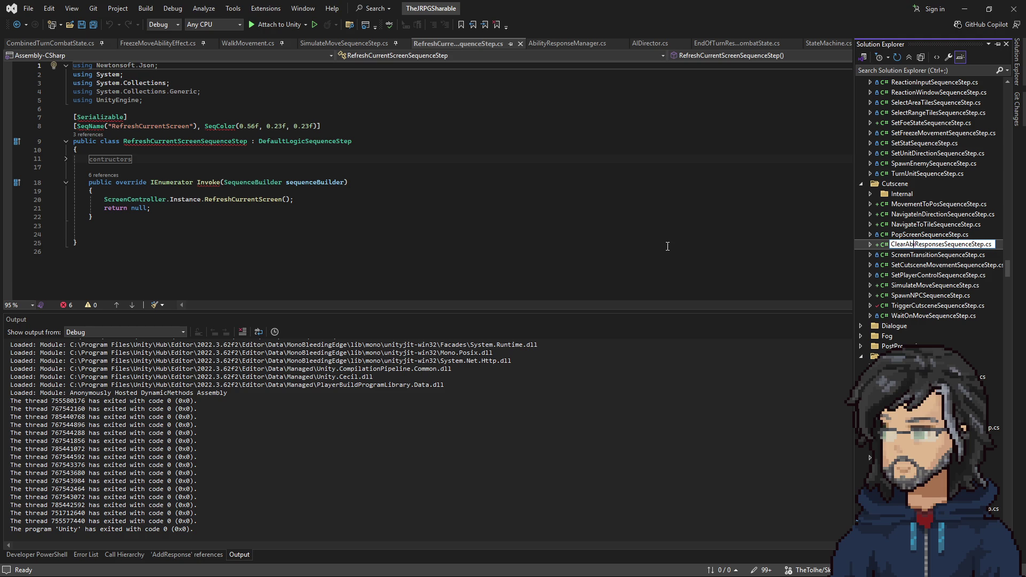
key(ctrl+a)
key(ctrl+c)
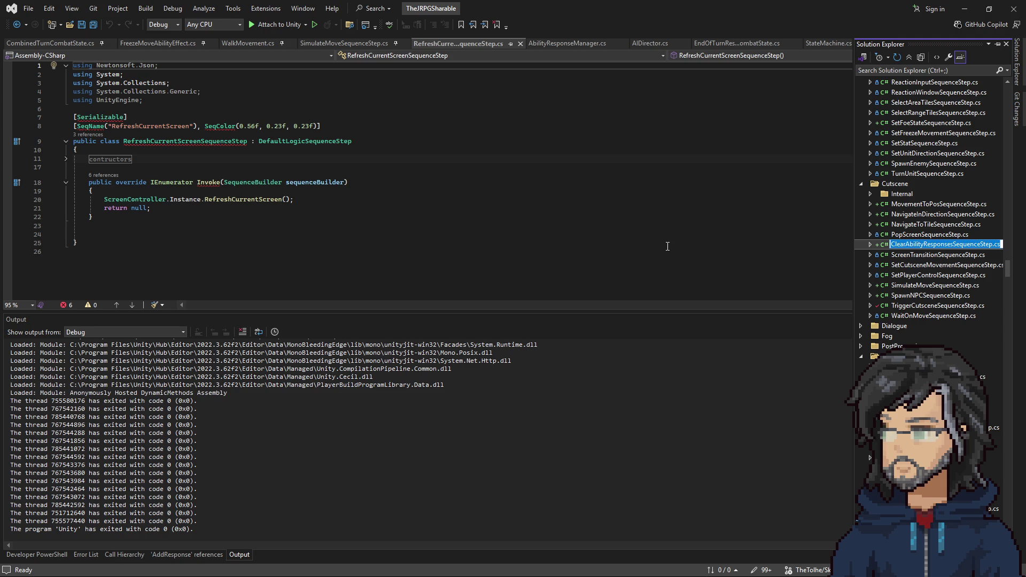
key(Return)
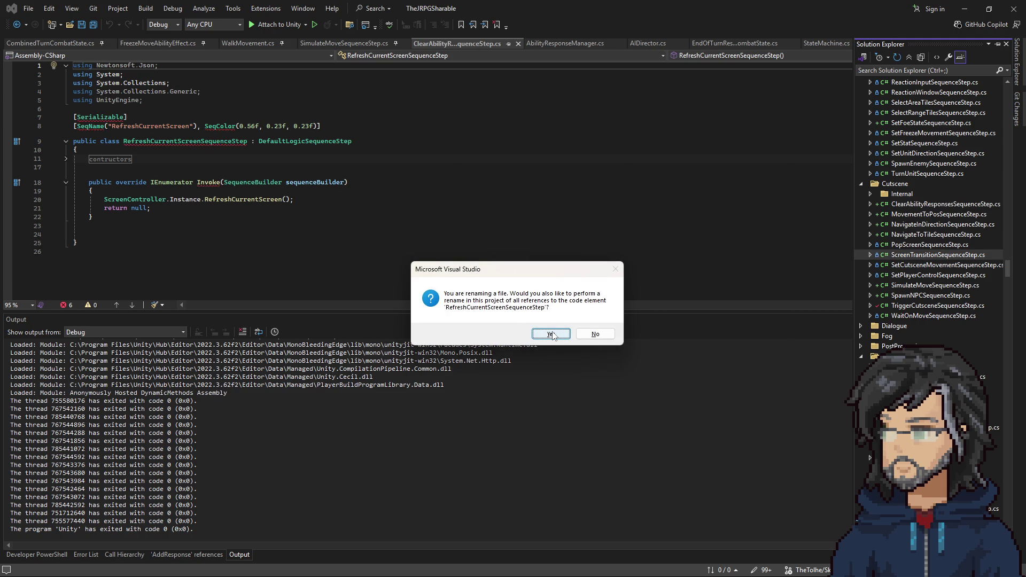
click(582, 334)
Step: Paste ClearAbilityResponsesSequenceStep over the class name on line 9
double_click(938, 205)
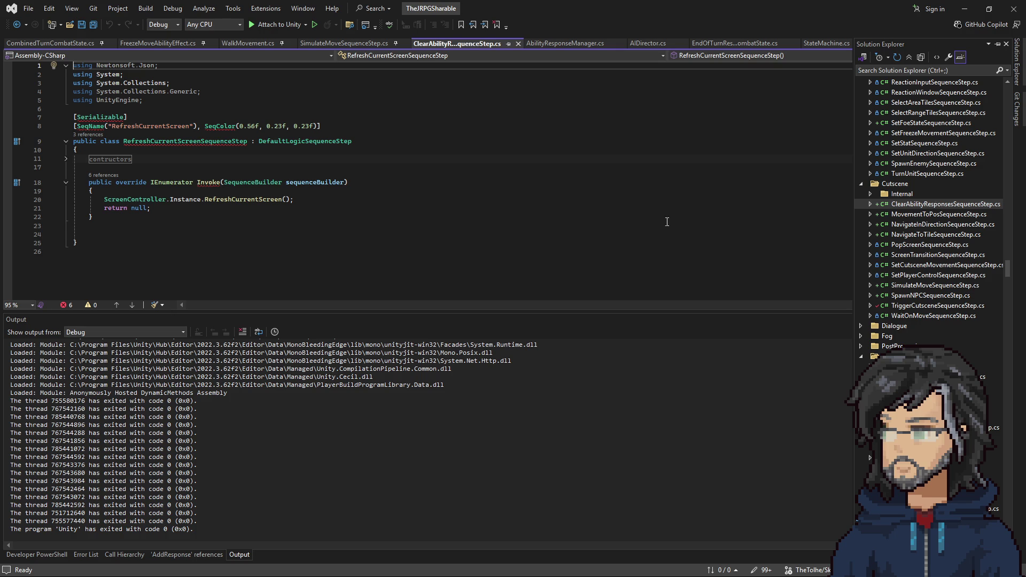
double_click(178, 142)
key(ctrl+v)
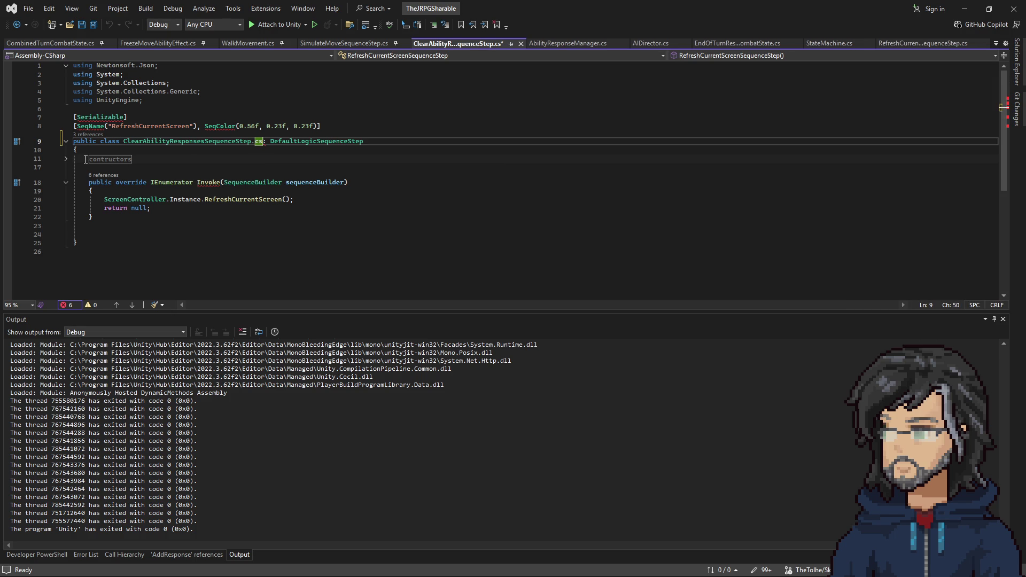
Step: Rename the constructor, set the SeqName label to Clear Ability Reponses and delete the stray .cs suffixes
click(66, 158)
double_click(161, 173)
key(ctrl+v)
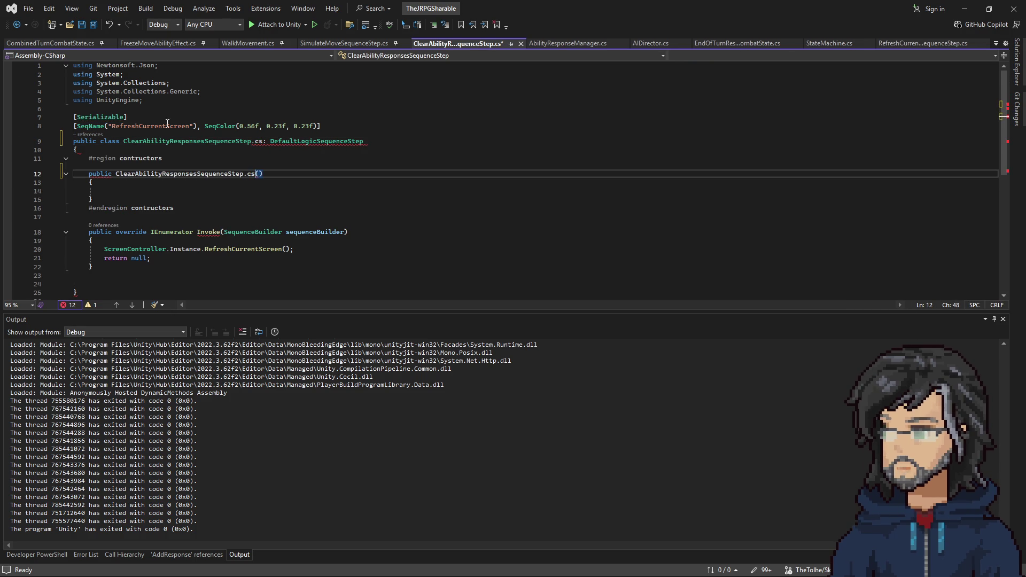
double_click(143, 127)
text(ClearA)
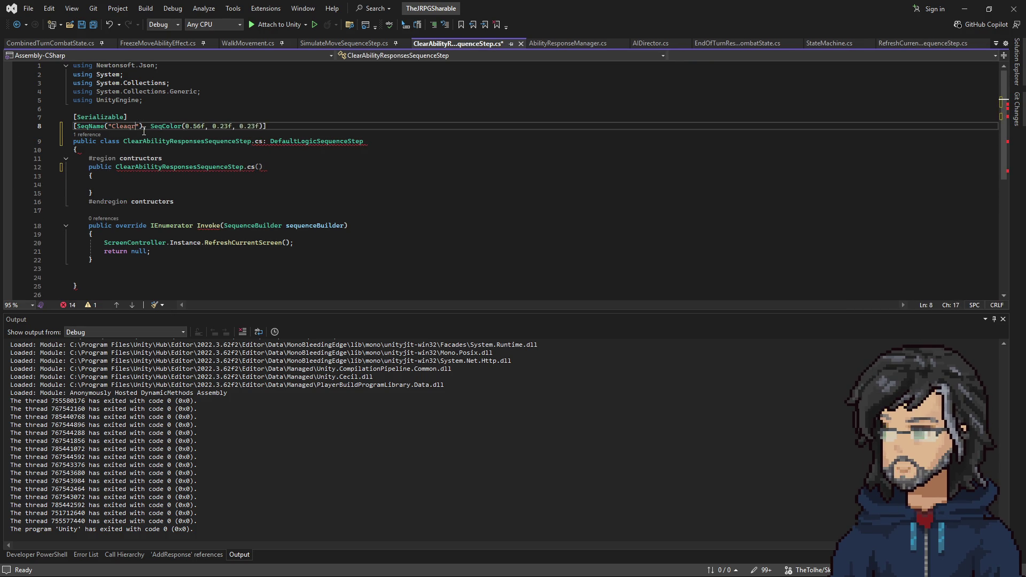
key(BackSpace)
text(Ability Reponses)
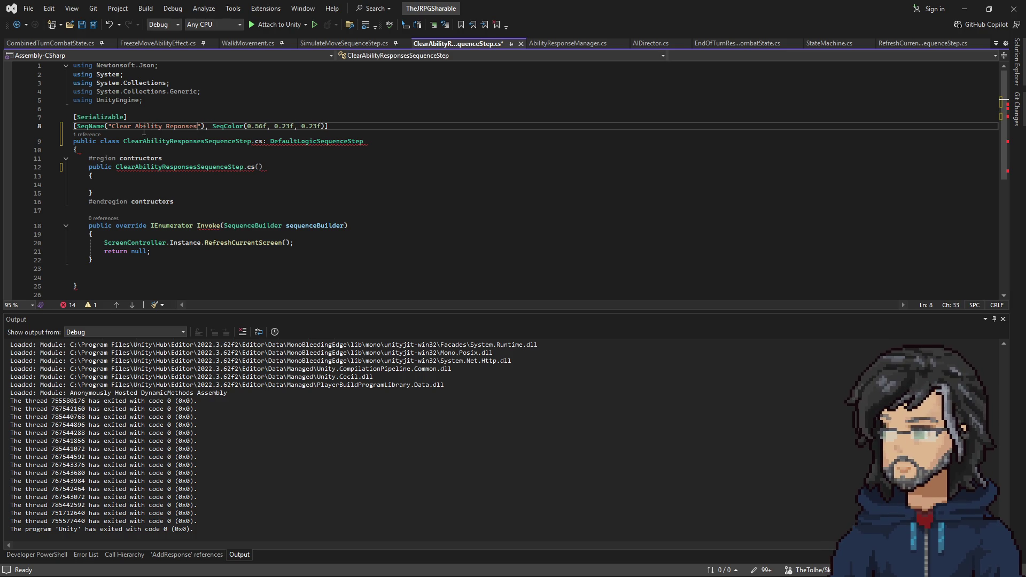
click(257, 142)
click(255, 167)
key(BackSpace)
key(BackSpace)
key(BackSpace)
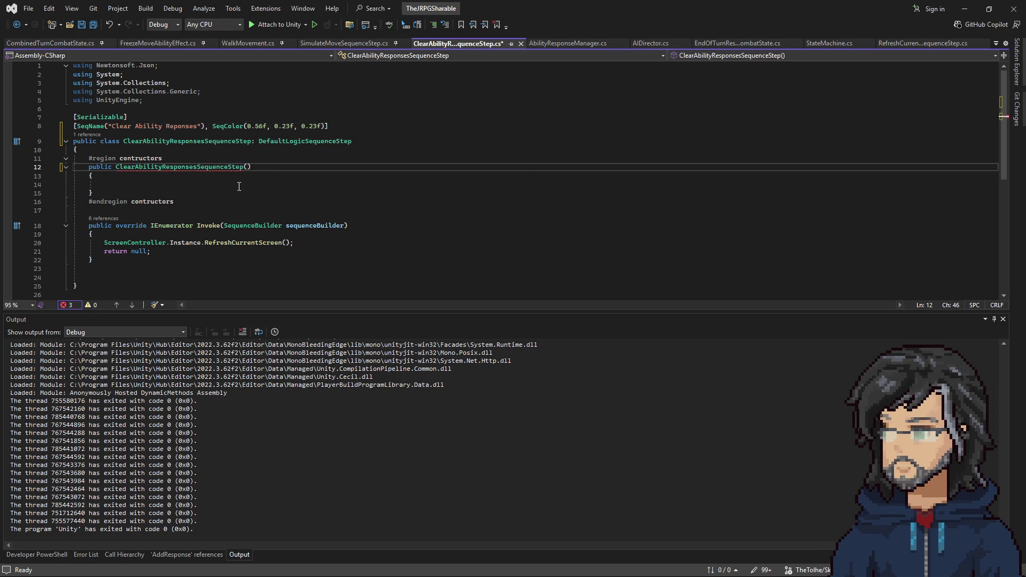
Step: Make Invoke call AbilityResponseManager.Instance.GetandClearResponses() and start a new field line
double_click(155, 247)
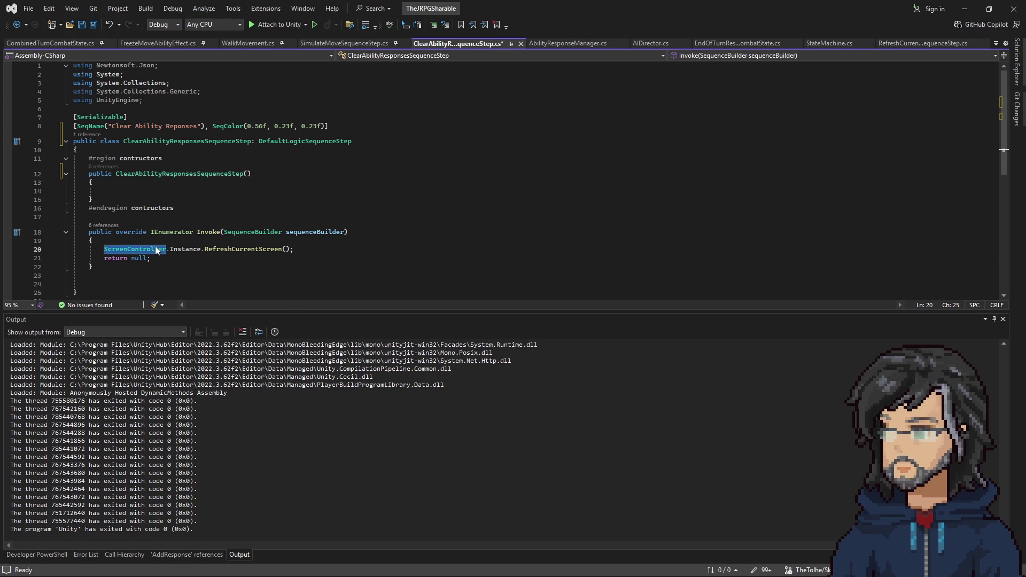
text(abilityres)
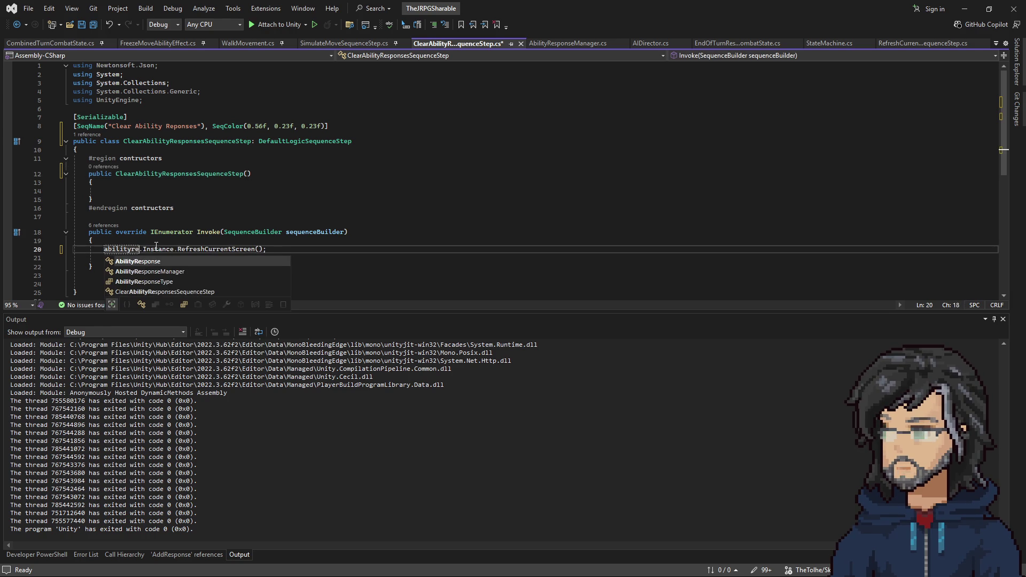
key(Down)
key(Tab)
double_click(217, 249)
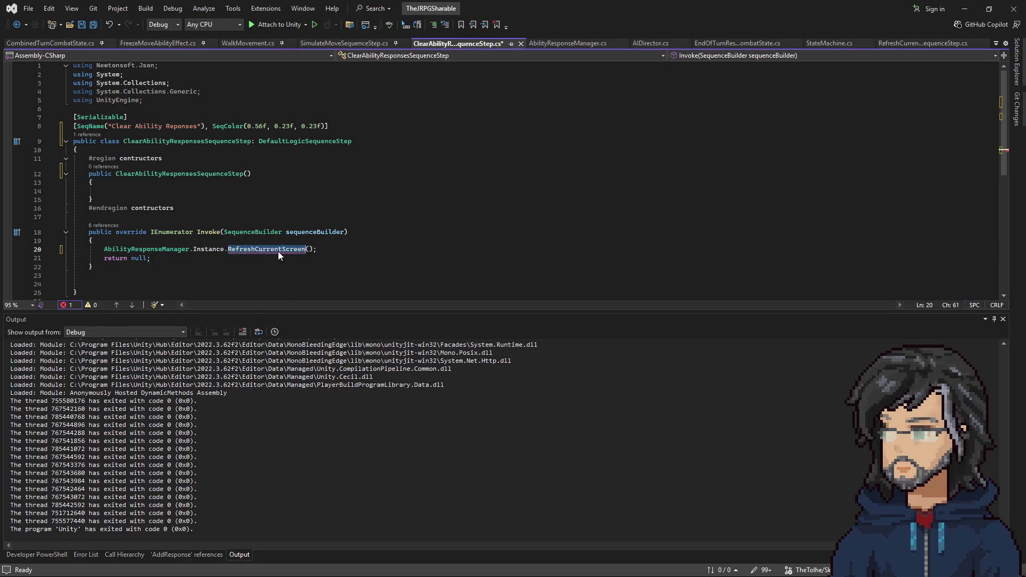
text(g)
key(Down)
key(Tab)
drag(381, 232, 316, 250)
mouse_move(267, 249)
click(183, 150)
key(Return)
text(poub)
key(BackSpace)
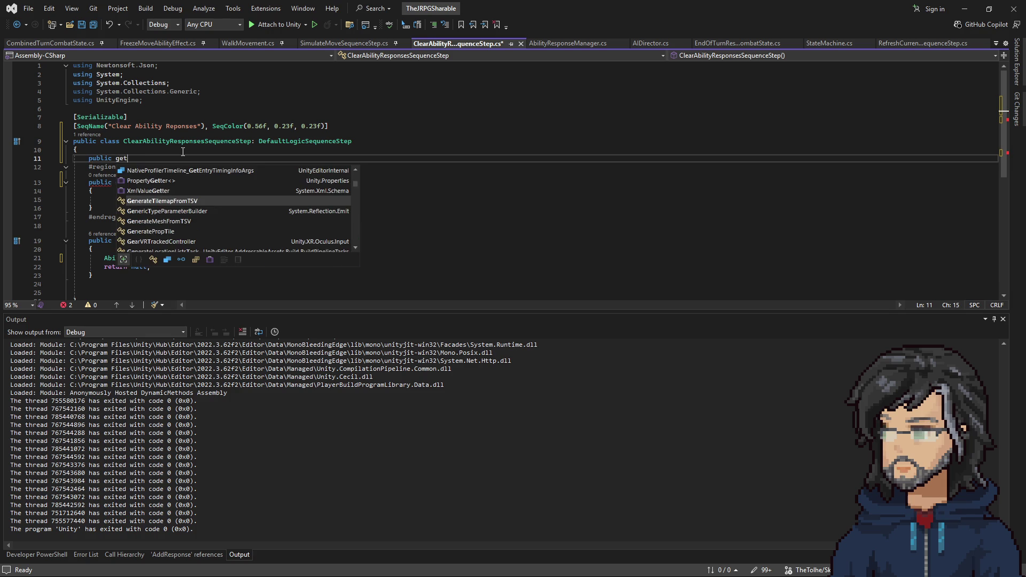
Step: Declare public AbilityResponseType m_AbilityResponseType and pass it into GetandClearResponses()
key(BackSpace)
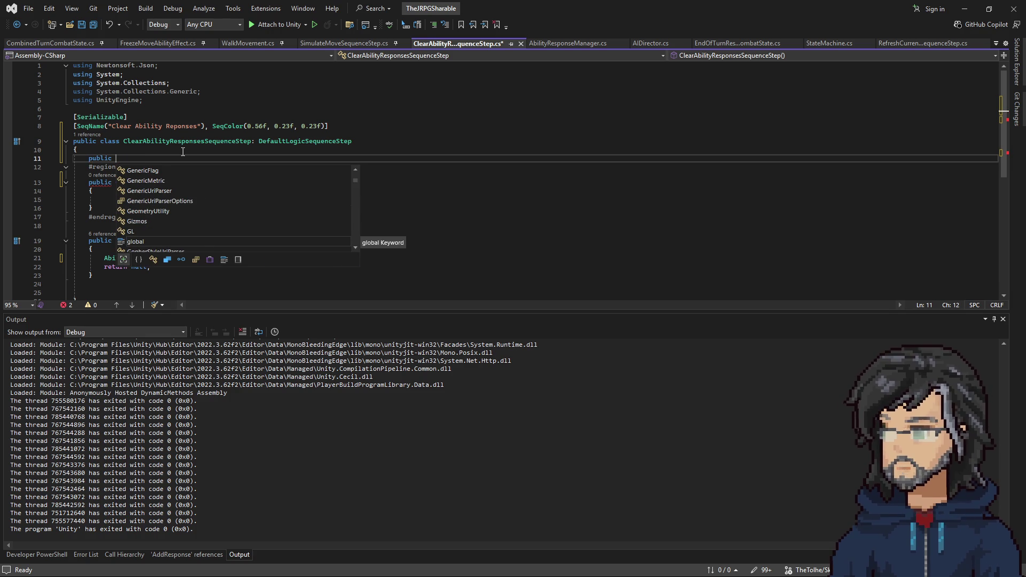
text(abilityRes)
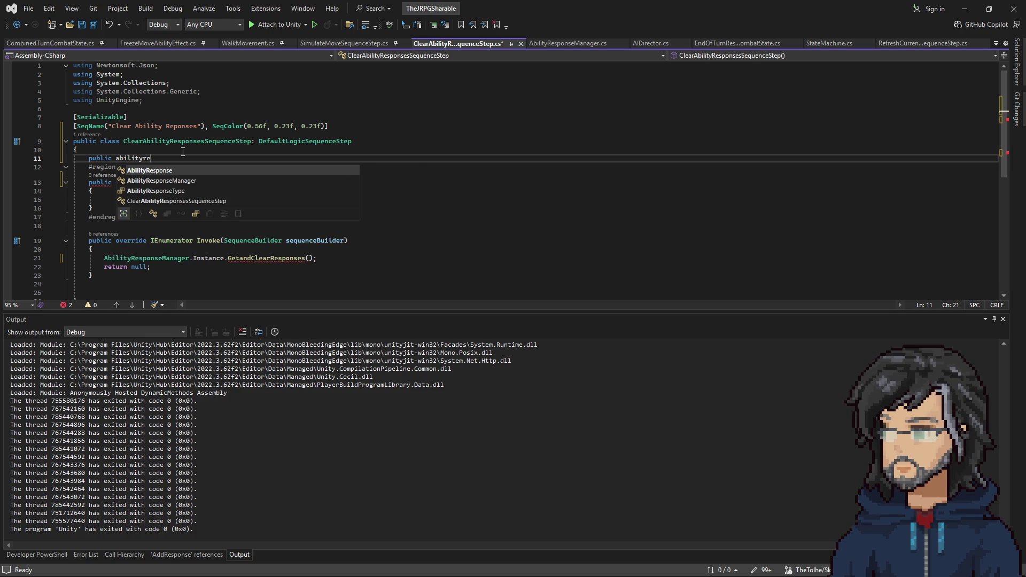
key(space)
text(,)
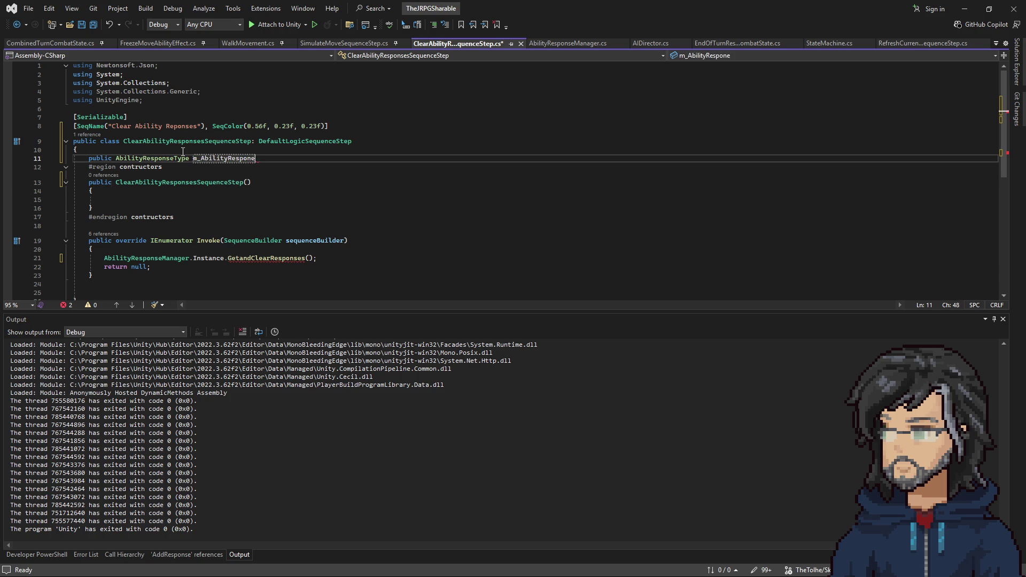
text(Type;)
click(310, 258)
click(155, 202)
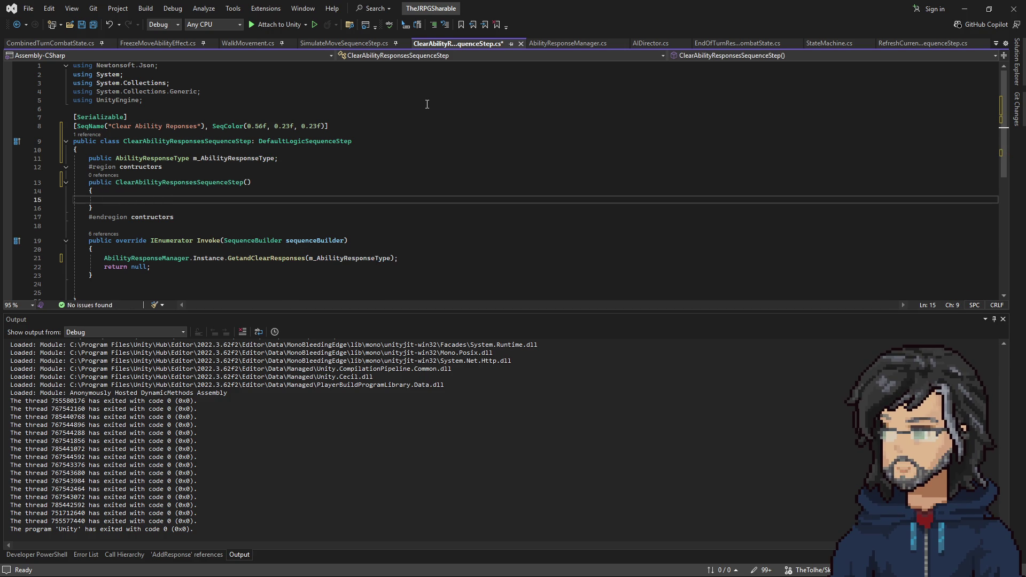
click(366, 42)
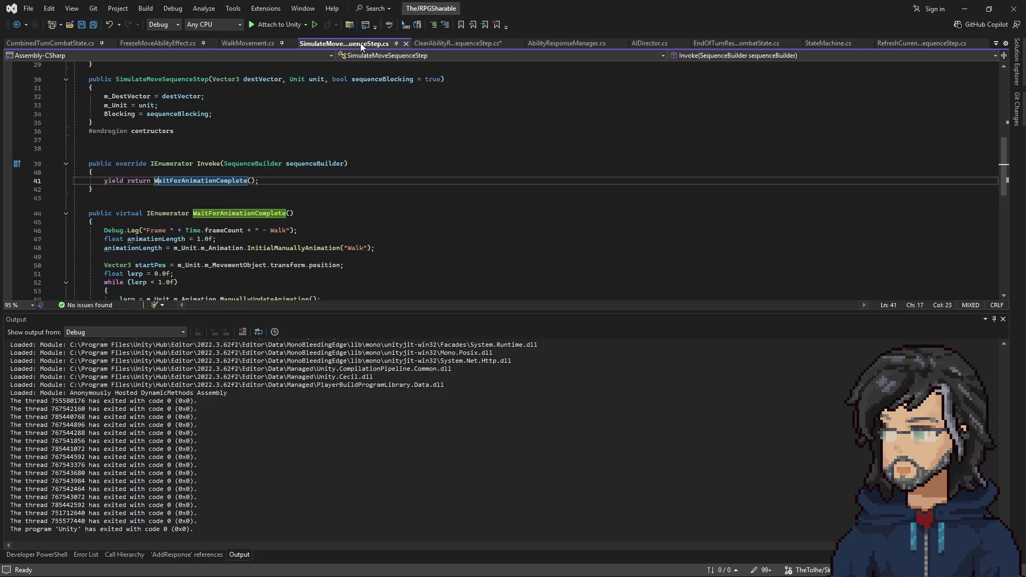
scroll(266, 168, up, 4)
scroll(241, 201, down, 3)
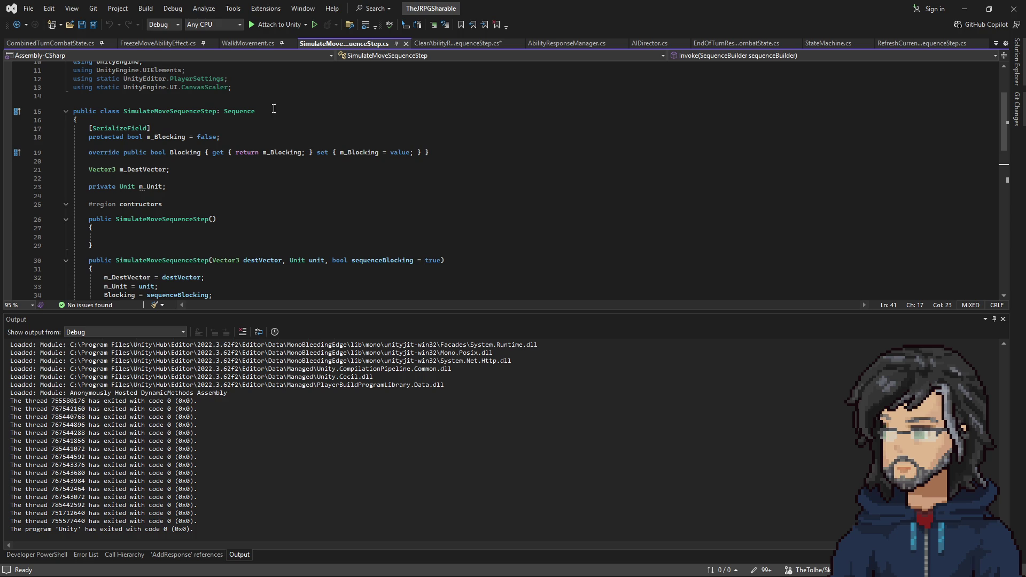
Step: Open MovementToPosSequenceStep.cs from Solution Explorer and look at its serialized field attributes
click(251, 43)
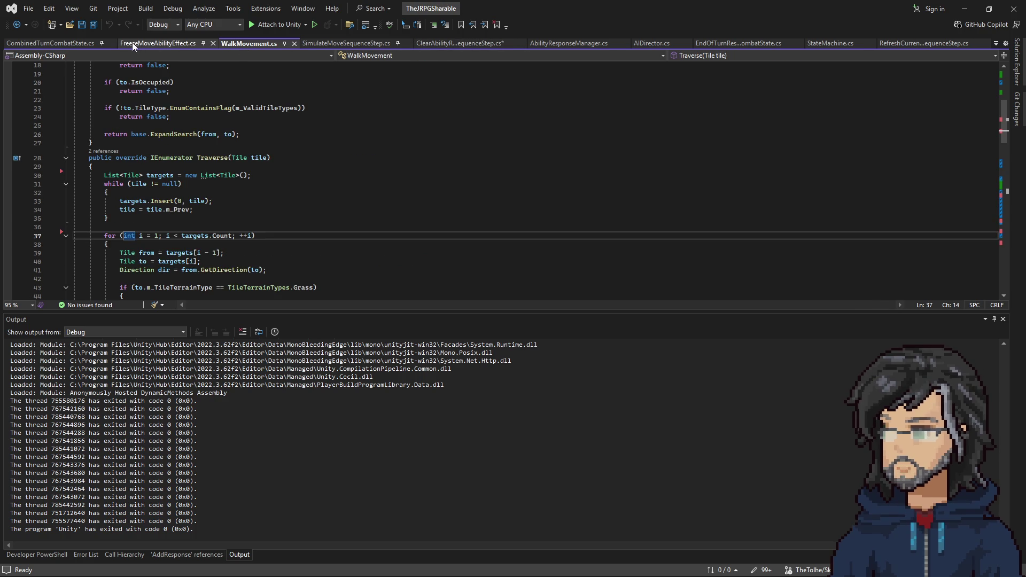
click(458, 43)
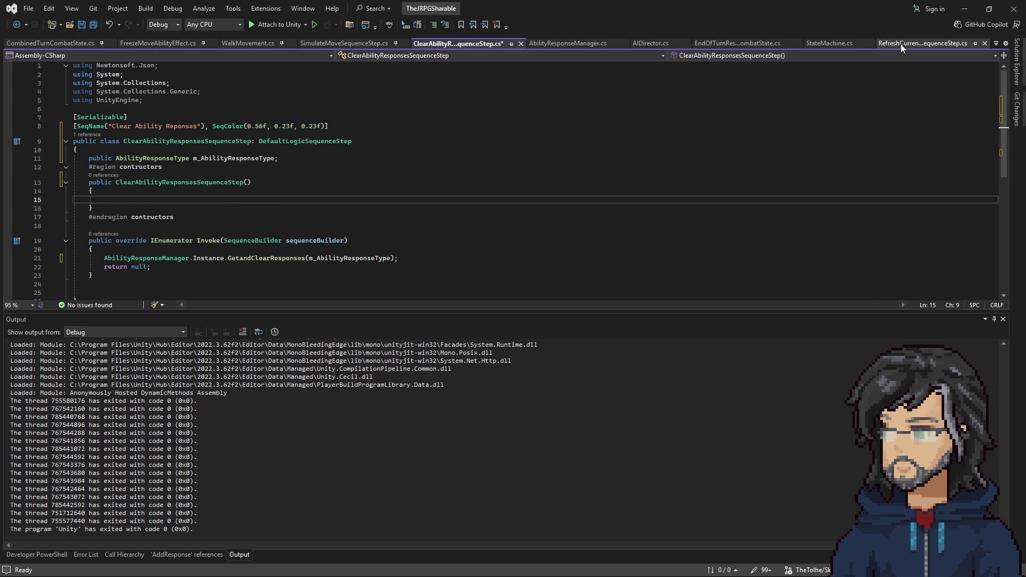
click(922, 43)
scroll(364, 141, up, 2)
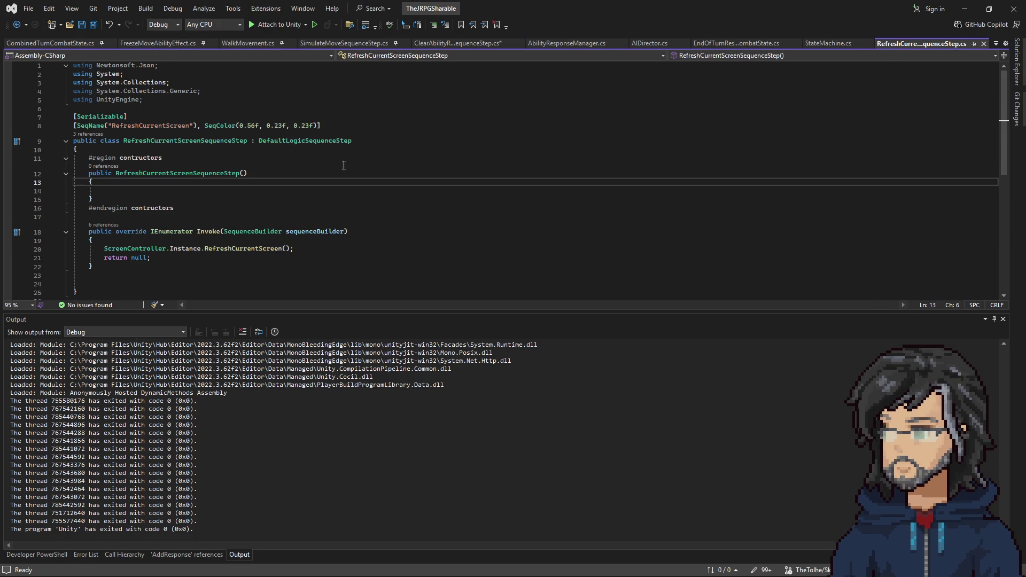
click(1016, 64)
double_click(920, 215)
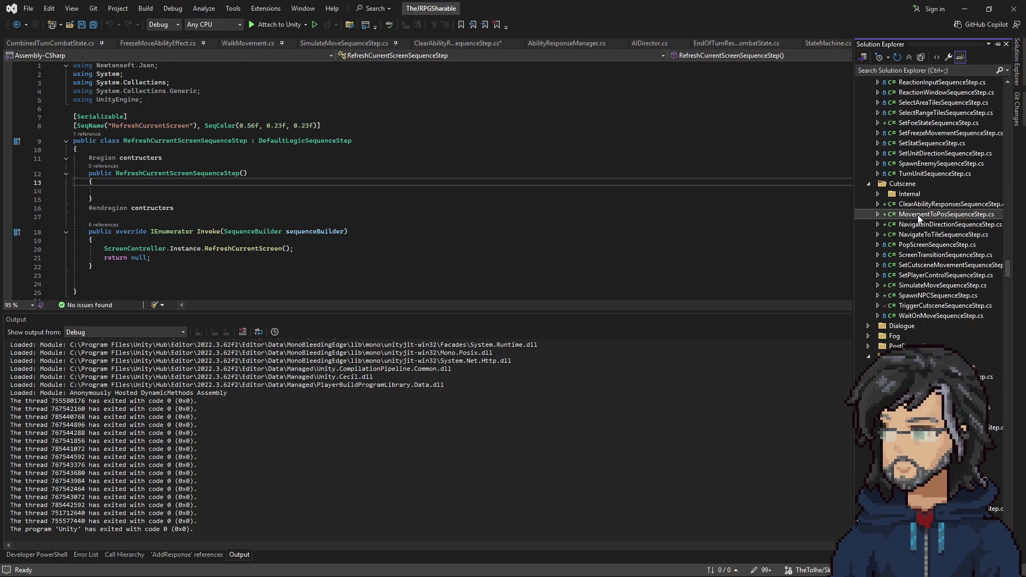
click(179, 242)
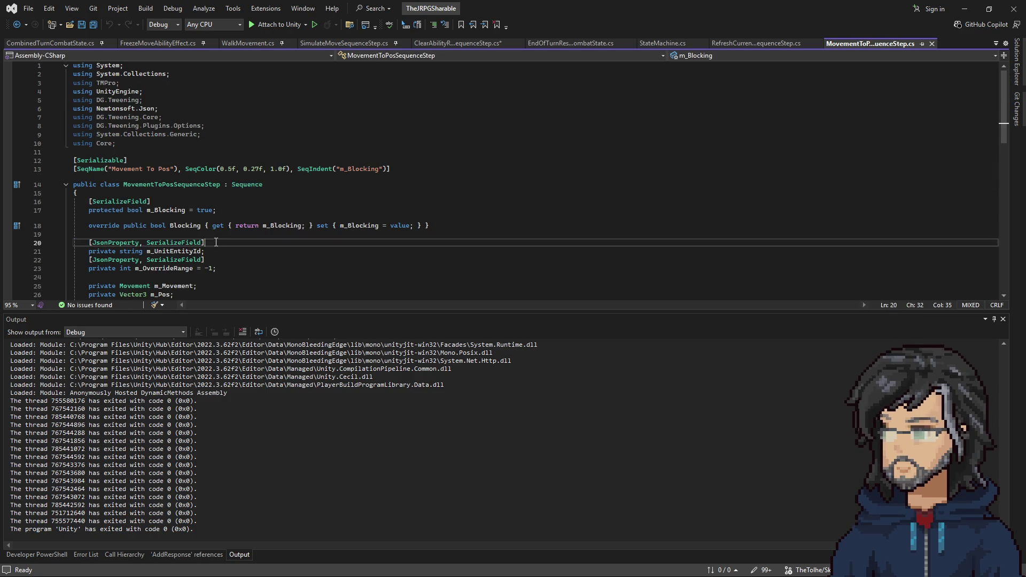
Step: Paste the JsonProperty, SerializeField attributes above m_AbilityResponseType in ClearAbilityResponsesSequenceStep
click(438, 47)
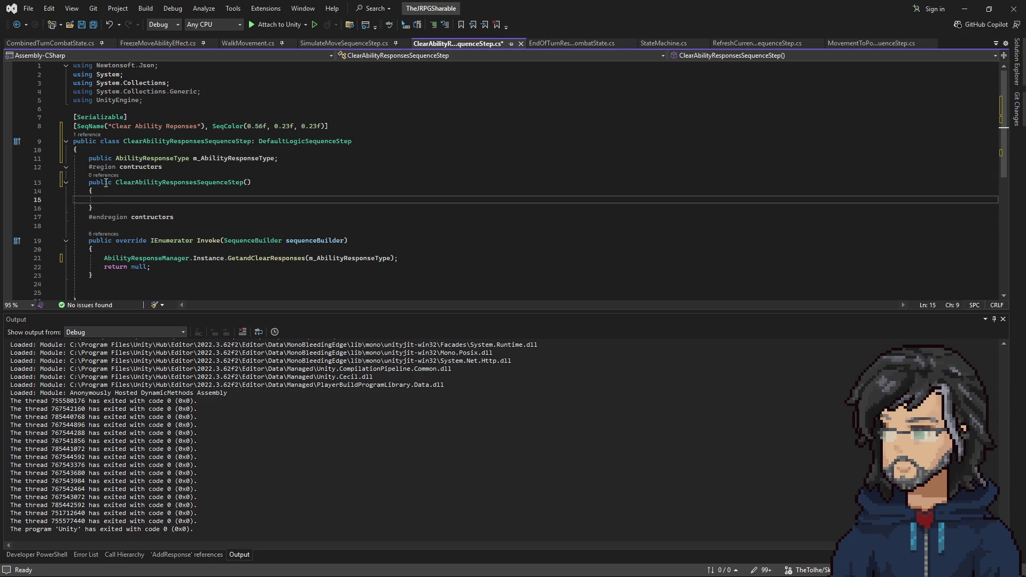
click(137, 151)
text([JsonProperty, SerializeField])
Step: Duplicate the constructor to take an AbilityResponseType parameter assigning m_AbilityResponseType, then save
drag(93, 217, 235, 174)
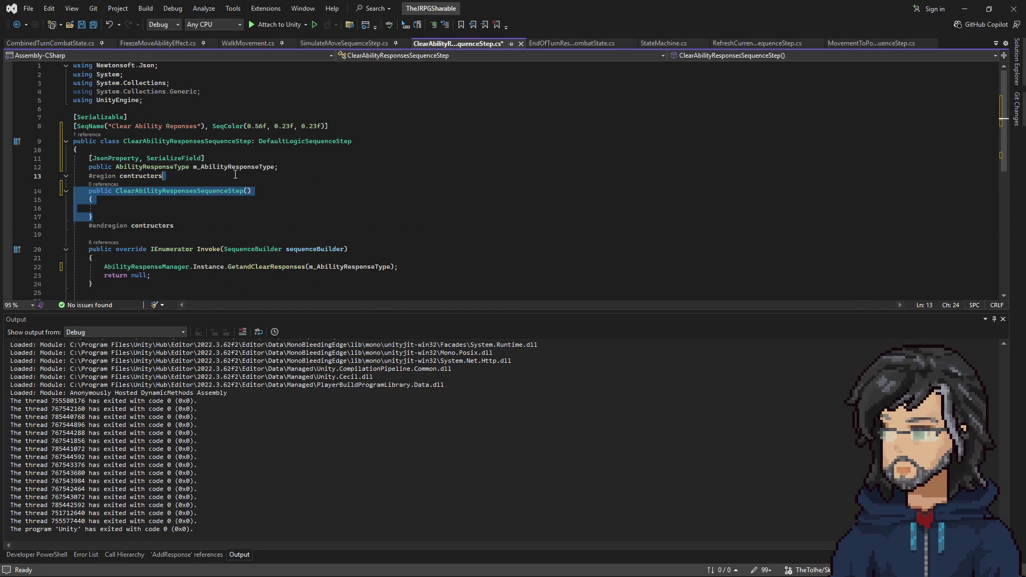
key(ctrl+d)
click(181, 249)
text(m_AbilityResponseType)
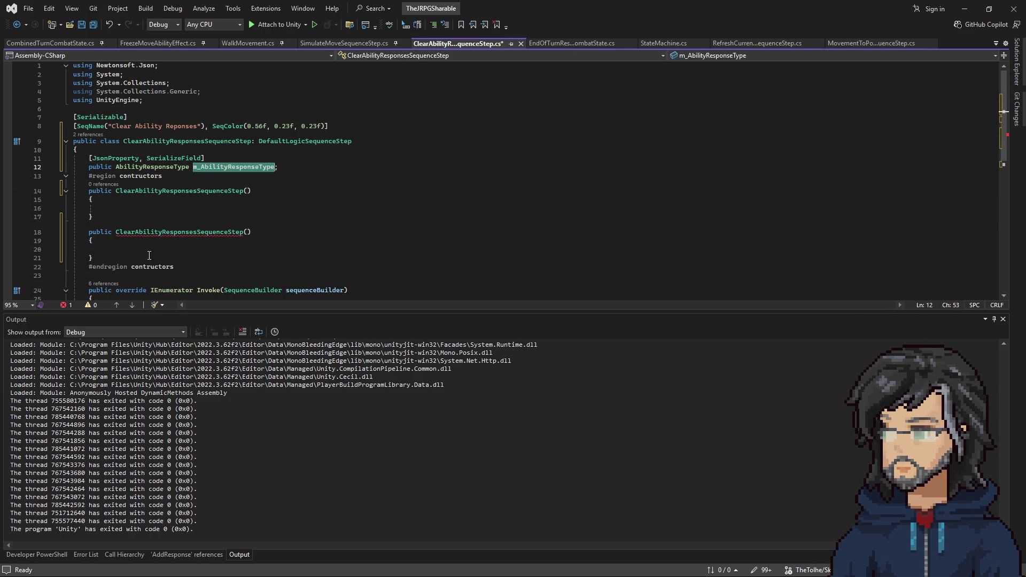
double_click(151, 168)
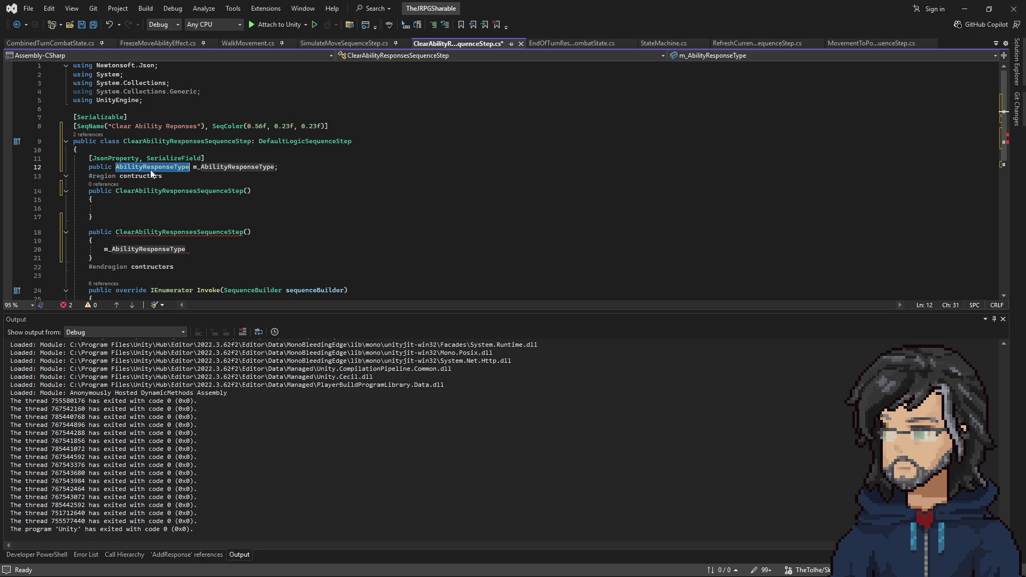
click(247, 232)
text(a)
key(Tab)
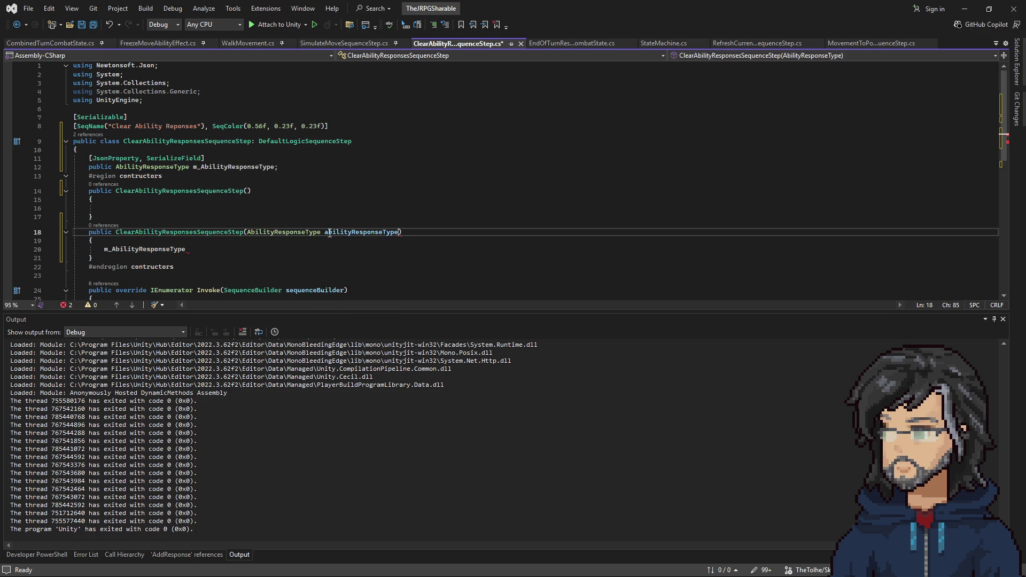
click(205, 248)
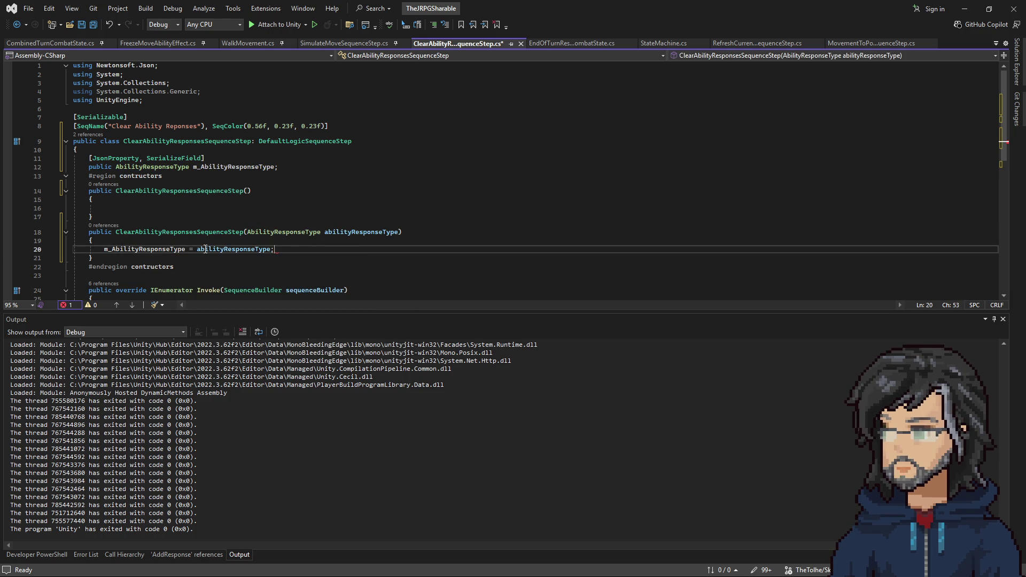
key(ctrl+s)
scroll(232, 227, down, 3)
scroll(232, 227, down, 2)
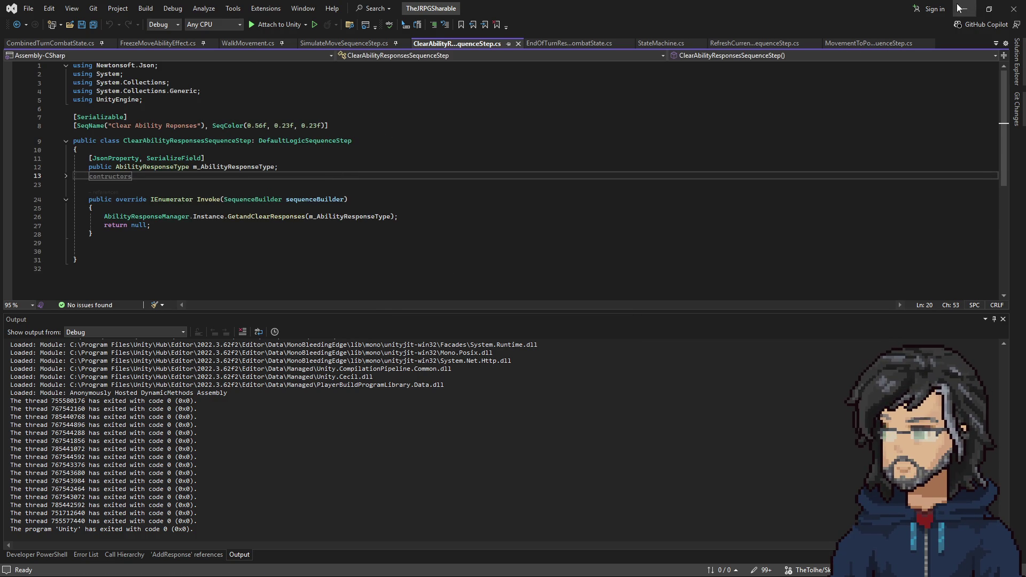
key(alt+Tab)
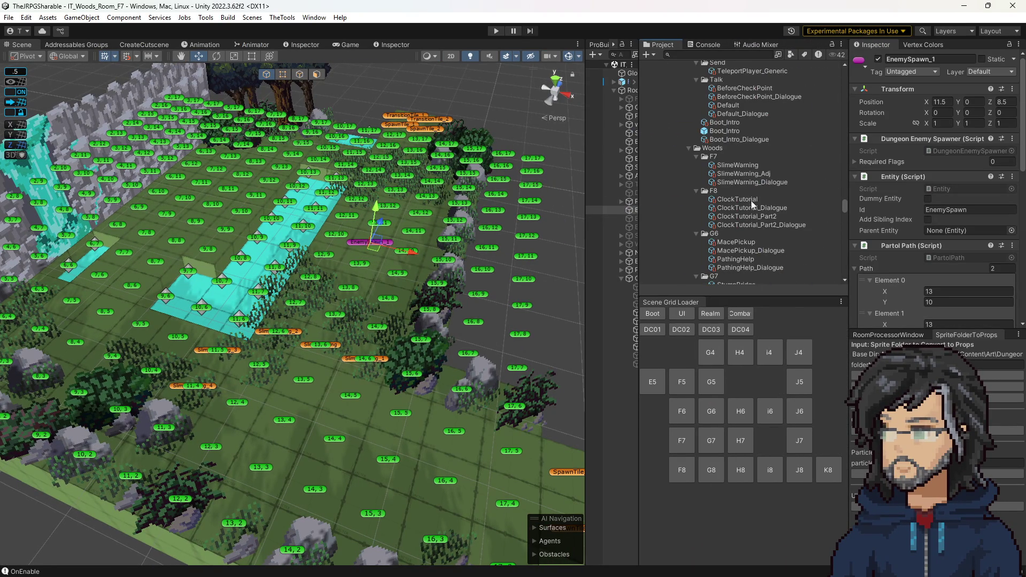
Step: Add a Clear Ability Reponses step with Ability Response End Of Turn to the SlimeWarning cutscene
click(738, 165)
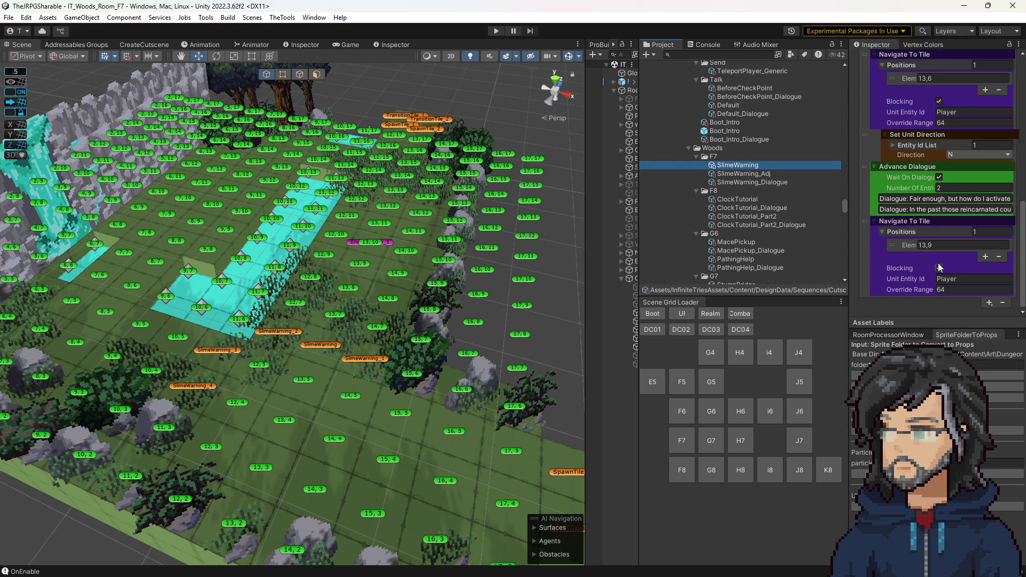
click(990, 304)
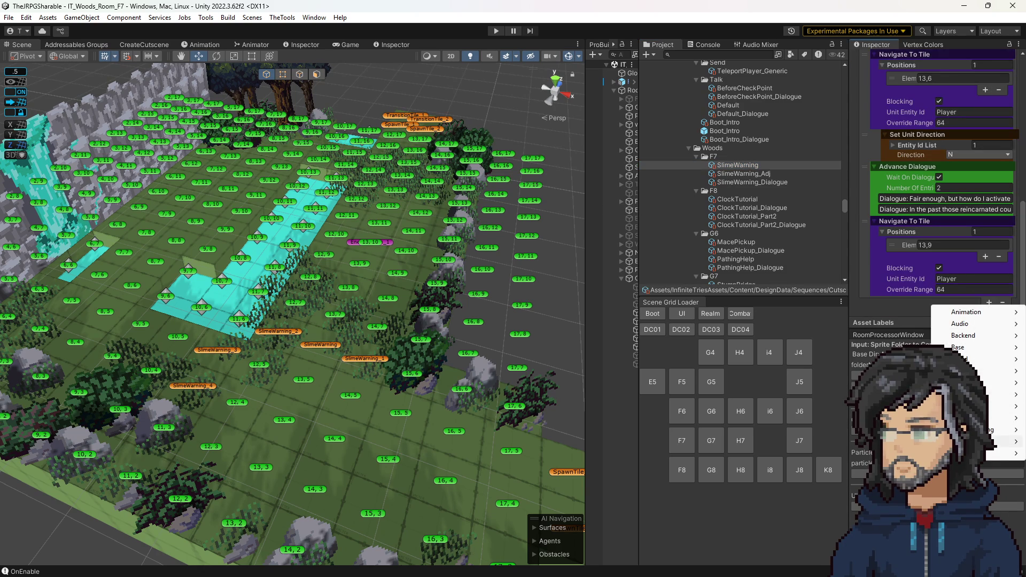
mouse_move(971, 395)
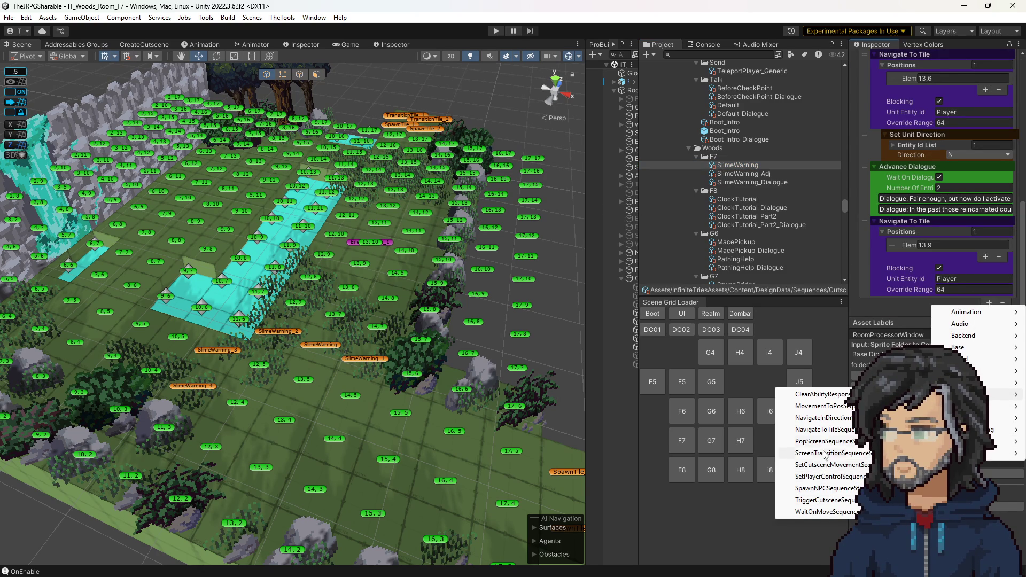
click(822, 393)
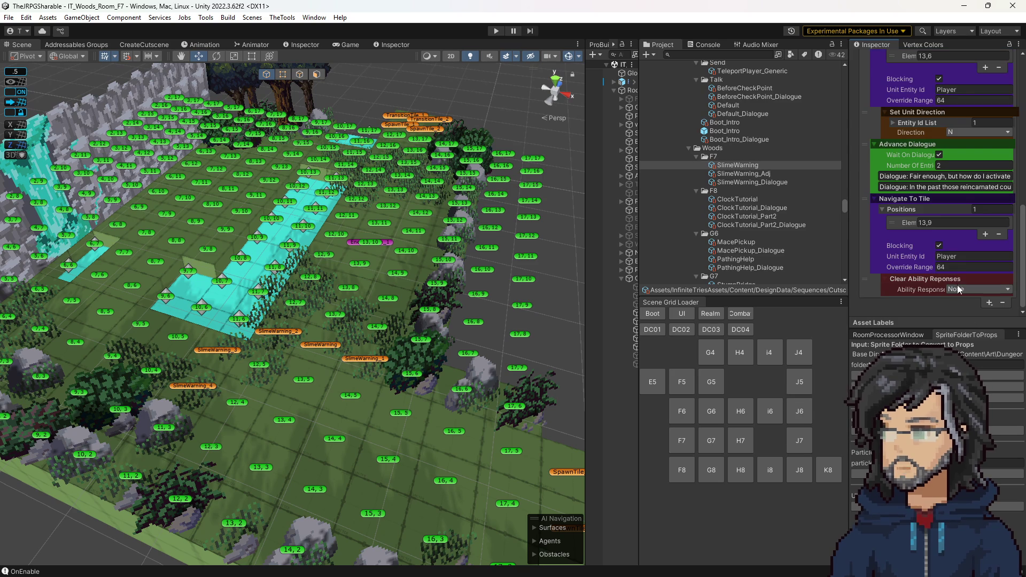
click(963, 290)
click(979, 342)
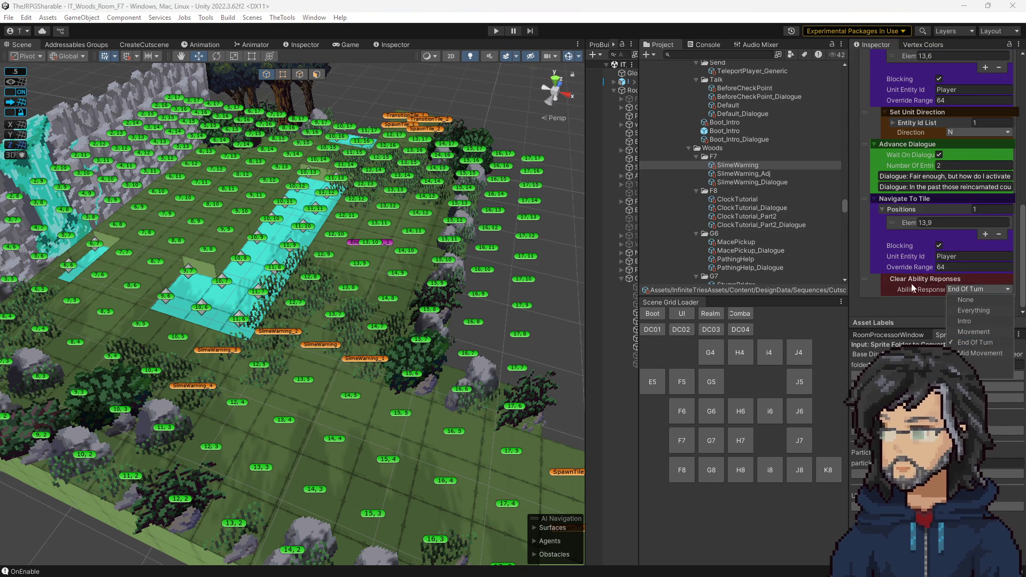
click(991, 304)
mouse_move(963, 344)
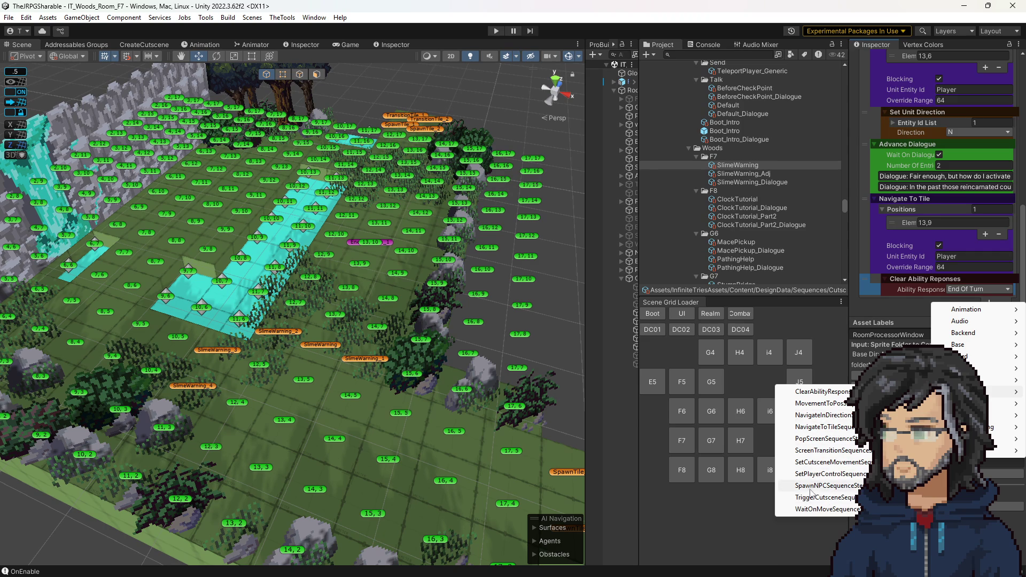
mouse_move(974, 380)
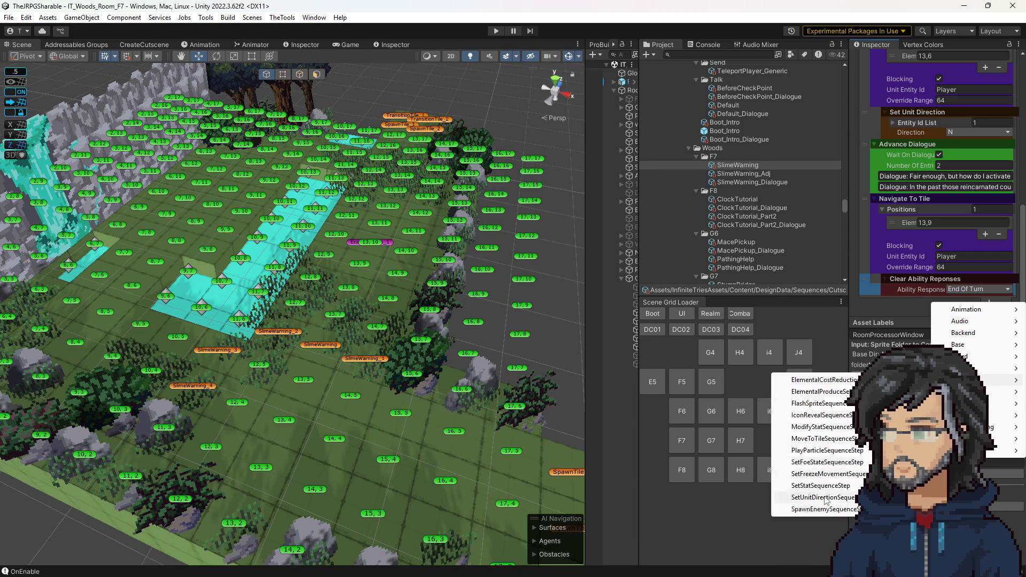
Step: Add a Set Unit Direction step turning EnemySpawn_Container to face S
click(827, 499)
scroll(948, 265, down, 2)
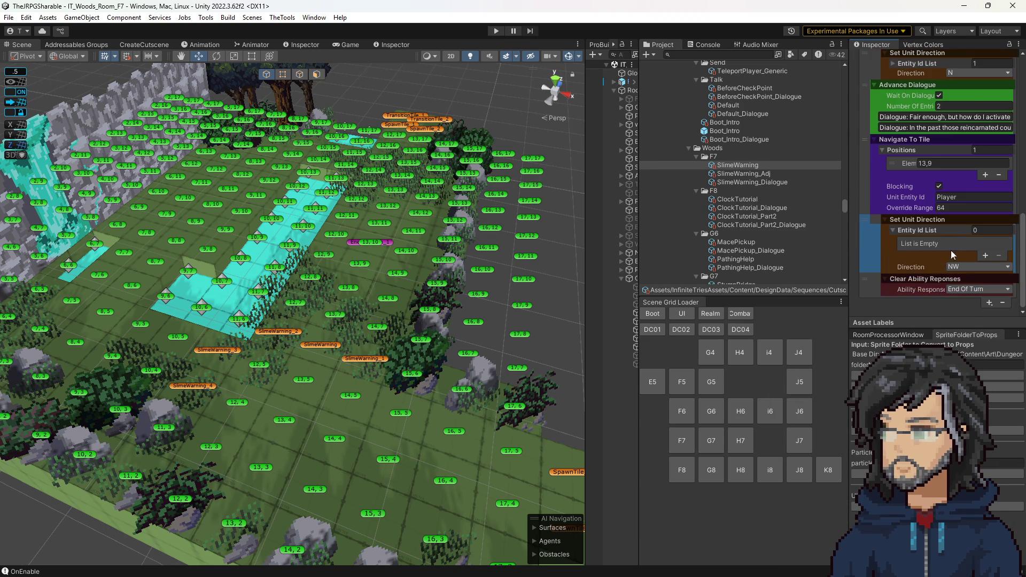
click(985, 256)
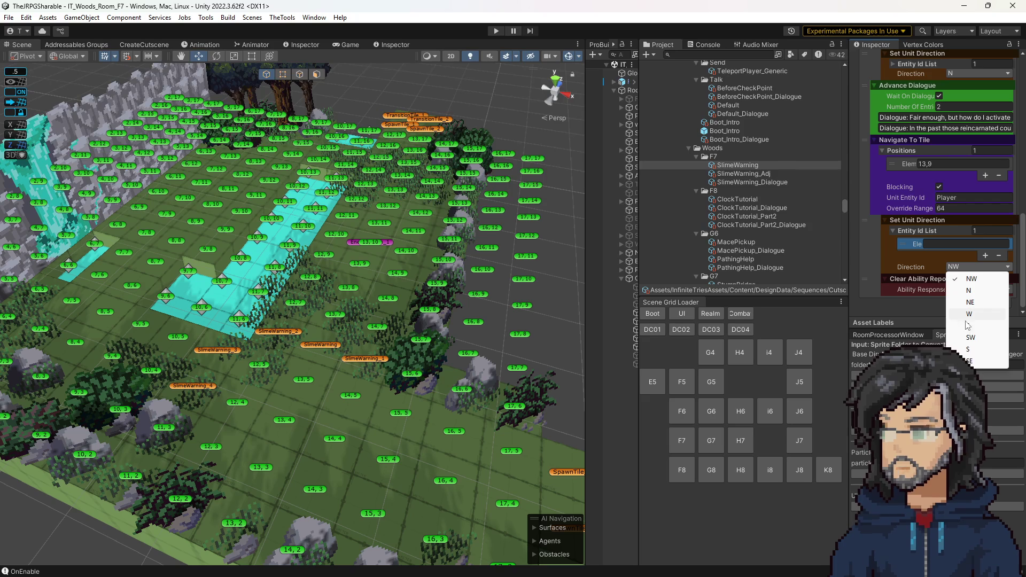
click(969, 316)
scroll(959, 189, up, 3)
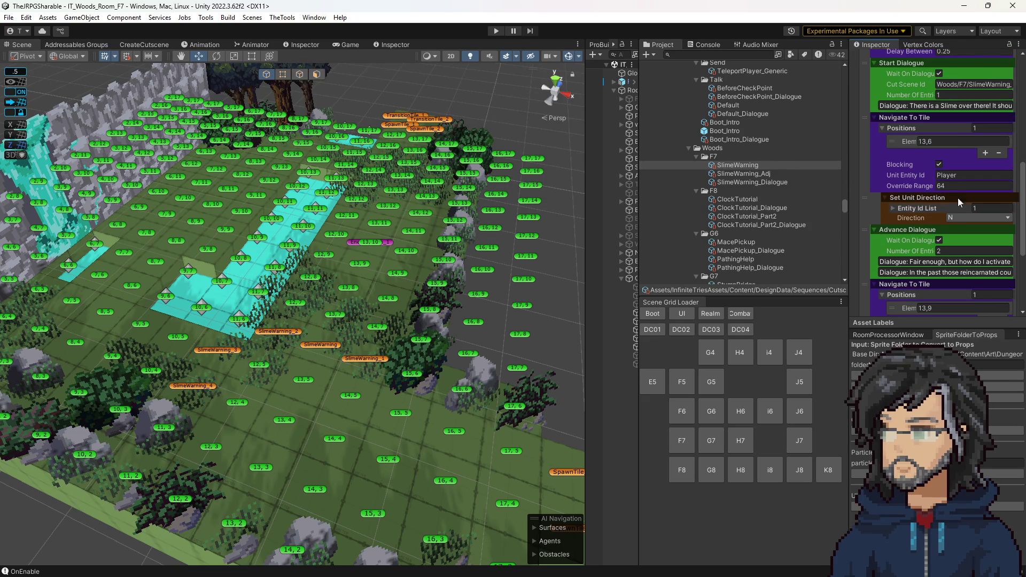
scroll(953, 160, up, 3)
scroll(953, 137, down, 2)
scroll(952, 121, up, 1)
scroll(953, 120, up, 5)
click(989, 119)
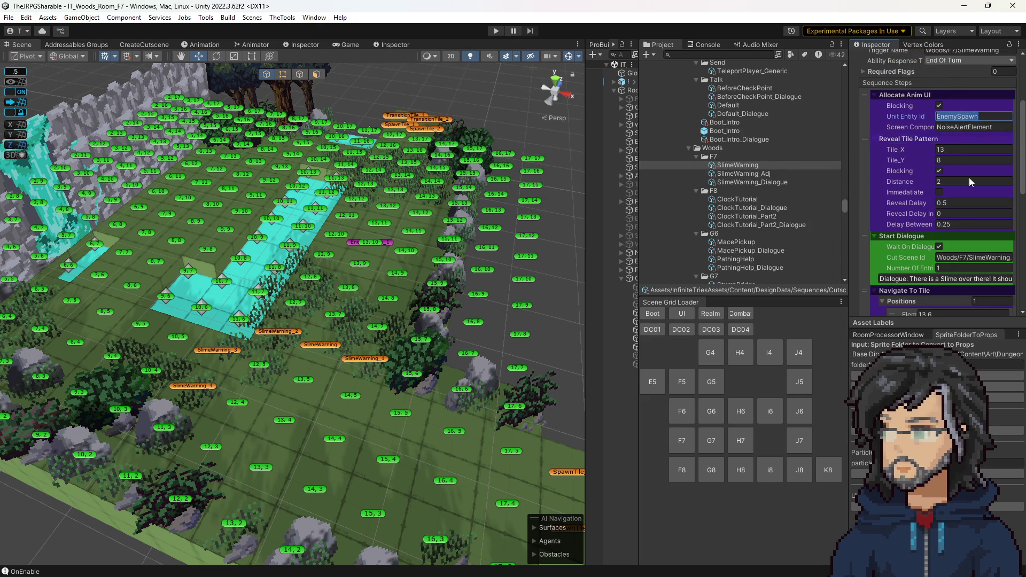
double_click(992, 119)
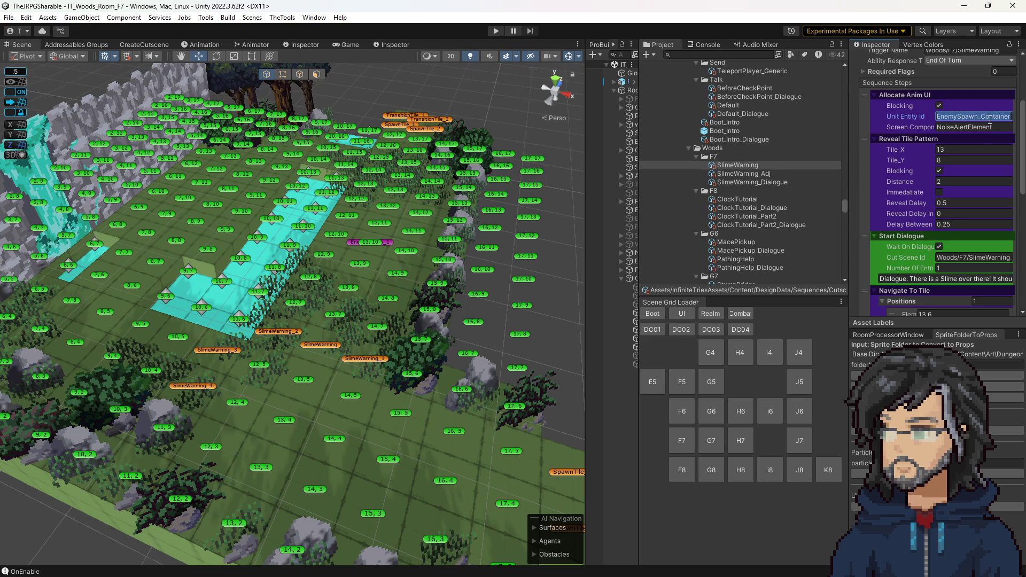
scroll(945, 185, down, 8)
scroll(948, 243, down, 7)
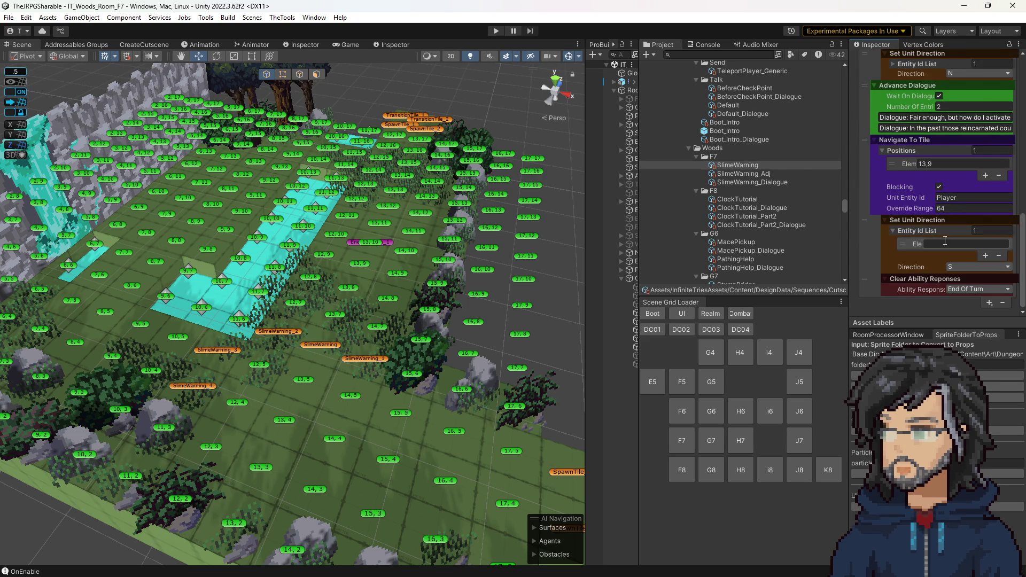
Step: Add a Set Foe State step putting EnemySpawn_Container in Attack, ordered after Set Unit Direction, and start Play
click(989, 303)
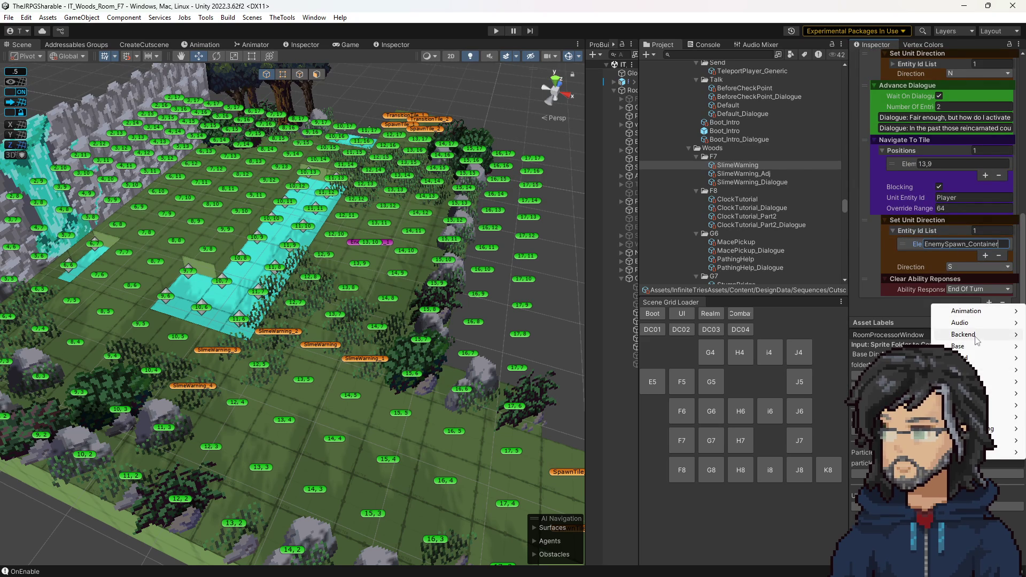
mouse_move(970, 382)
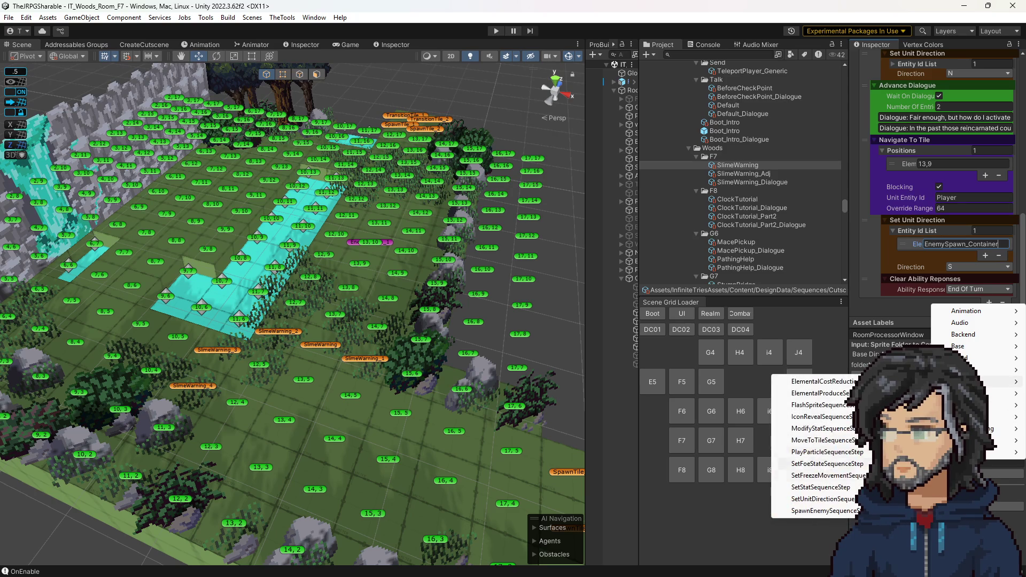
click(845, 474)
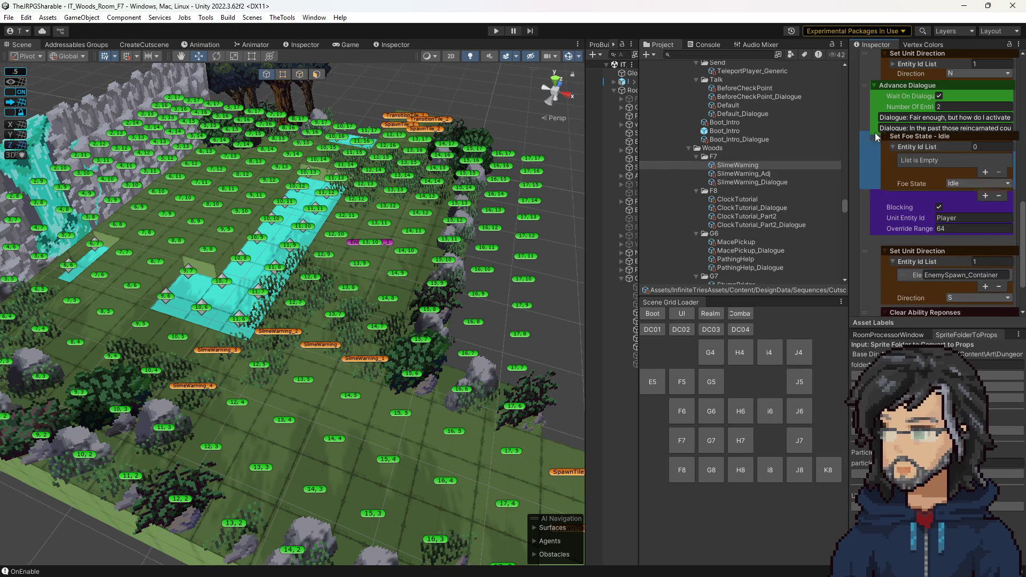
click(988, 151)
text(1)
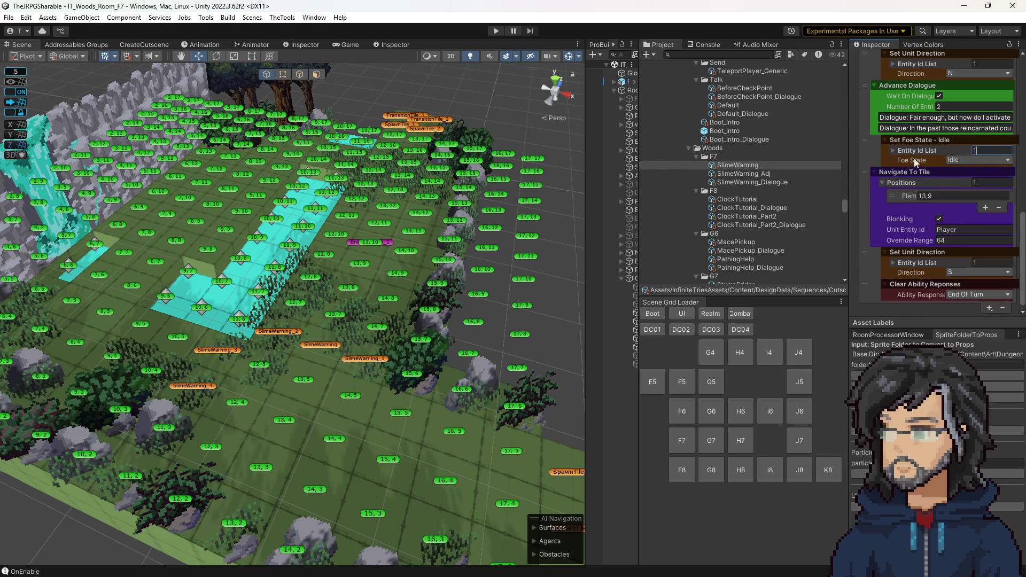
click(905, 152)
click(970, 186)
click(974, 211)
mouse_move(874, 141)
mouse_down()
mouse_move(872, 213)
mouse_move(882, 220)
mouse_move(866, 248)
mouse_up()
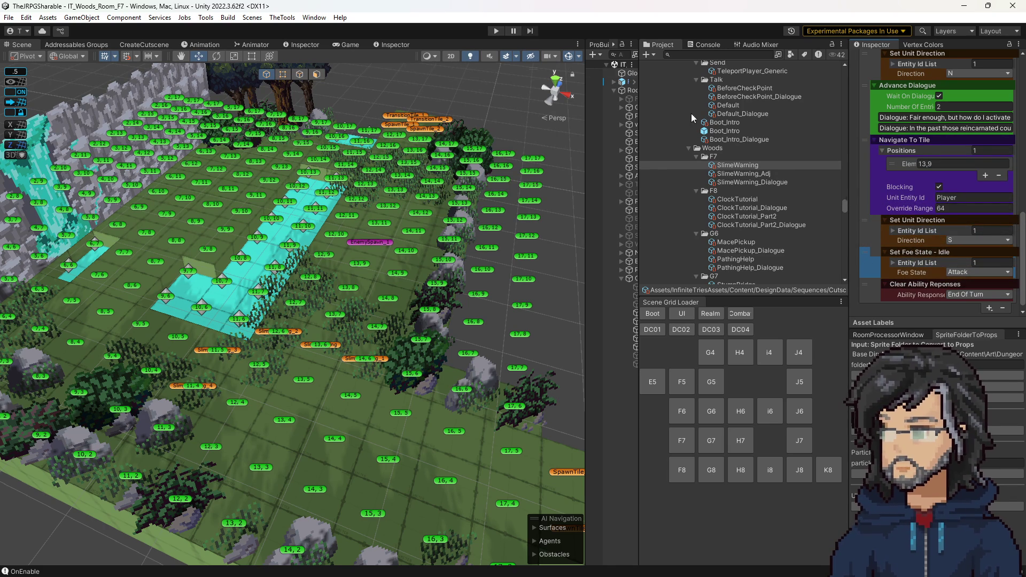
click(497, 30)
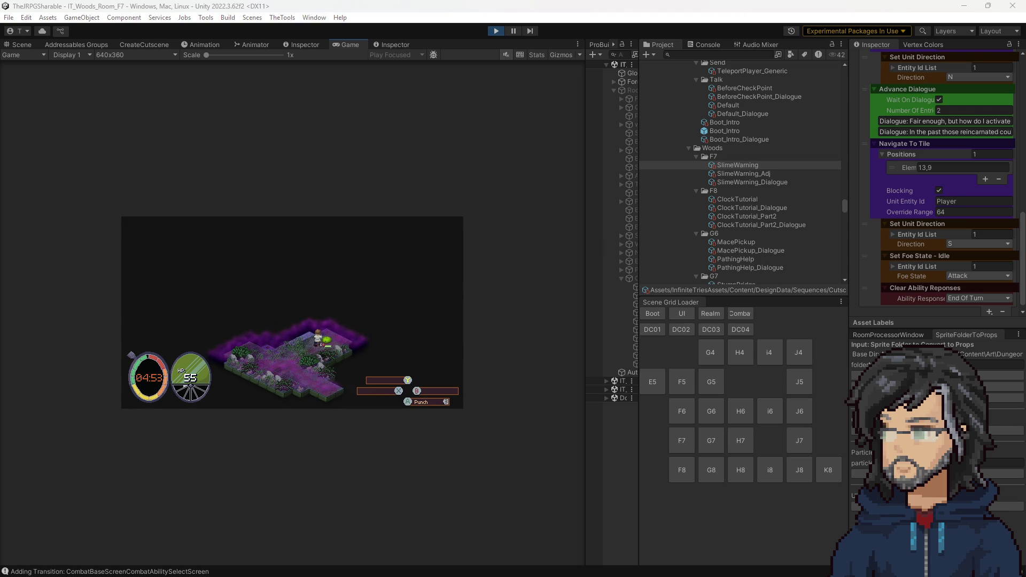
Step: Walk the player into the slime warning in the Game view, then stop play mode
click(276, 336)
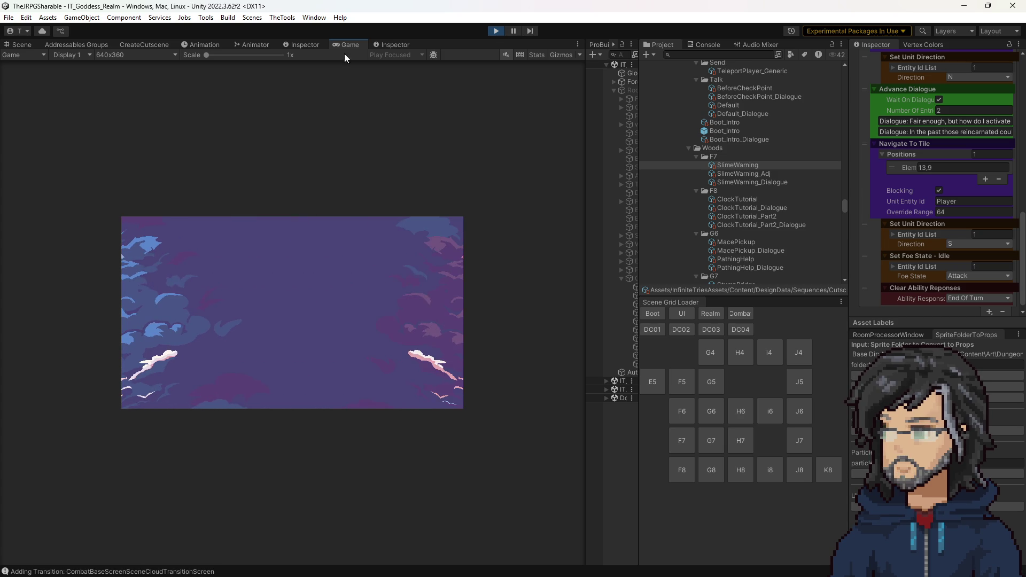
click(496, 31)
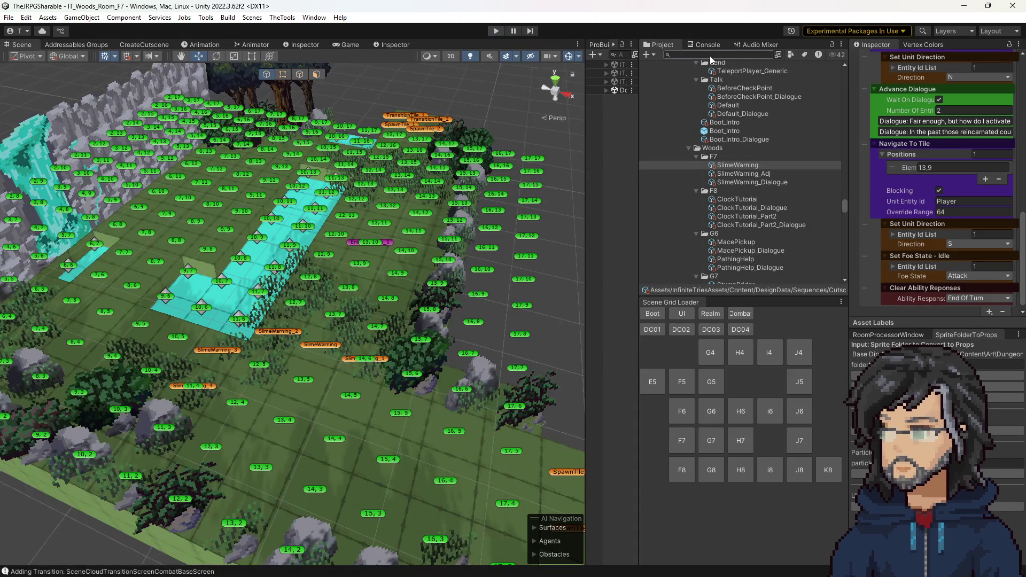
text(cut)
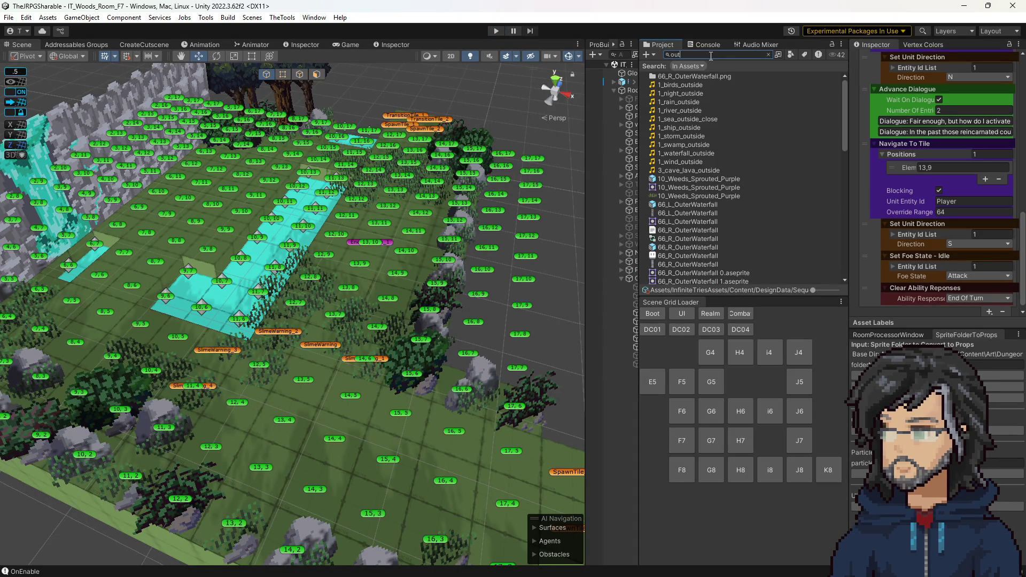
text( of time)
Step: Inspect the OutOfTime cutscene asset, then return to ClearAbilityResponsesSequenceStep.cs in Visual Studio
click(681, 94)
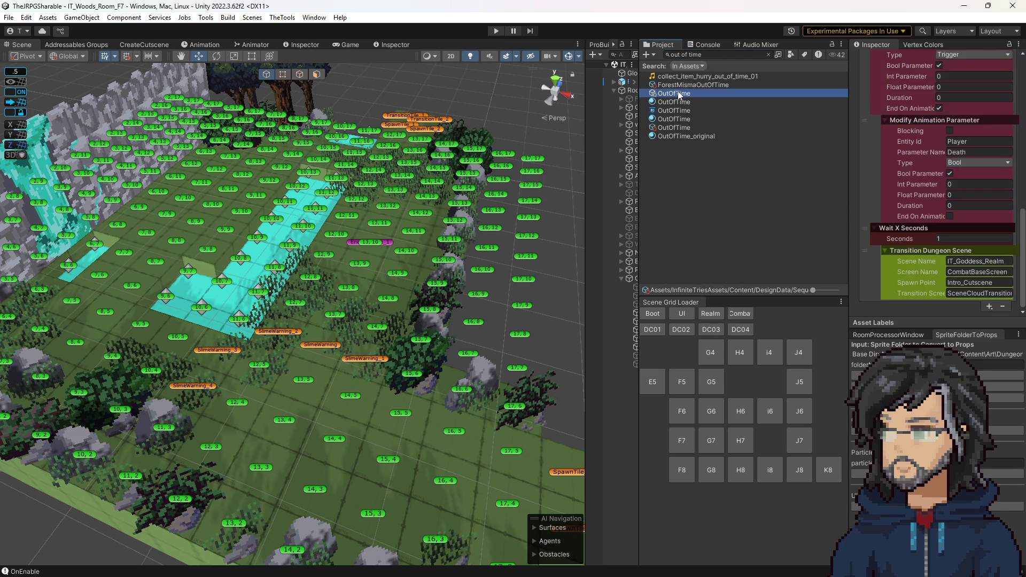
scroll(950, 205, up, 5)
scroll(948, 192, up, 5)
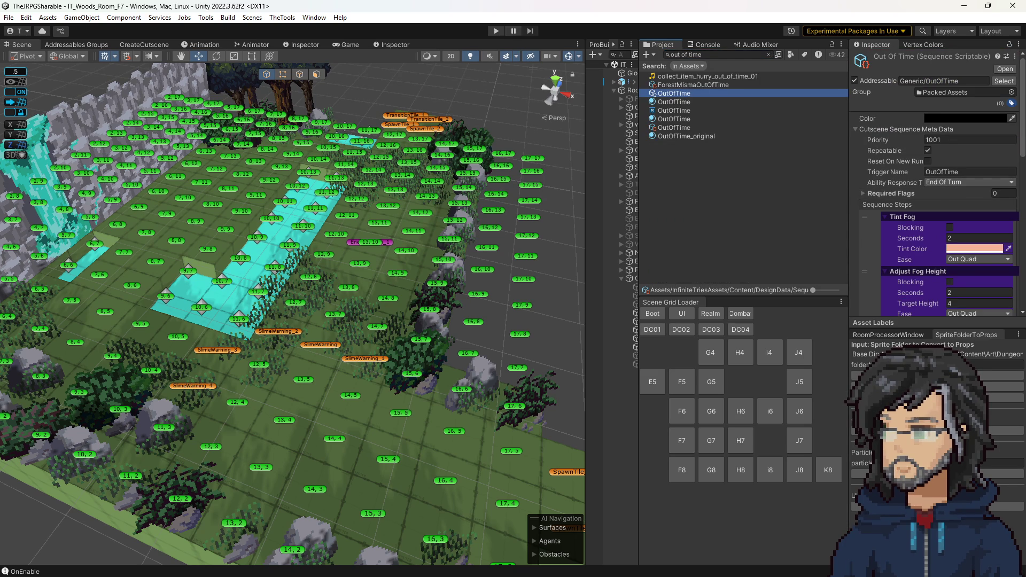
key(alt+Tab)
click(255, 231)
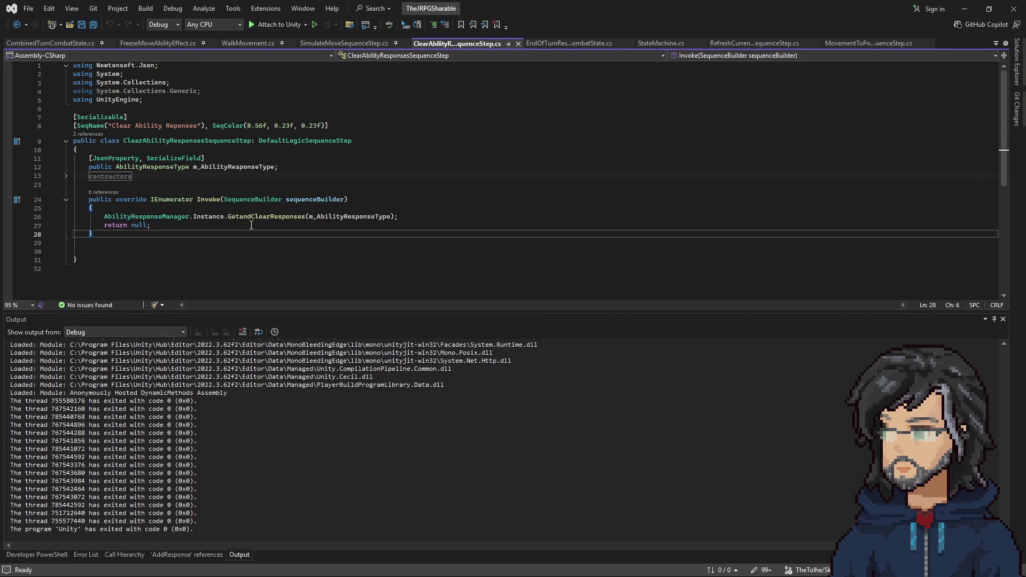
Step: Code-search AdvanceTime and jump to its definition in BackendClockManager
key(ctrl+t)
text(adv)
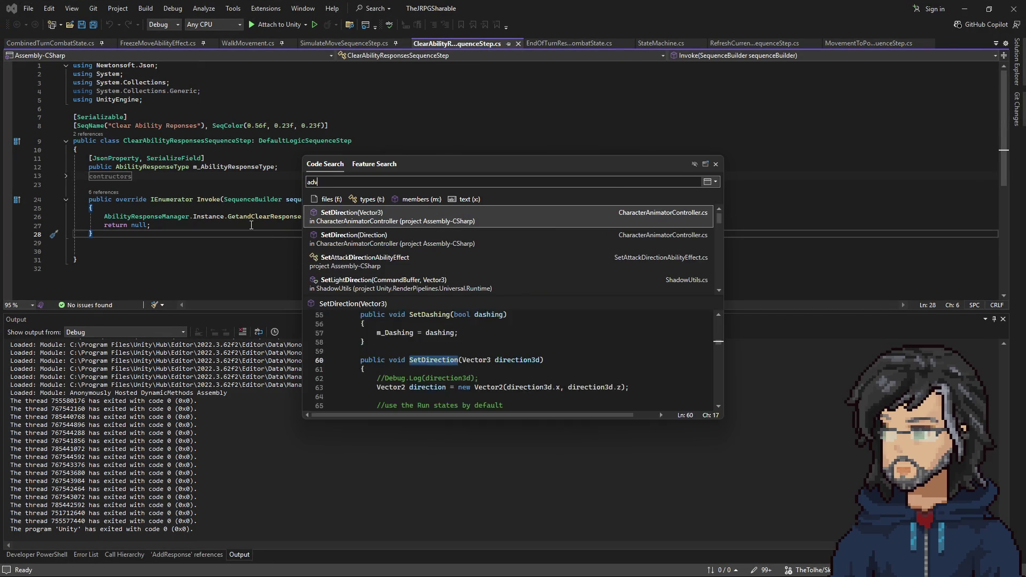
text(ancetime)
key(Down)
key(Down)
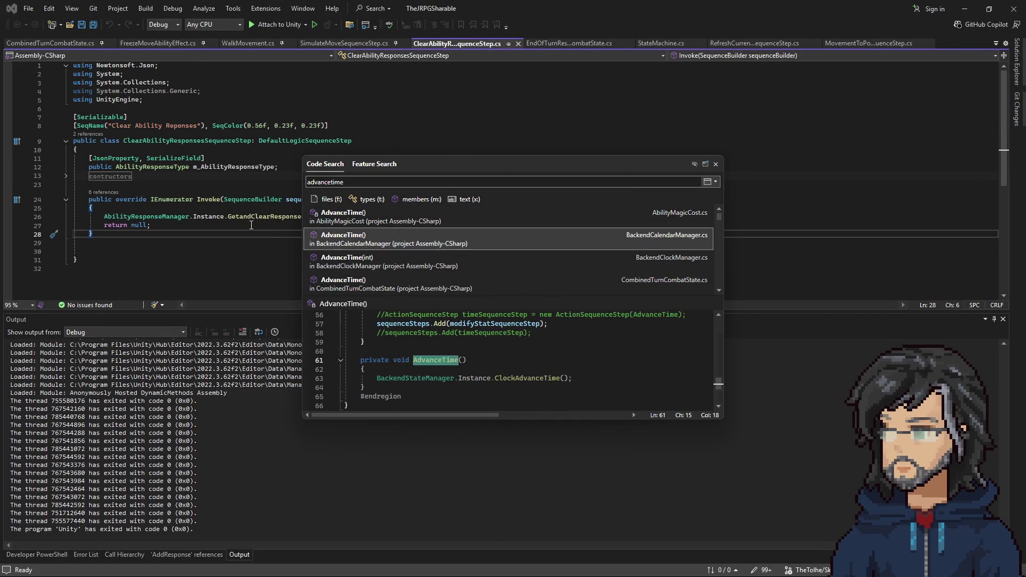
key(Up)
key(Down)
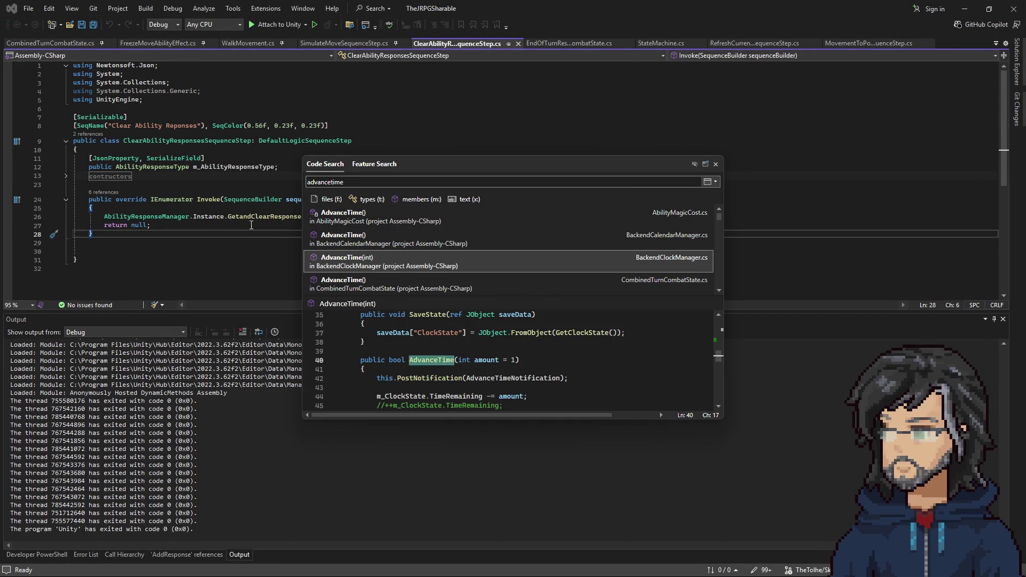
key(Return)
scroll(334, 206, down, 3)
scroll(334, 206, down, 1)
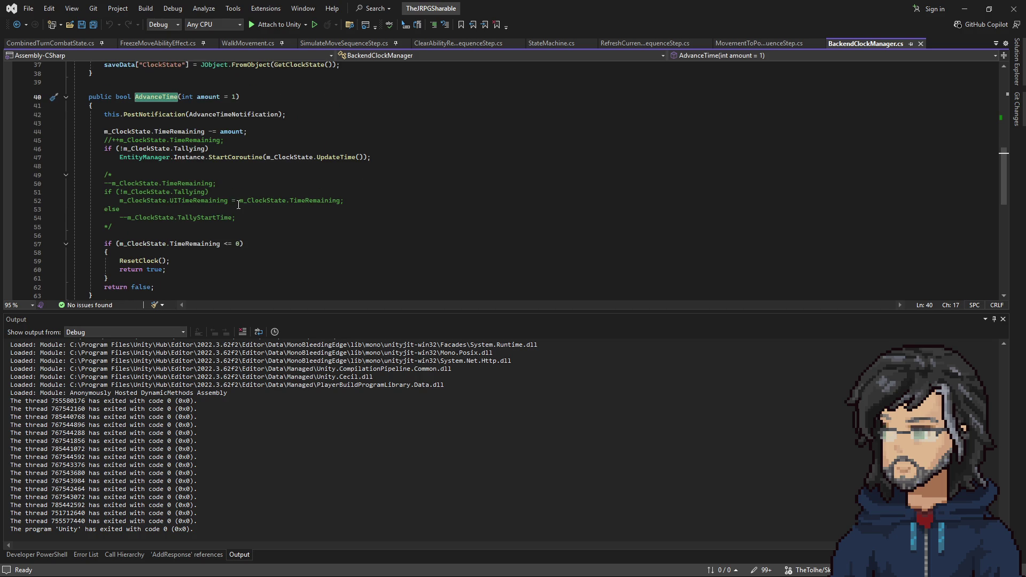
scroll(204, 153, up, 2)
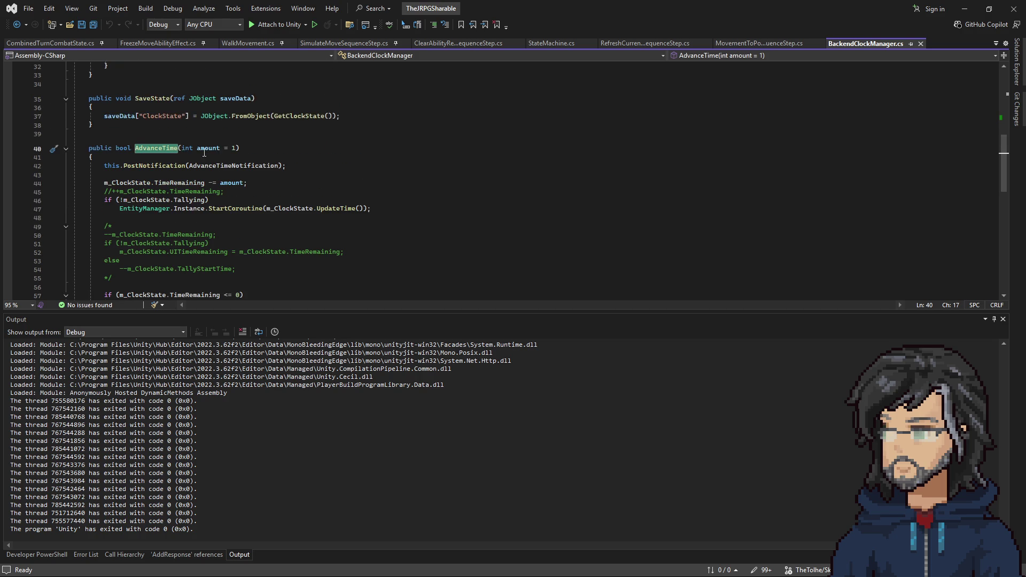
Step: Follow the AdvanceTime CodeLens reference into BackendStateManager and go to the OnOutOfTime definition
click(111, 142)
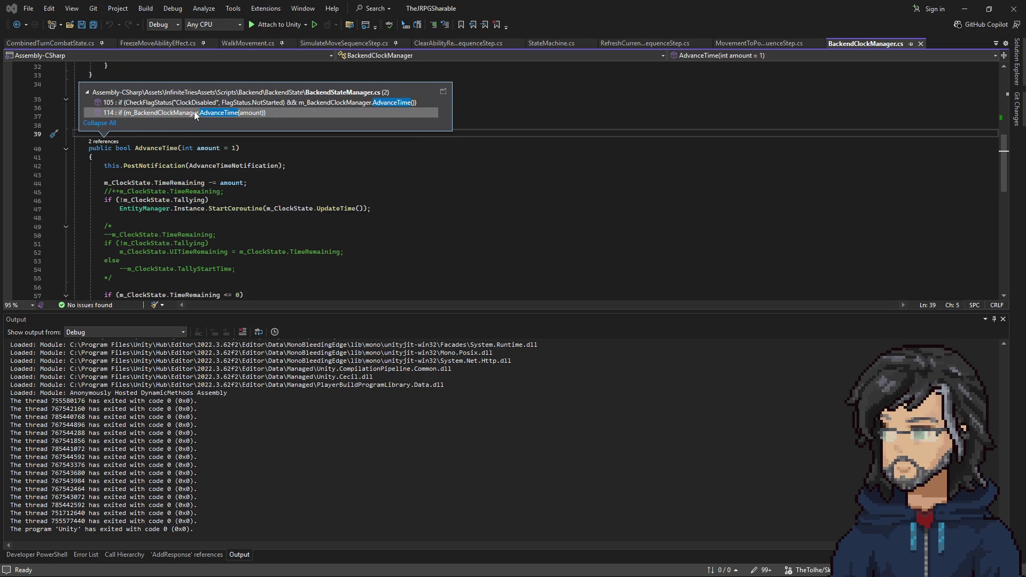
click(212, 105)
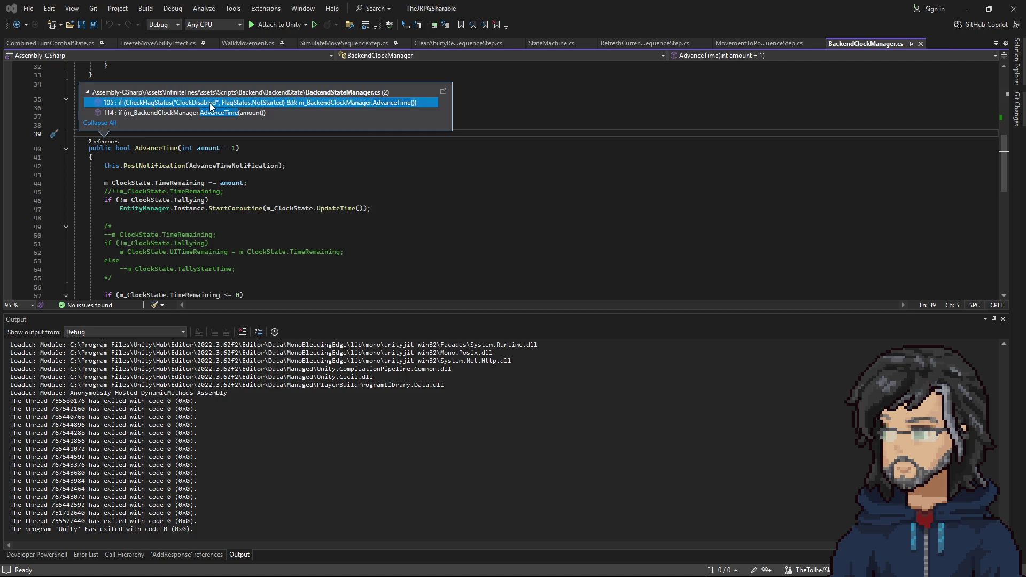
double_click(212, 106)
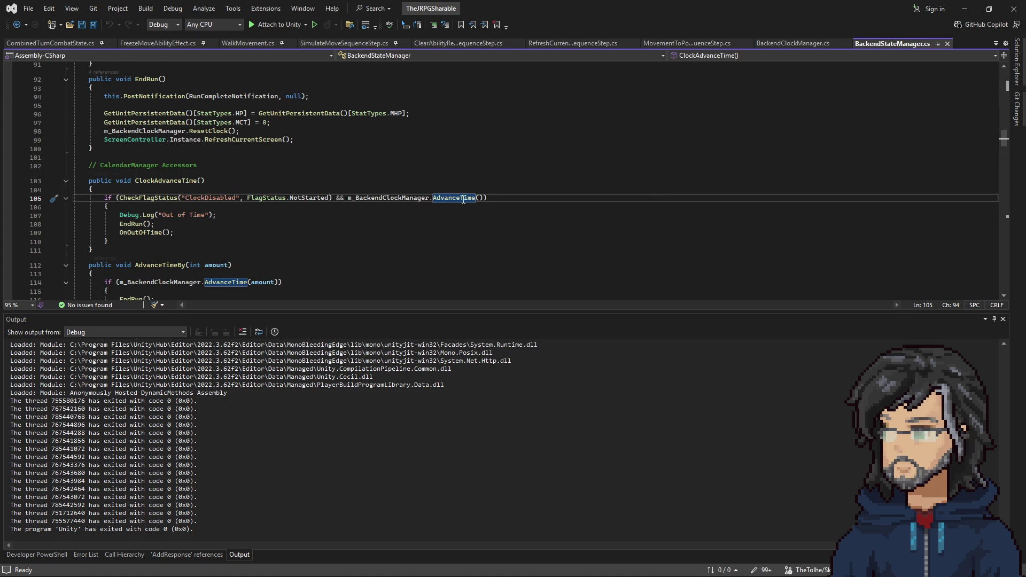
scroll(176, 160, down, 5)
scroll(149, 124, up, 1)
right_click(142, 103)
click(177, 172)
scroll(336, 132, down, 3)
scroll(335, 132, down, 1)
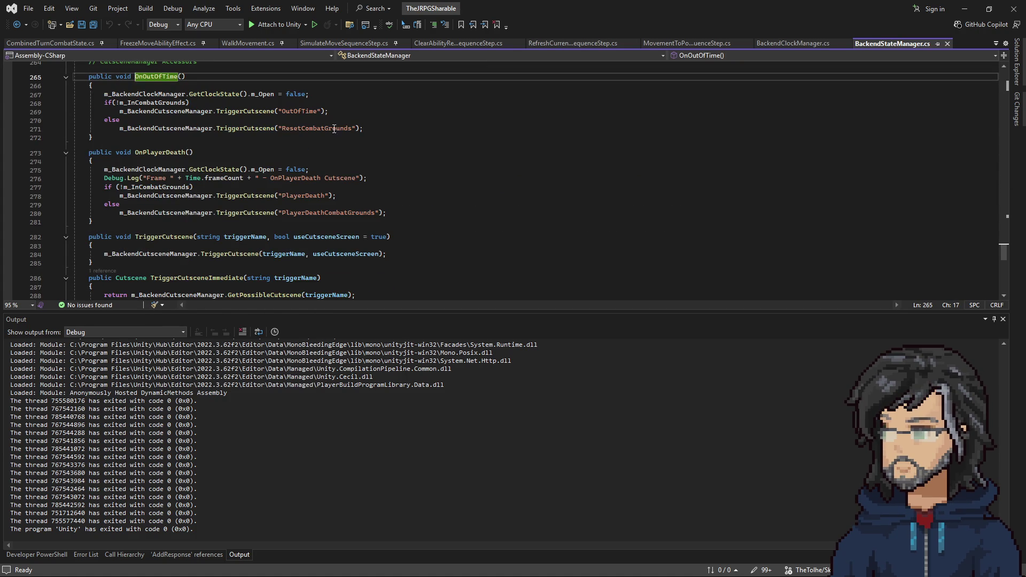
Step: Pass false to both the OutOfTime and PlayerDeath TriggerCutscene calls and save BackendStateManager.cs
click(321, 111)
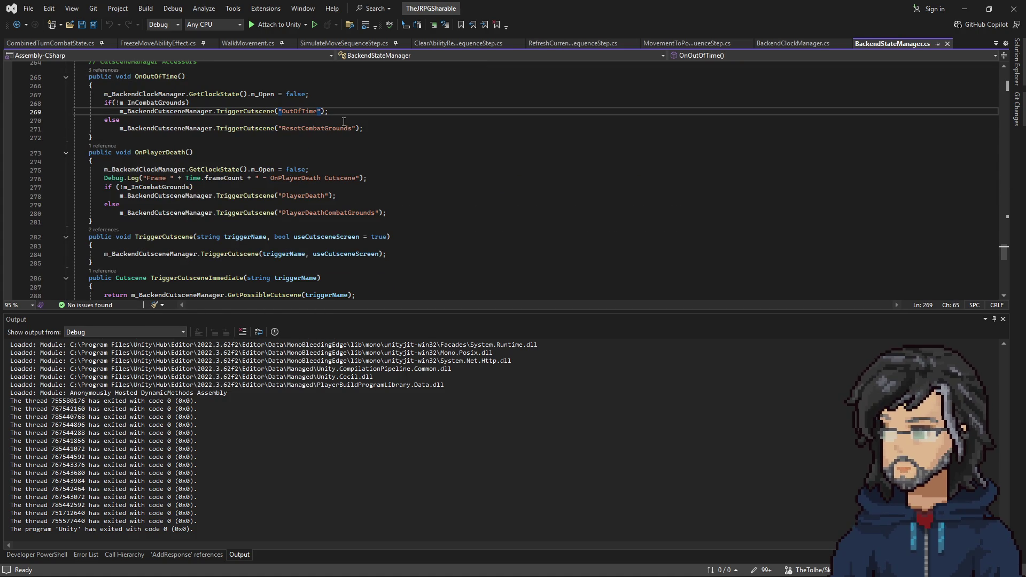
text(,)
text( false)
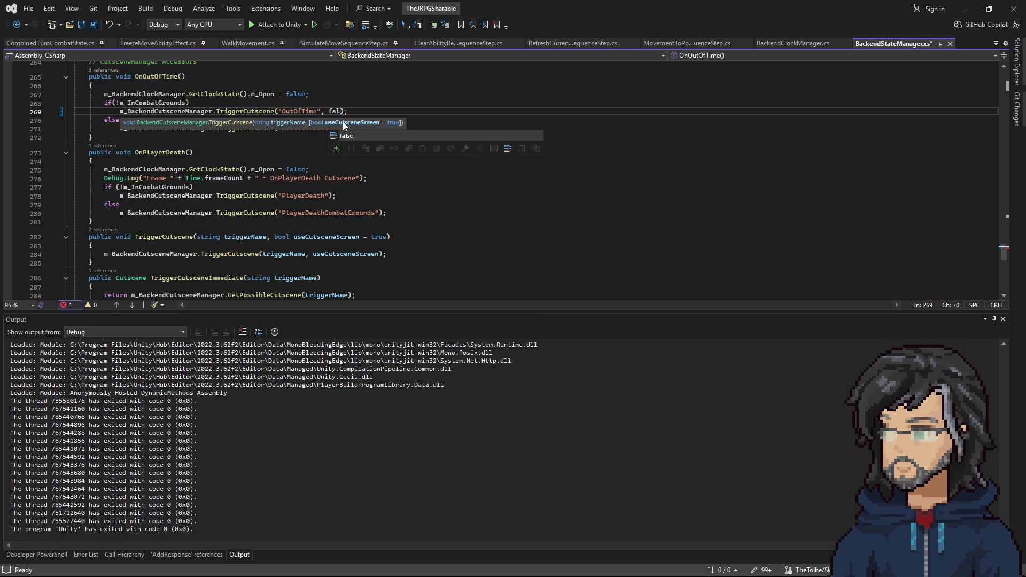
click(303, 89)
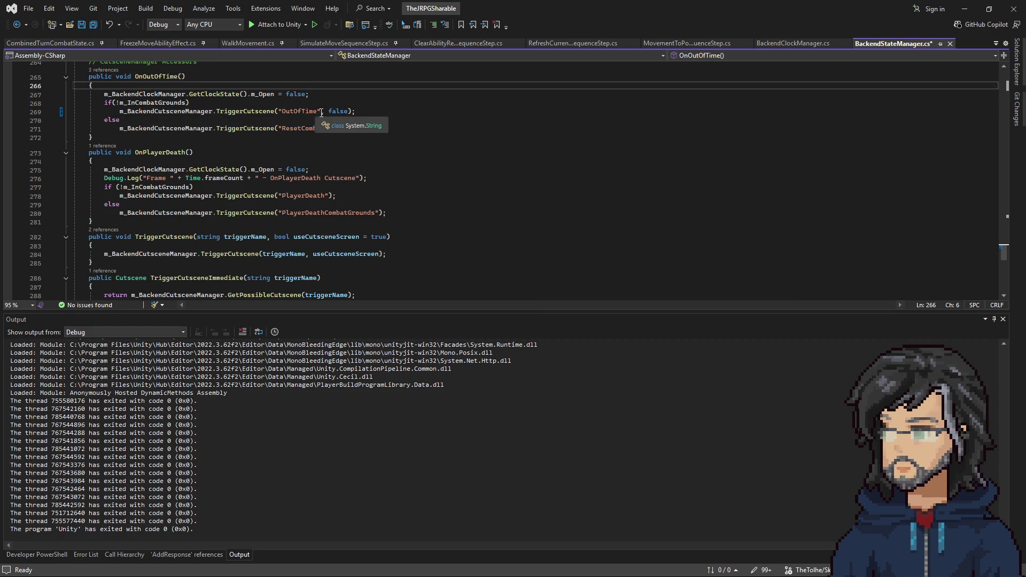
drag(321, 113, 352, 111)
key(ctrl+c)
click(333, 195)
key(ctrl+v)
key(ctrl+s)
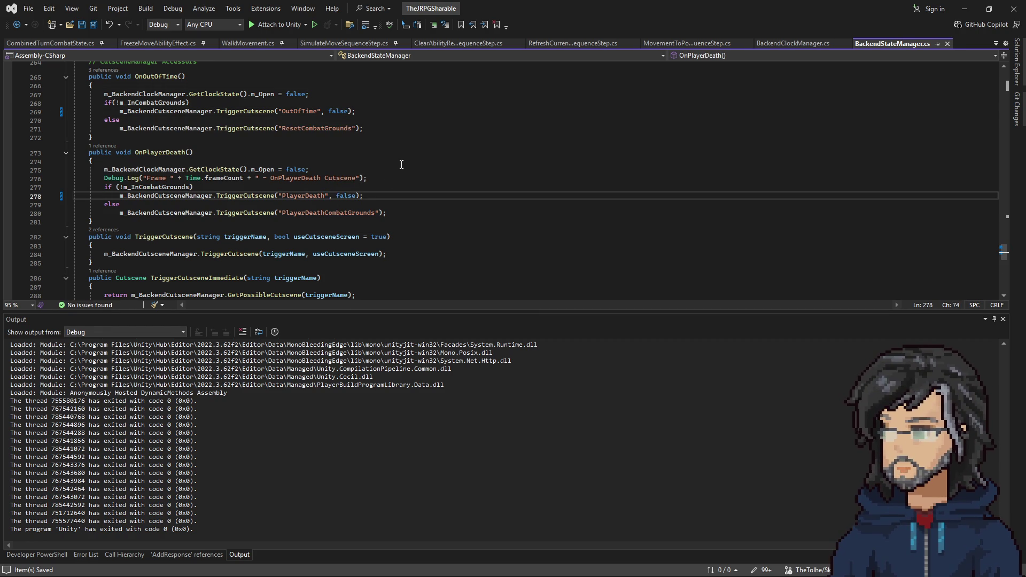
click(965, 8)
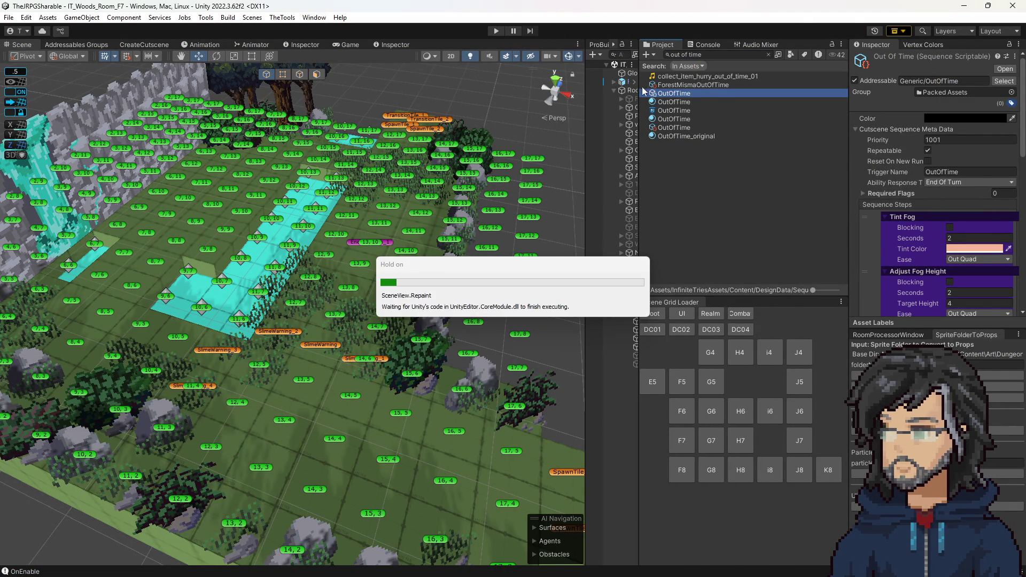
Step: Clear the Project search, play-test through to the Goddess Realm with a widened Game view, then stop Play
click(774, 54)
click(496, 31)
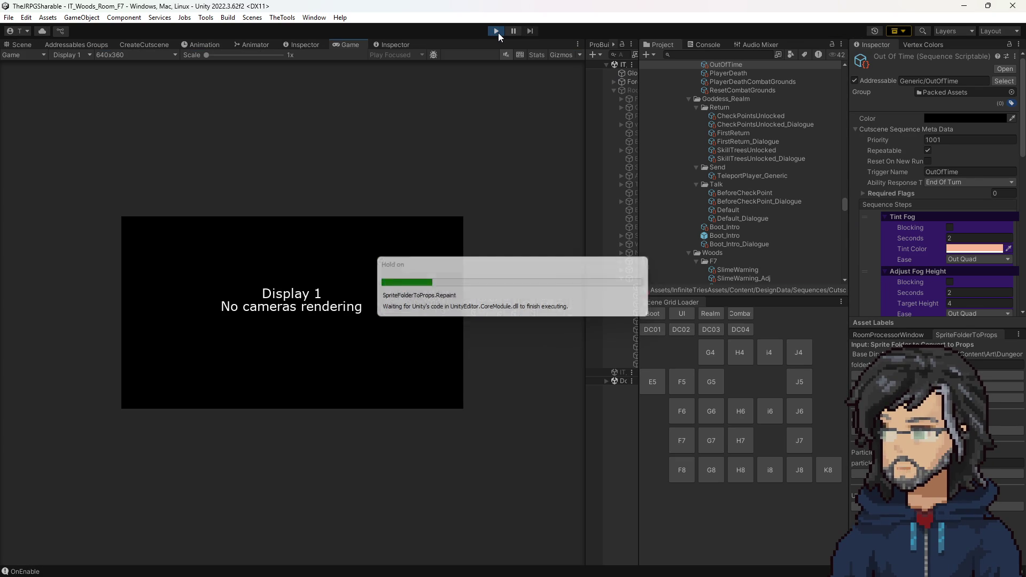
drag(585, 191, 706, 201)
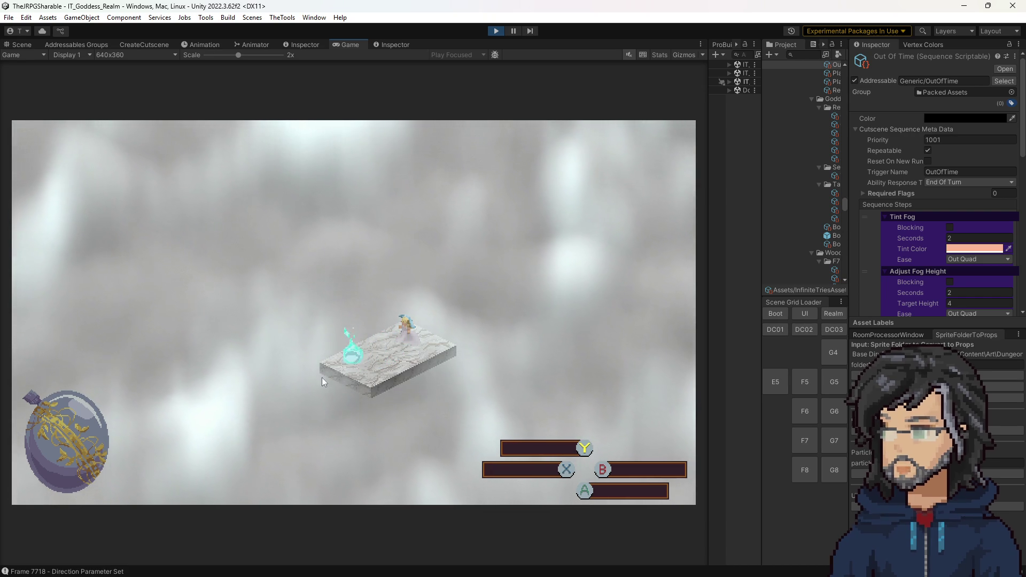
click(497, 32)
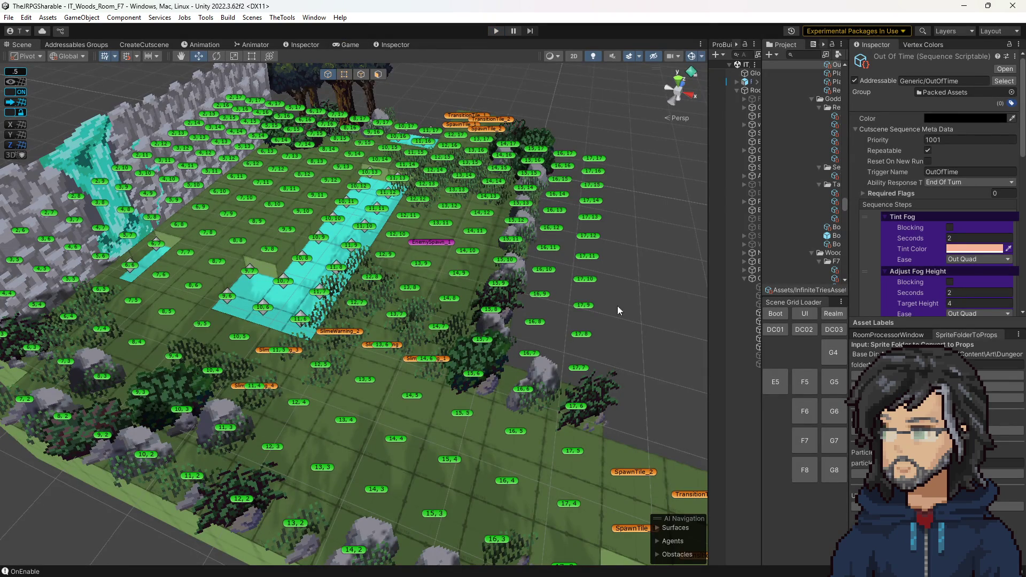
scroll(629, 321, down, 3)
Step: Load the Goddess Realm and change the prop tile at 11, 9 from wall to Walkable only
click(831, 314)
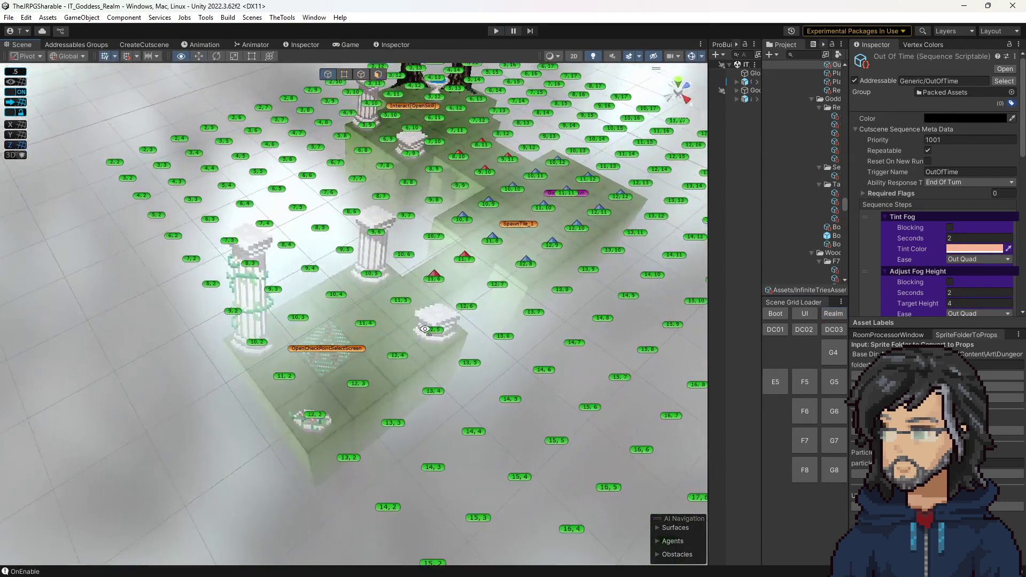
drag(353, 272, 380, 290)
scroll(380, 290, up, 5)
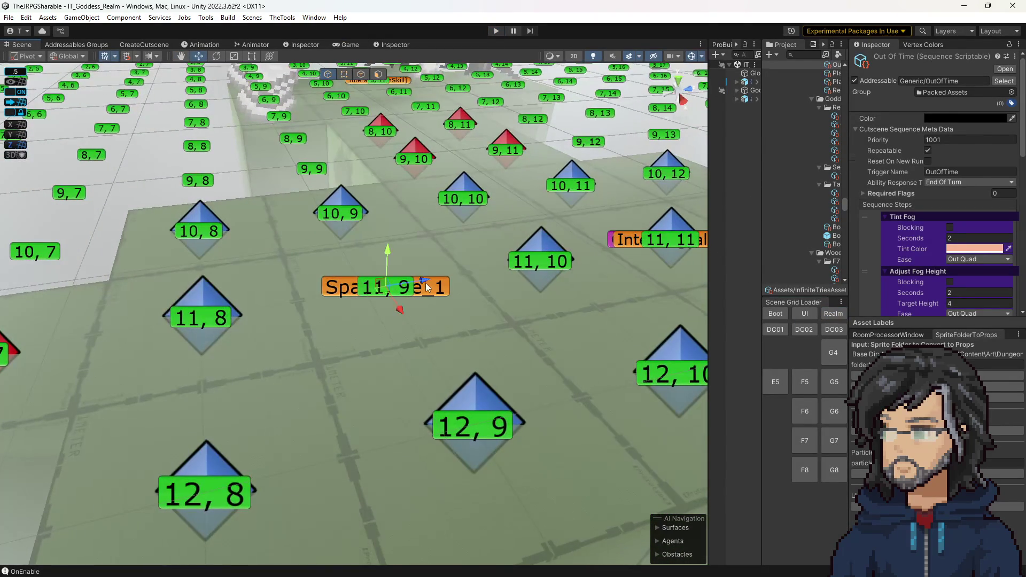
click(384, 287)
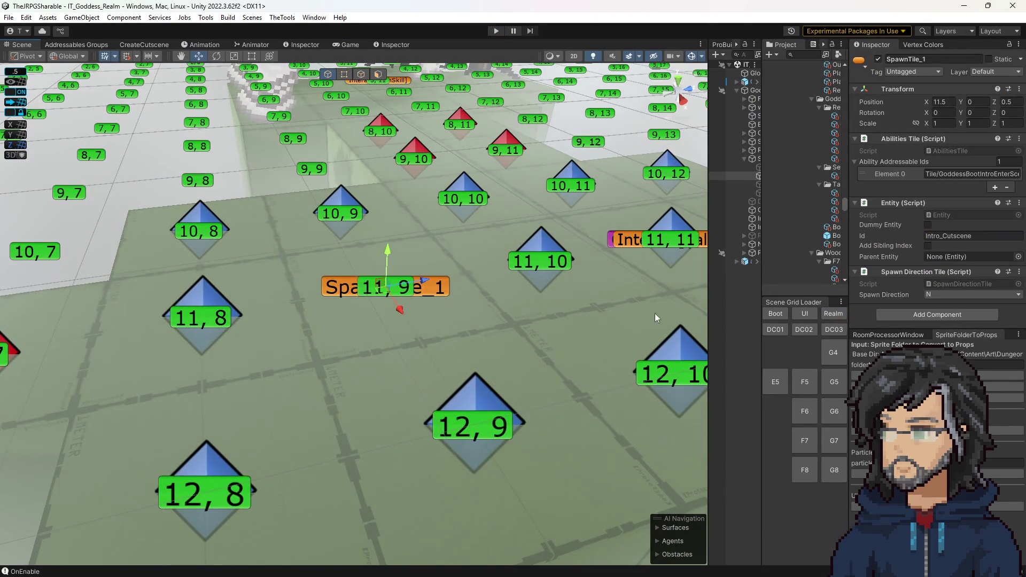
click(398, 292)
scroll(937, 267, down, 2)
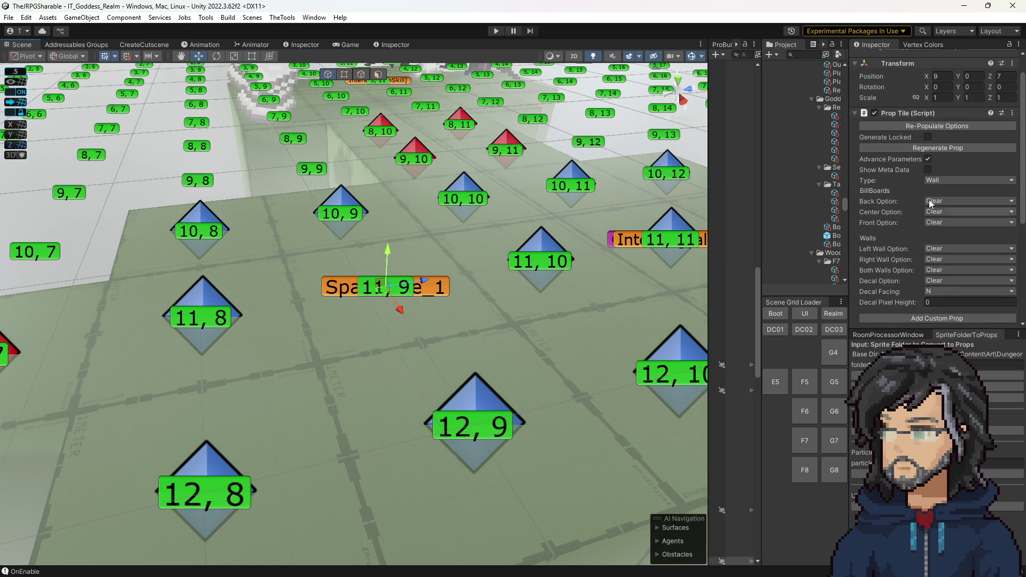
click(945, 184)
click(950, 212)
click(943, 233)
scroll(493, 318, down, 3)
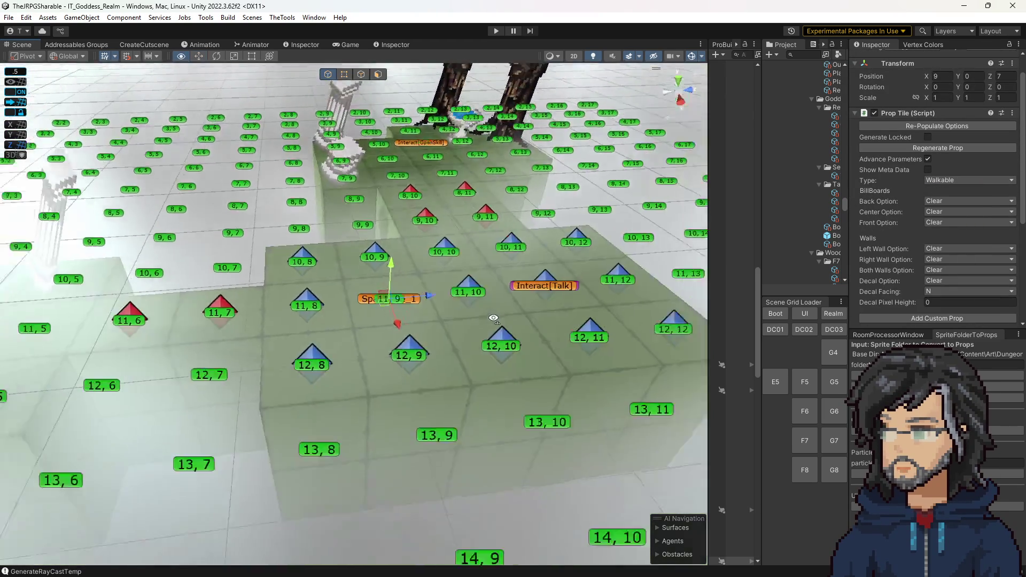
scroll(492, 319, down, 5)
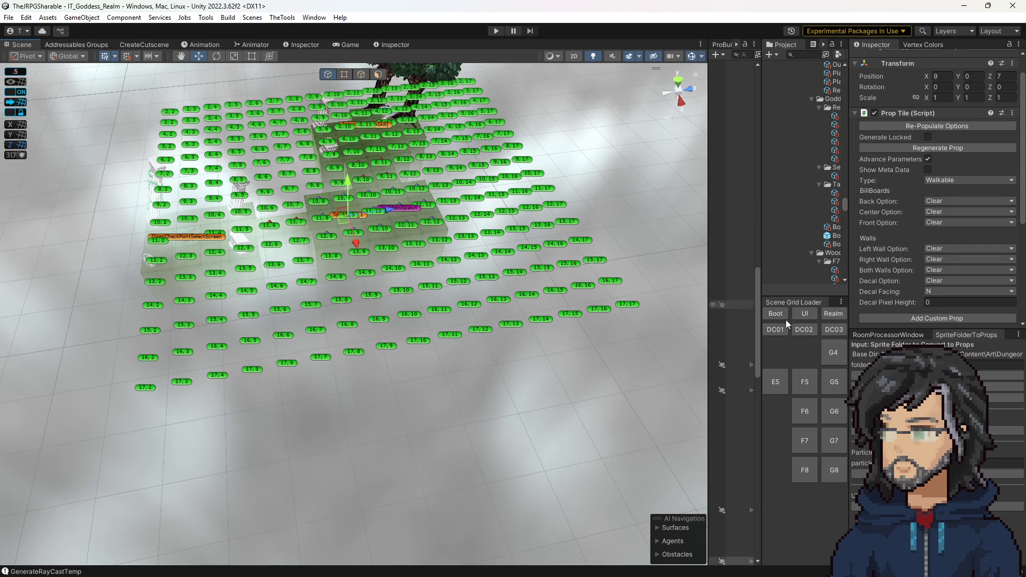
Step: Load Woods Room F8 then F7 and select the SlimeWarning_3 tile
click(806, 441)
click(805, 441)
mouse_move(449, 305)
mouse_down()
mouse_move(337, 265)
mouse_move(343, 271)
mouse_up()
click(322, 244)
click(304, 255)
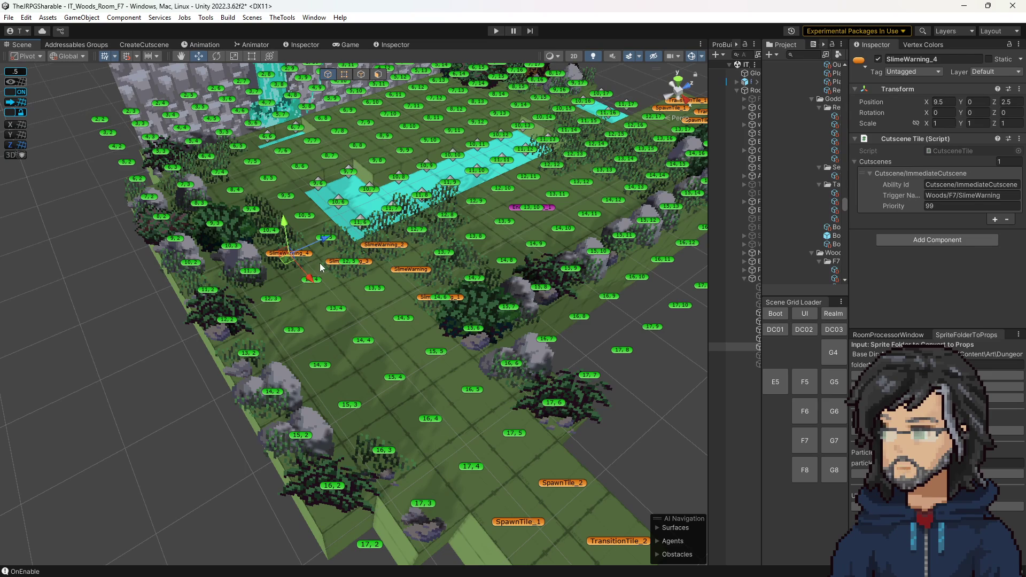
click(393, 244)
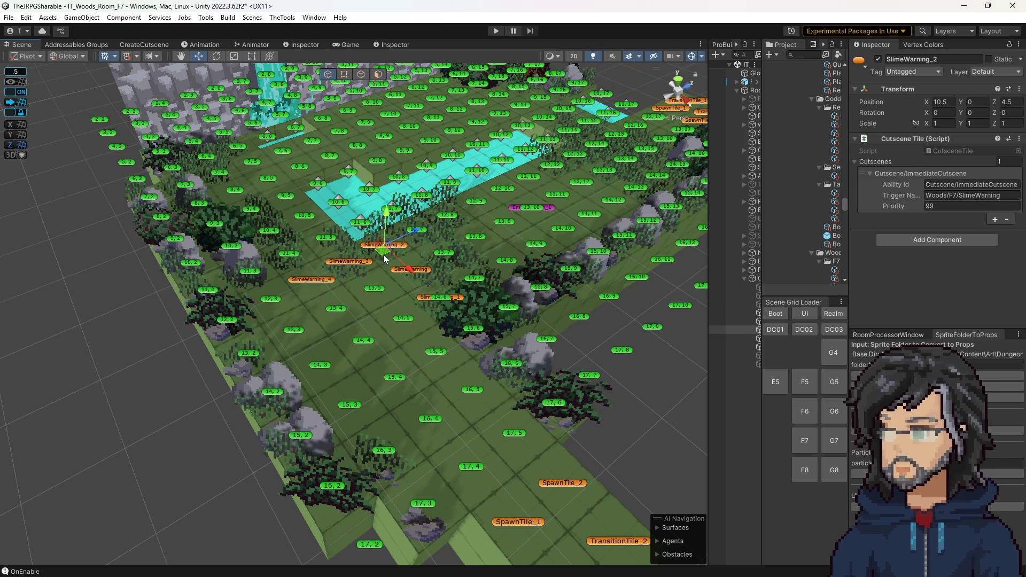
click(412, 252)
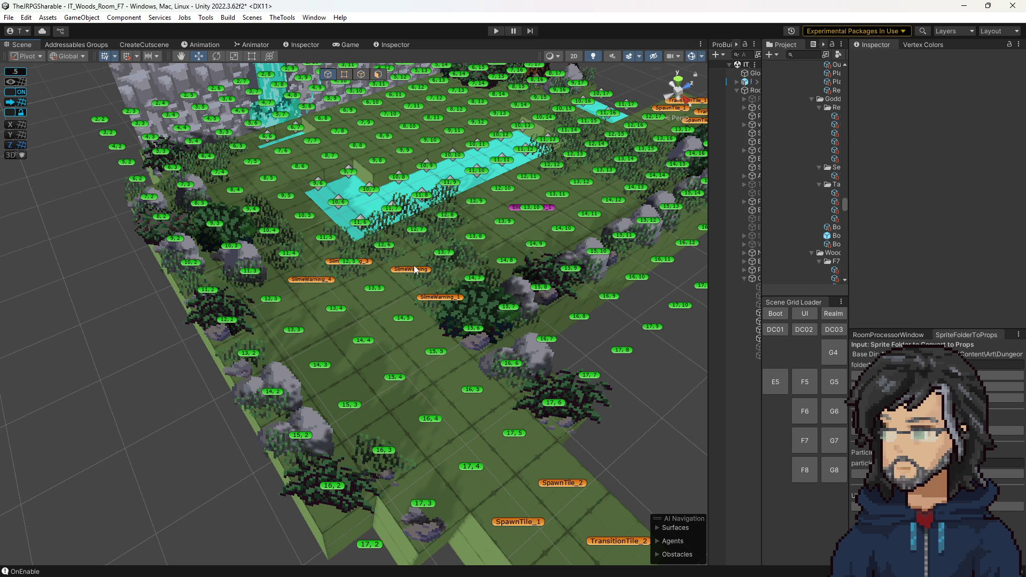
scroll(400, 295, down, 3)
scroll(409, 309, up, 4)
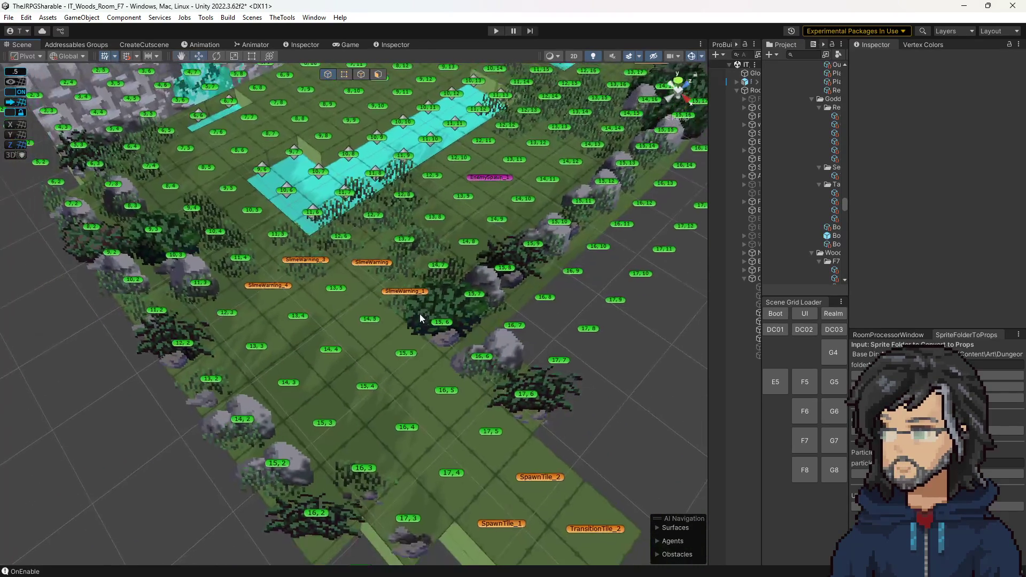
Step: Try several front props on tile 14, 7, settling on Bushs/24_BlueLargeLeafBush
click(441, 270)
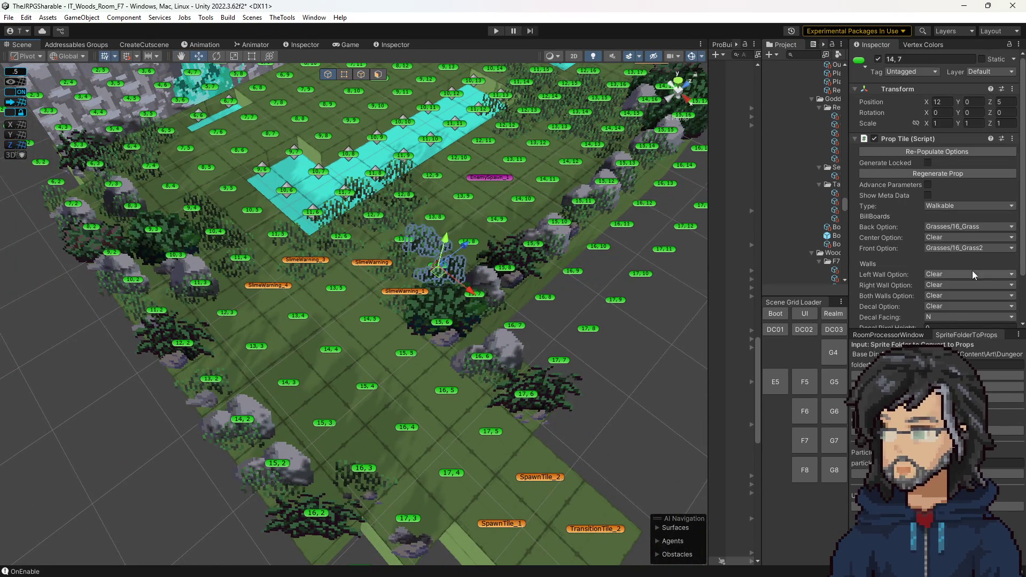
click(956, 247)
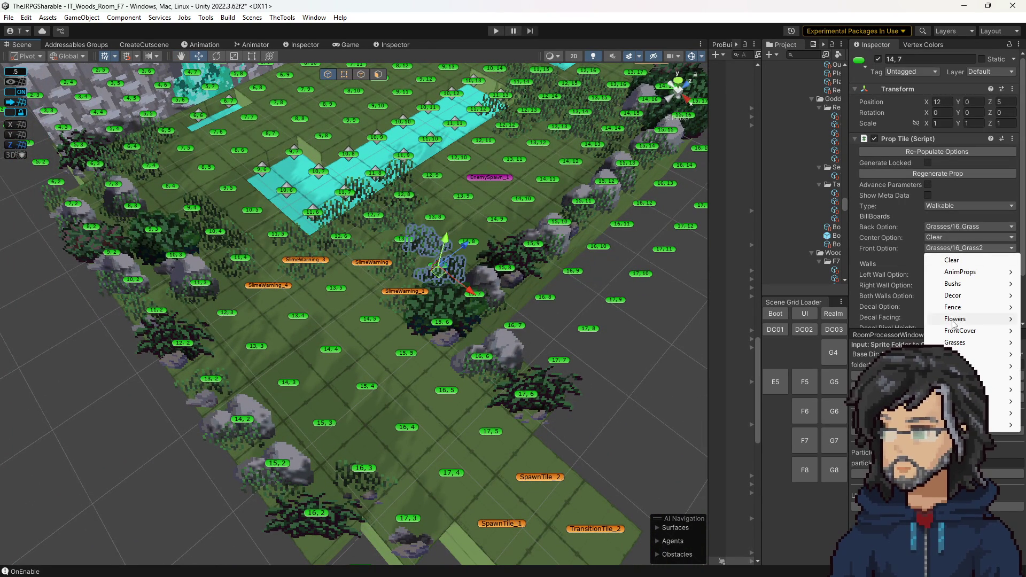
click(869, 297)
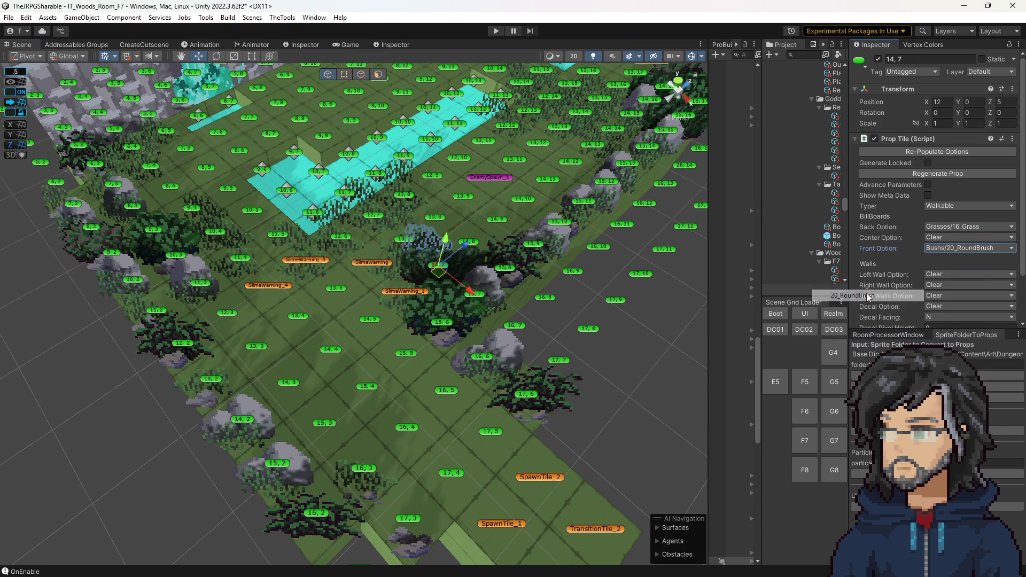
click(948, 250)
mouse_move(953, 284)
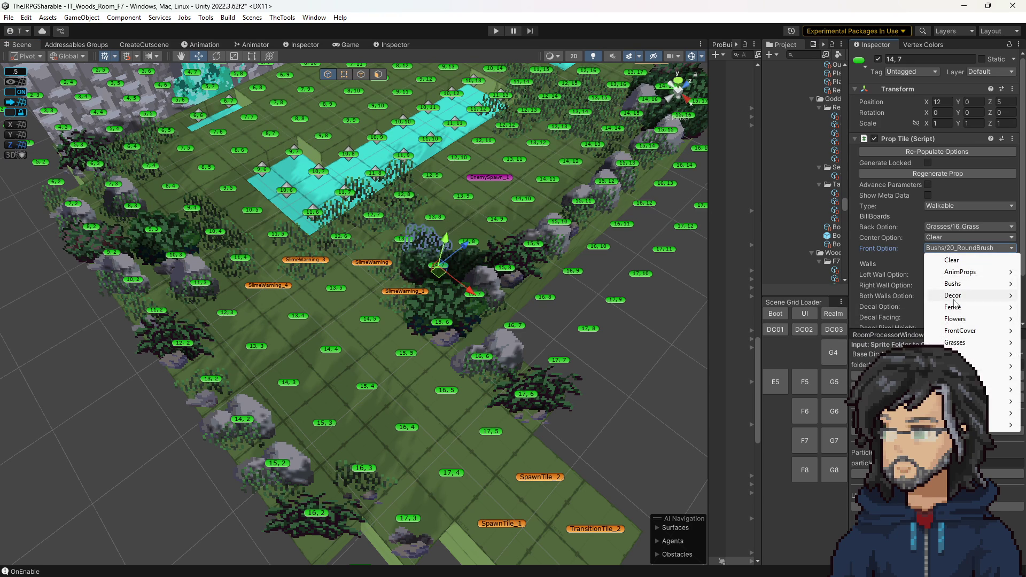
click(853, 337)
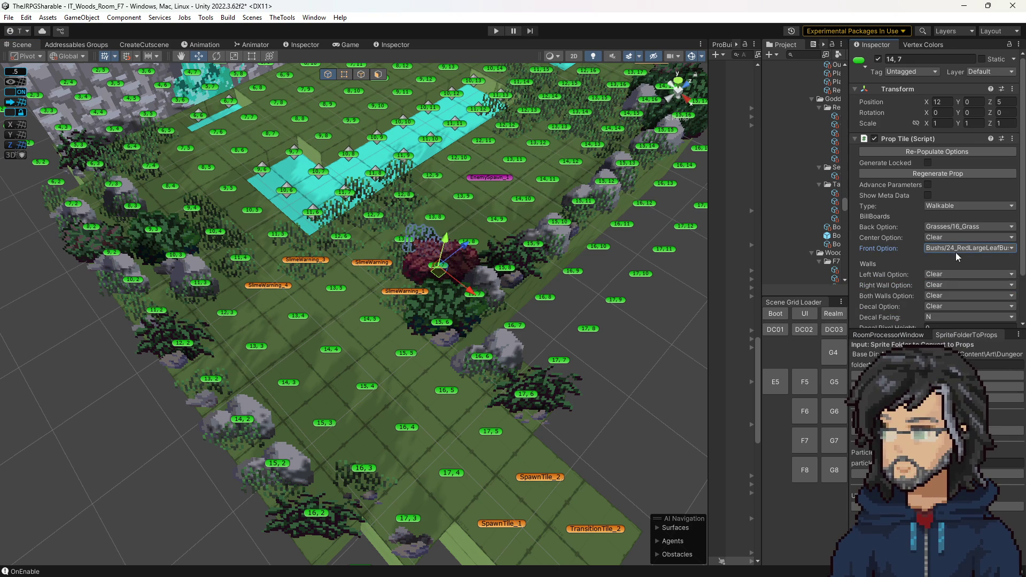
click(974, 250)
mouse_move(953, 284)
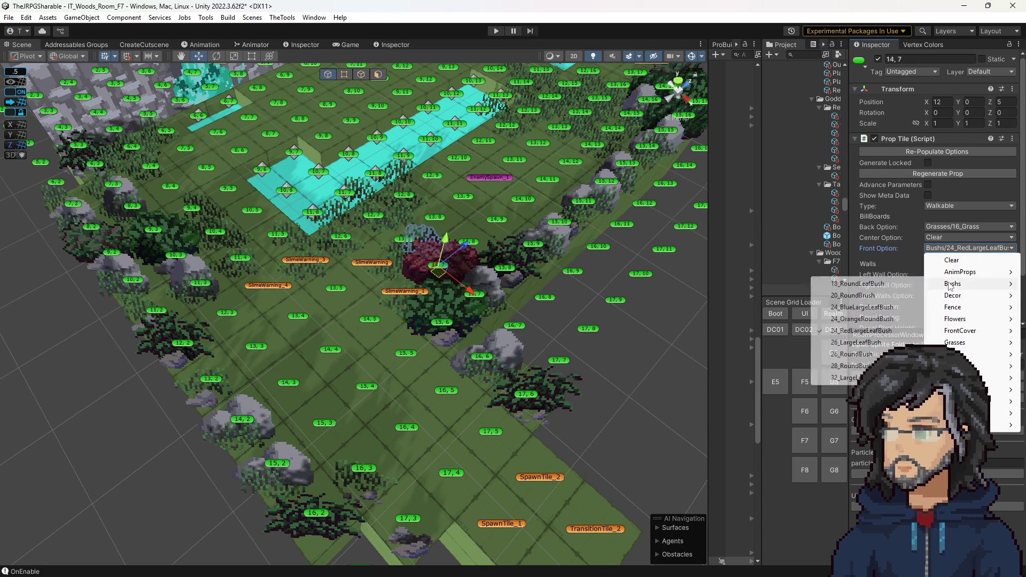
click(857, 355)
click(938, 248)
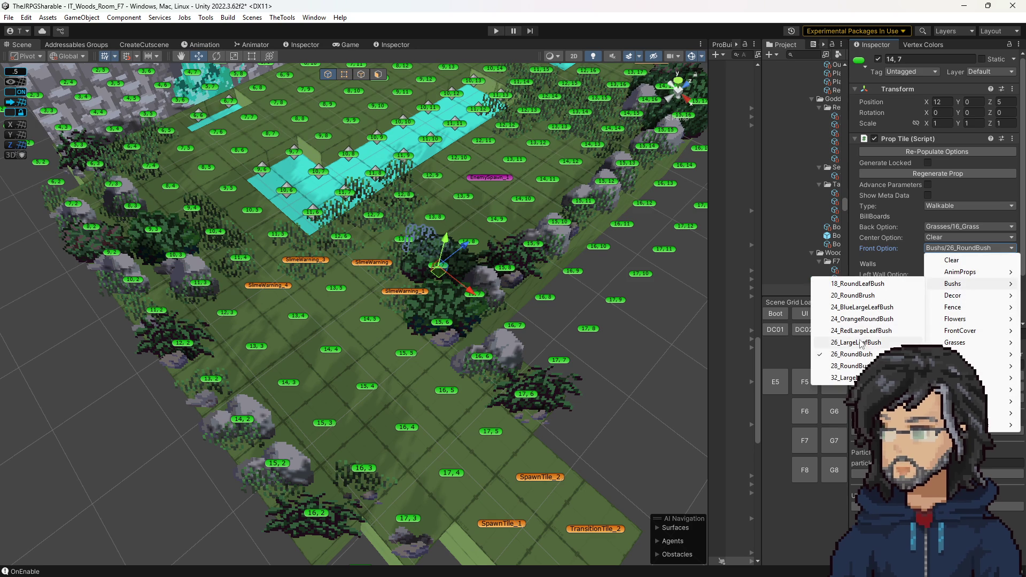
click(862, 307)
scroll(501, 350, up, 5)
scroll(501, 350, up, 3)
scroll(500, 350, up, 2)
scroll(507, 288, down, 8)
scroll(507, 289, up, 2)
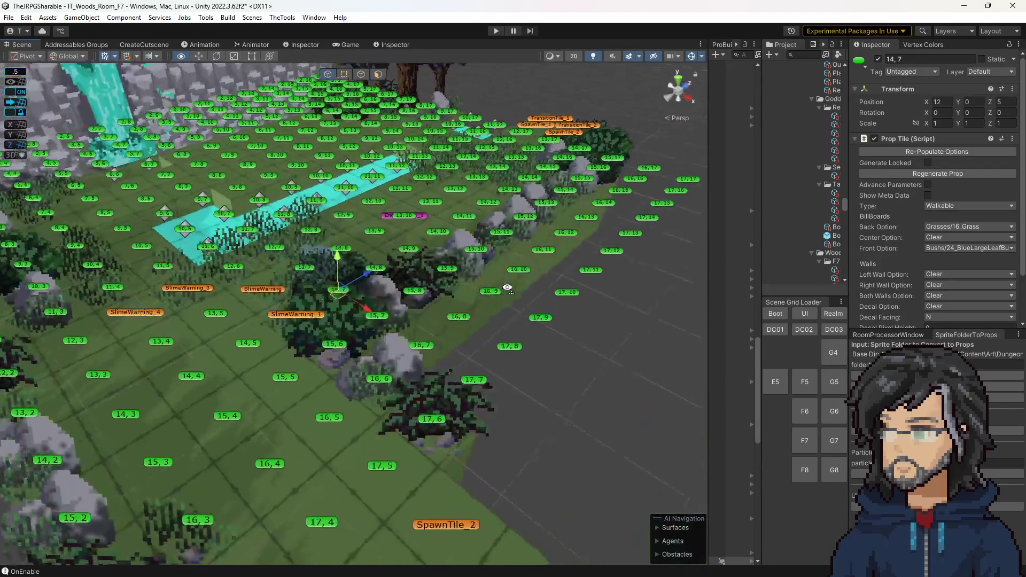
scroll(507, 288, down, 3)
Step: Deselect the tile, look over the room, and start a play-test
click(507, 287)
scroll(568, 199, up, 3)
scroll(569, 199, up, 3)
scroll(569, 199, down, 2)
scroll(479, 275, up, 2)
scroll(480, 276, down, 5)
scroll(480, 275, up, 2)
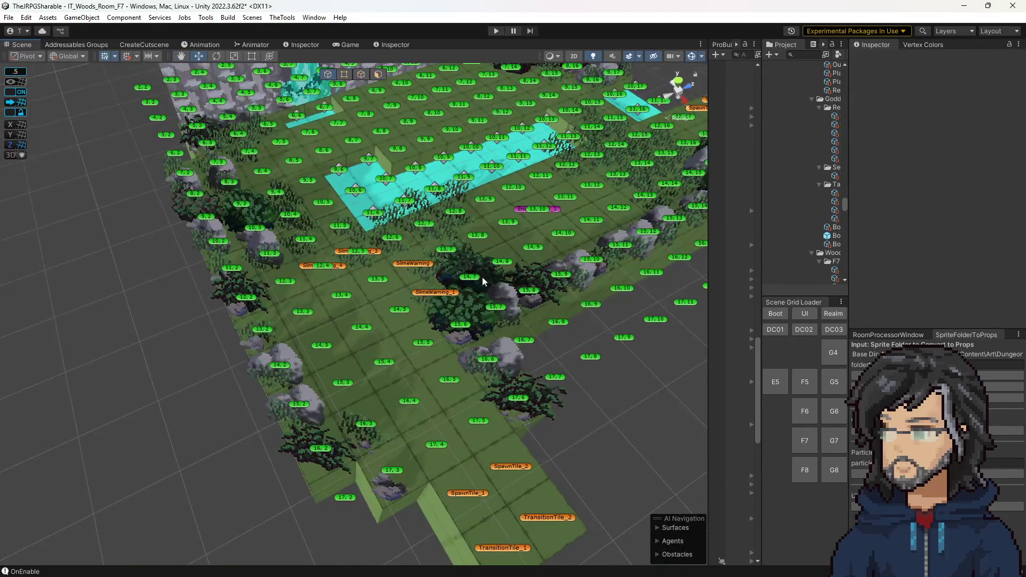
drag(423, 223, 504, 122)
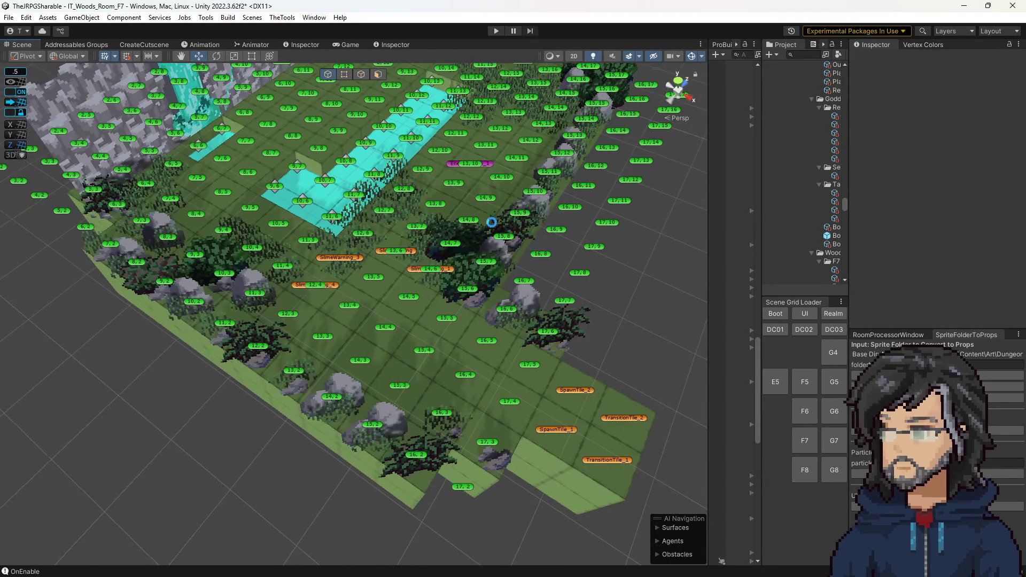
click(495, 31)
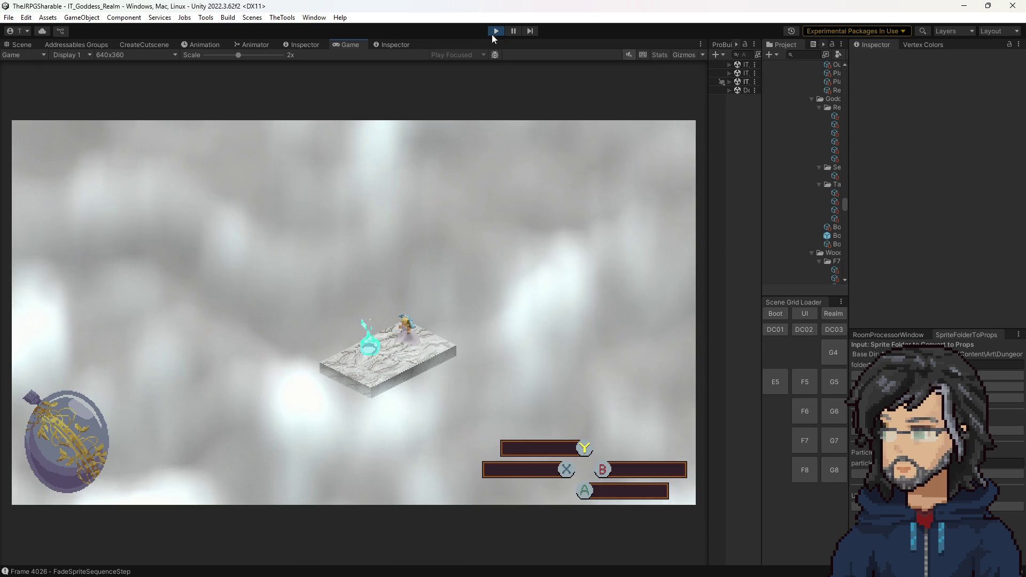
Step: Stop play mode, returning the editor to the Woods Room F7 scene
click(496, 31)
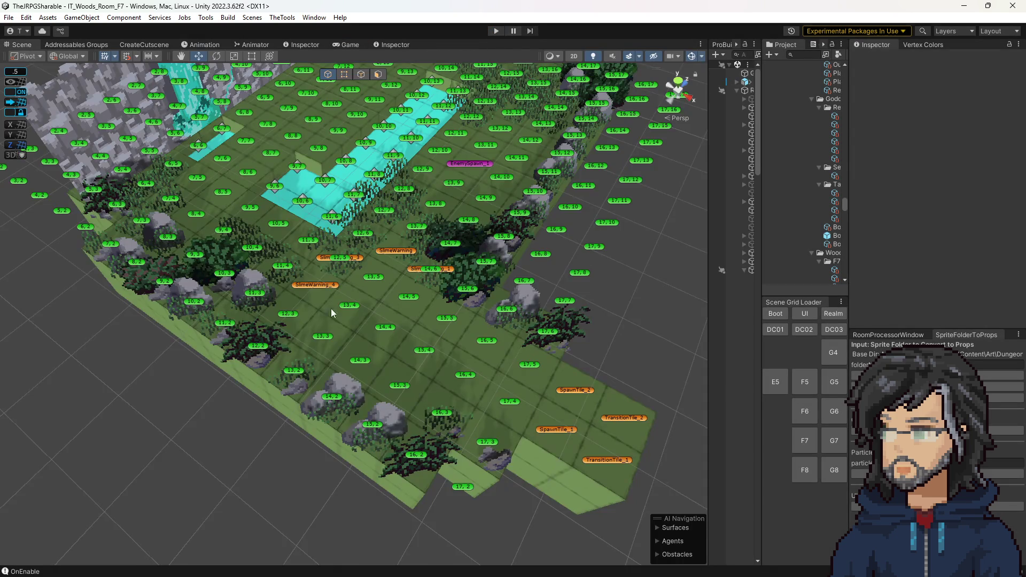
drag(329, 245, 328, 262)
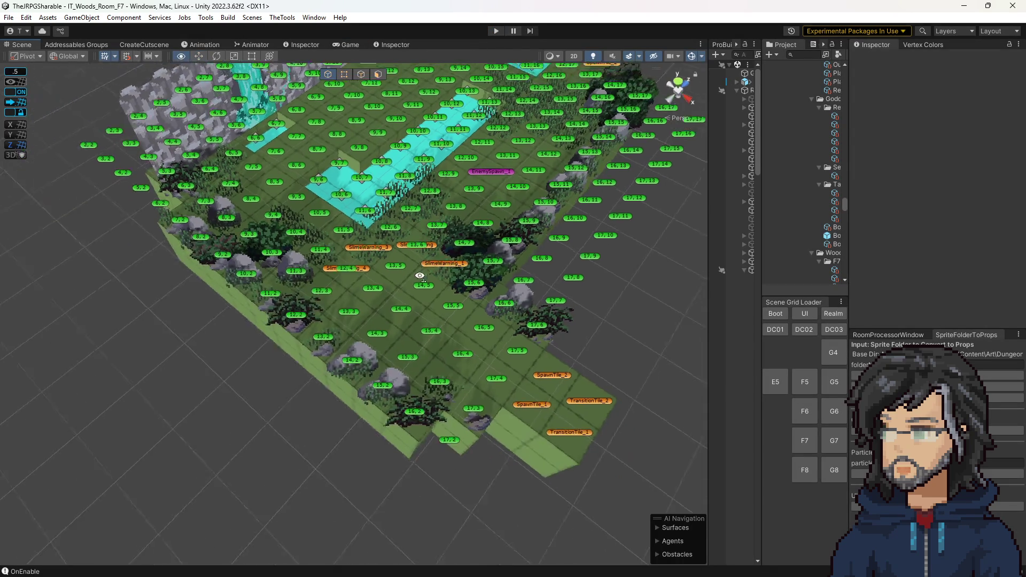
scroll(328, 262, up, 2)
scroll(344, 256, up, 2)
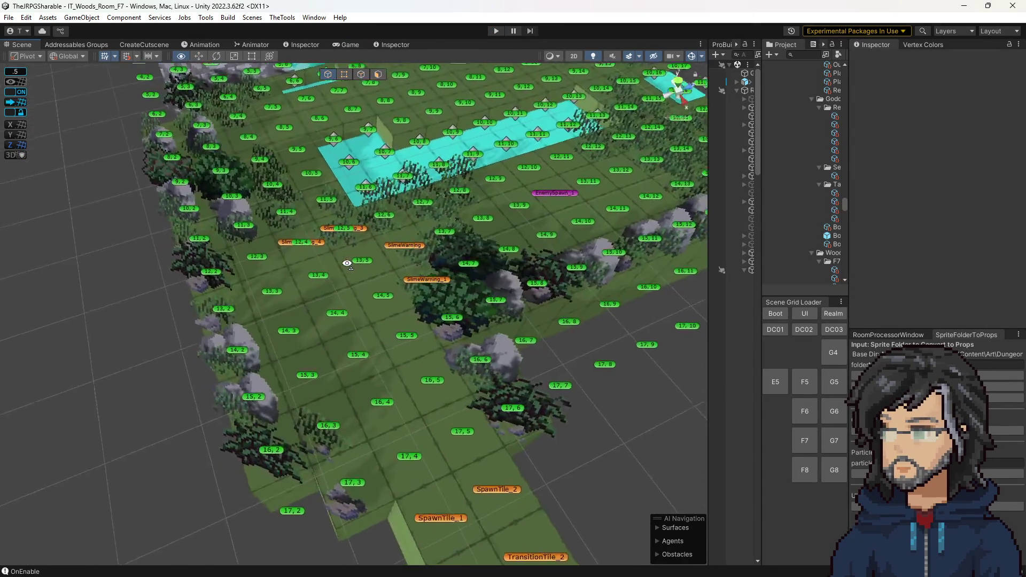
scroll(378, 251, up, 2)
scroll(406, 246, up, 2)
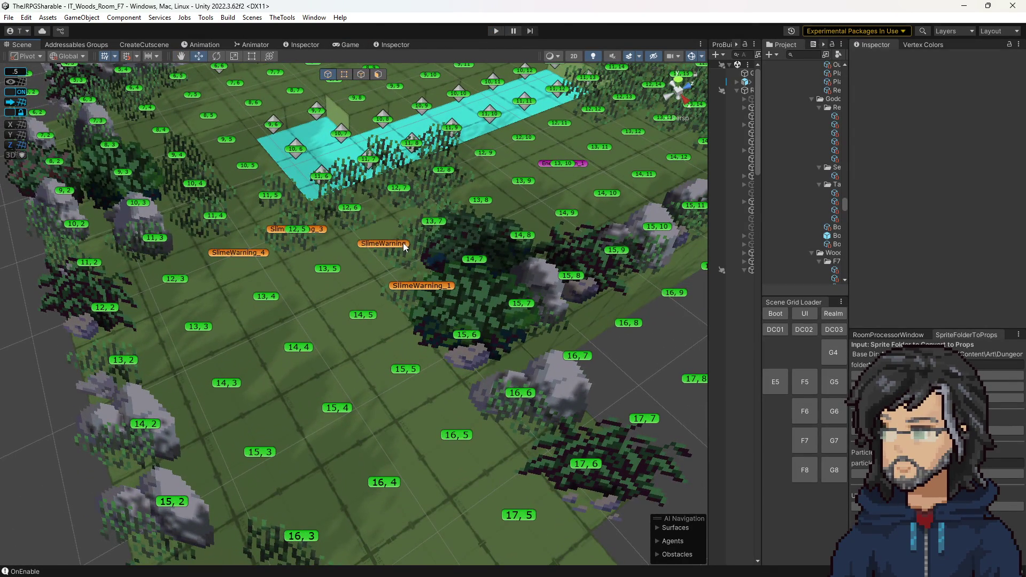
Step: Select the SlimeWarning tile, showing its Woods/F7/SlimeWarning trigger at priority 99 beside a widened Project pane
click(403, 247)
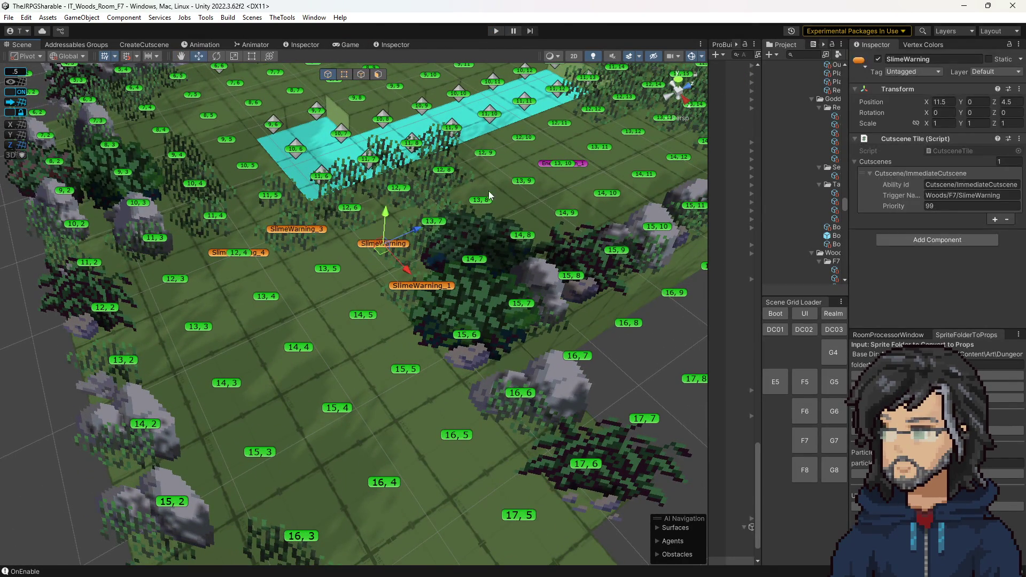
scroll(404, 248, down, 3)
scroll(404, 248, down, 3)
scroll(466, 185, down, 2)
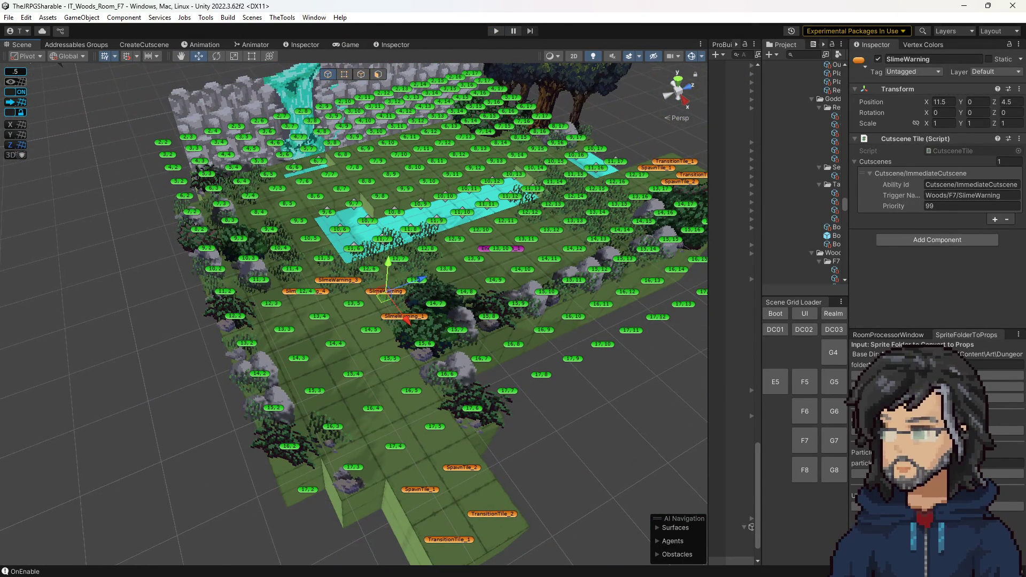
click(387, 46)
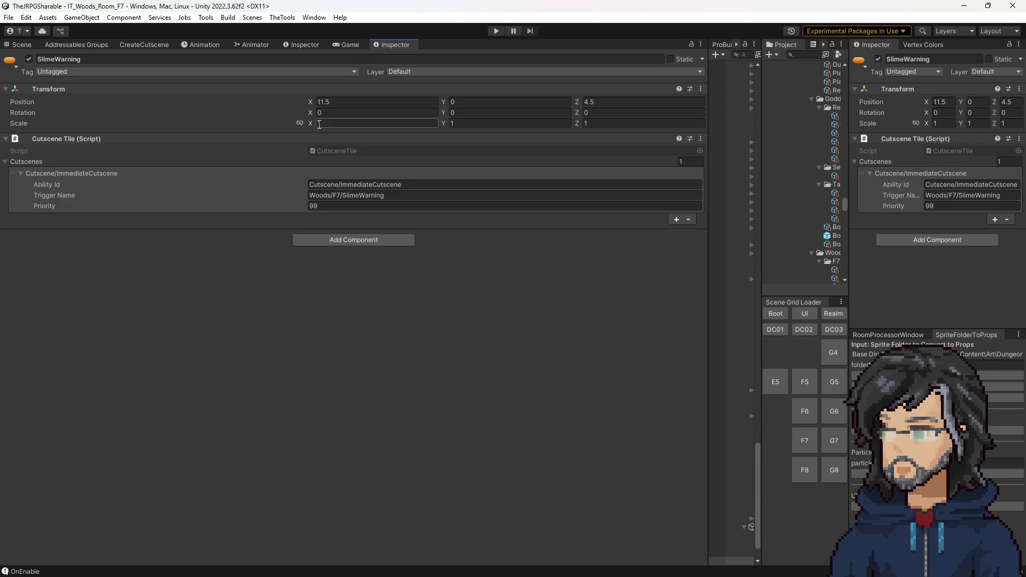
drag(762, 142, 634, 168)
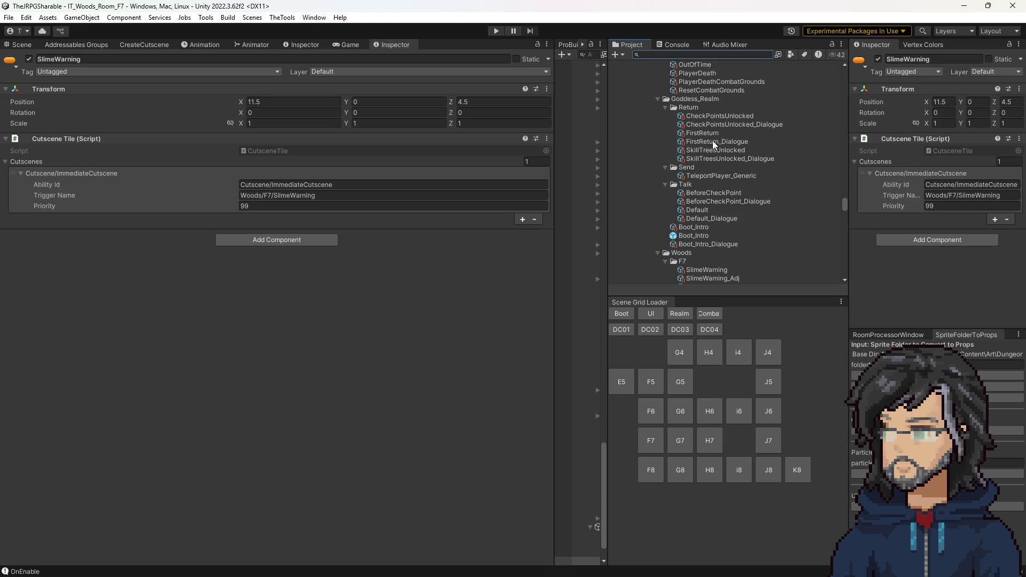
Step: Create a Chapter1 folder inside Goddess_Realm and bring up the CreateCutscene form's room path
right_click(678, 100)
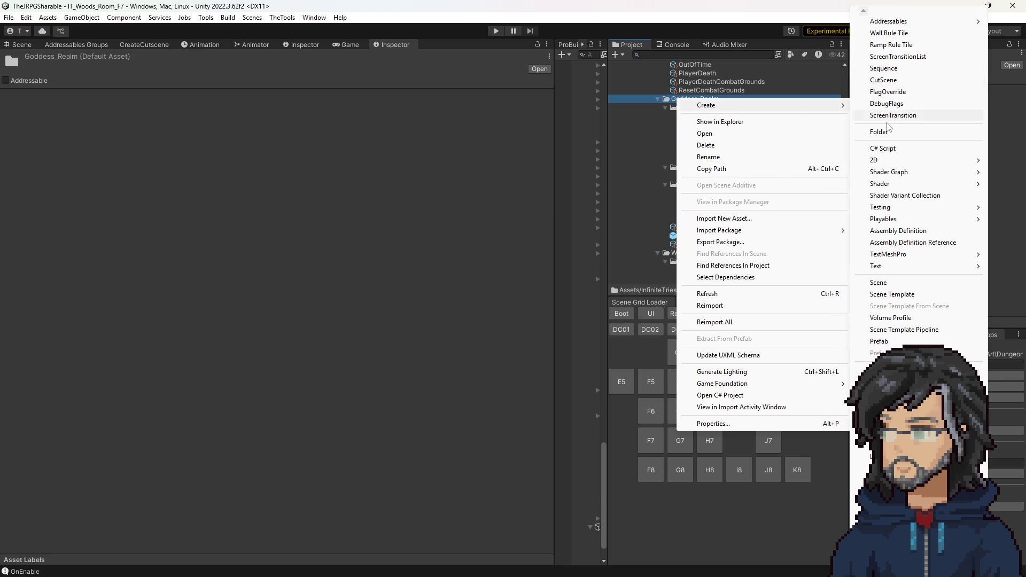
click(880, 131)
text(Chapte)
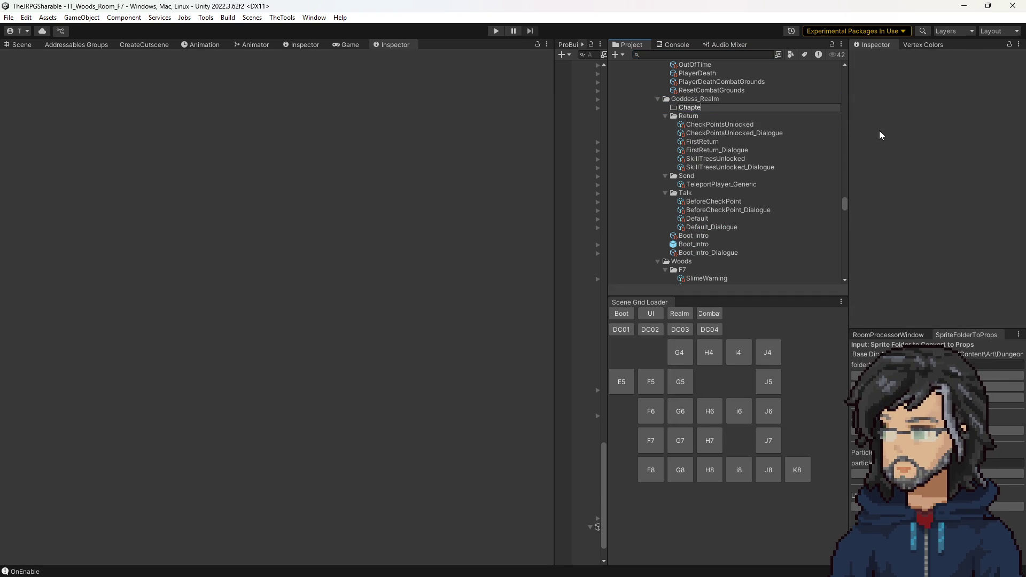
text(r1)
key(Return)
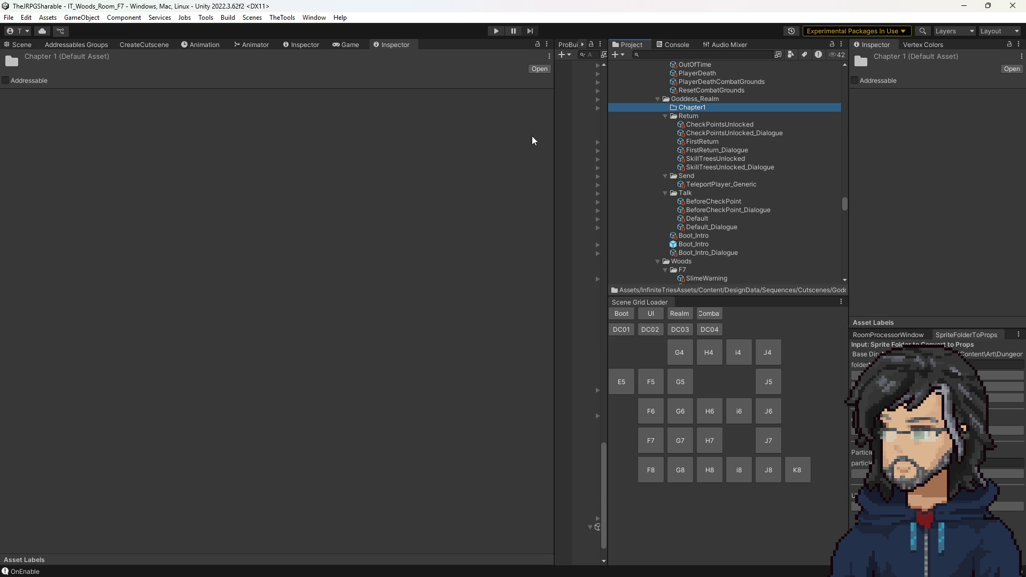
click(135, 46)
click(142, 78)
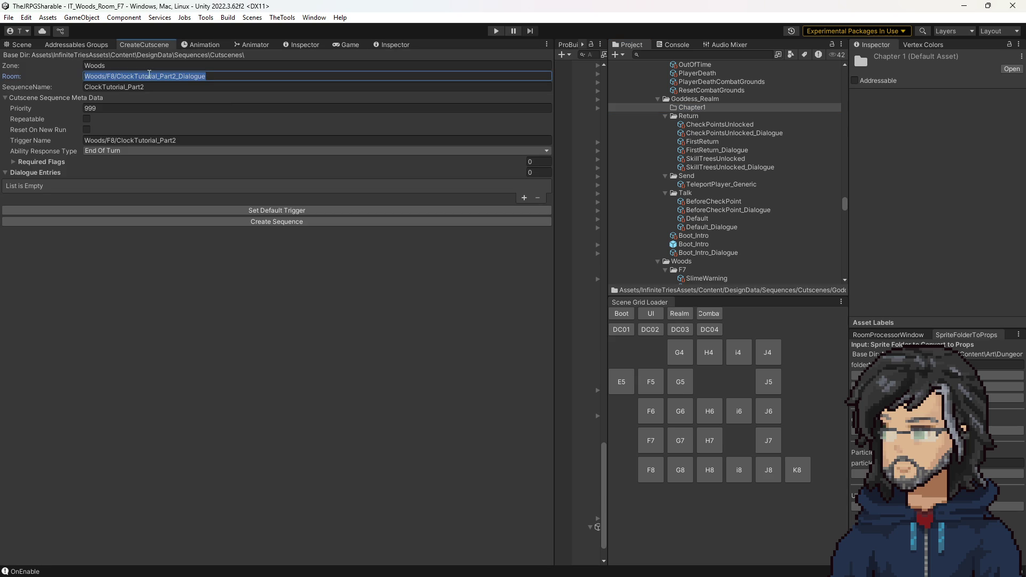
Step: Set zone Goddess_Realm, room Chapter1, sequence name DefeatedBySlime, default trigger, and add one dialogue entry
click(157, 65)
text(Goddess)
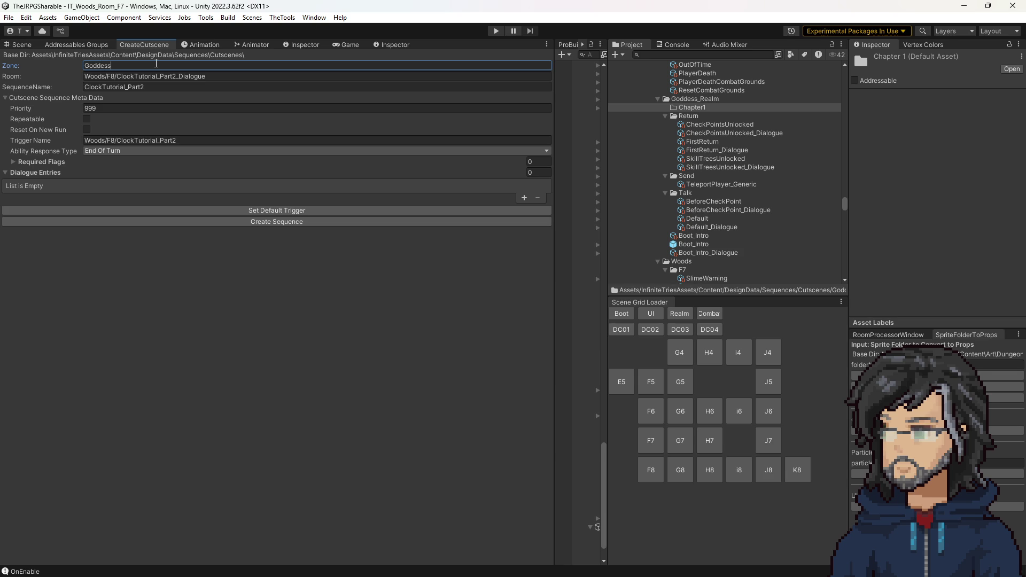
text(_rea)
click(178, 75)
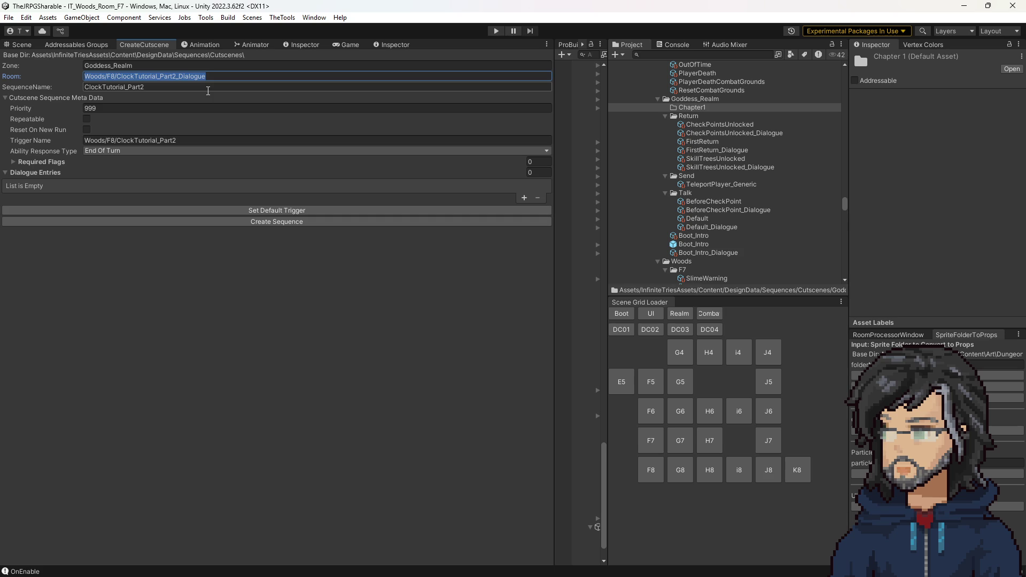
key(BackSpace)
text(pter1)
key(Tab)
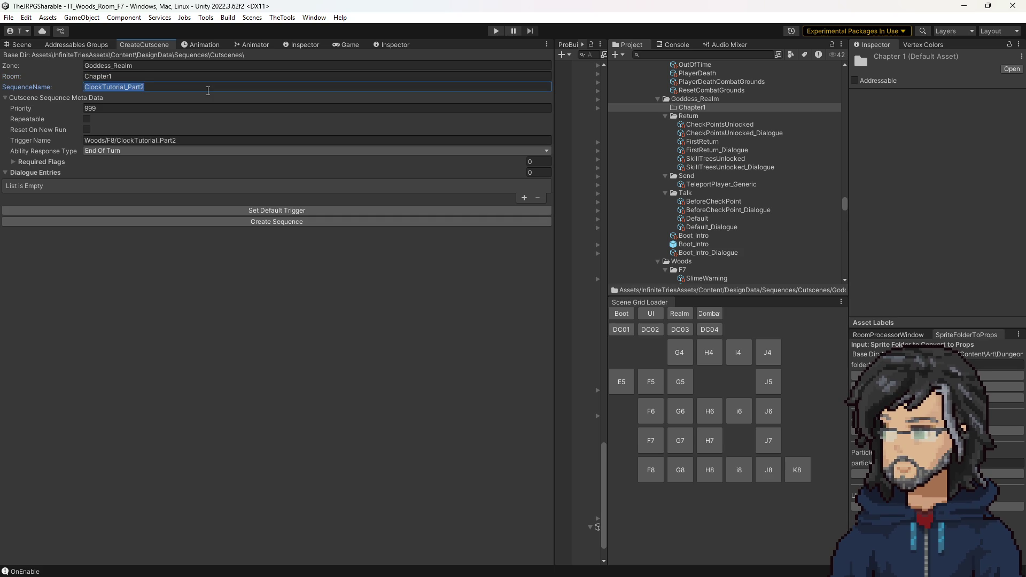
text(SlimeDe)
text(at)
key(BackSpace)
key(BackSpace)
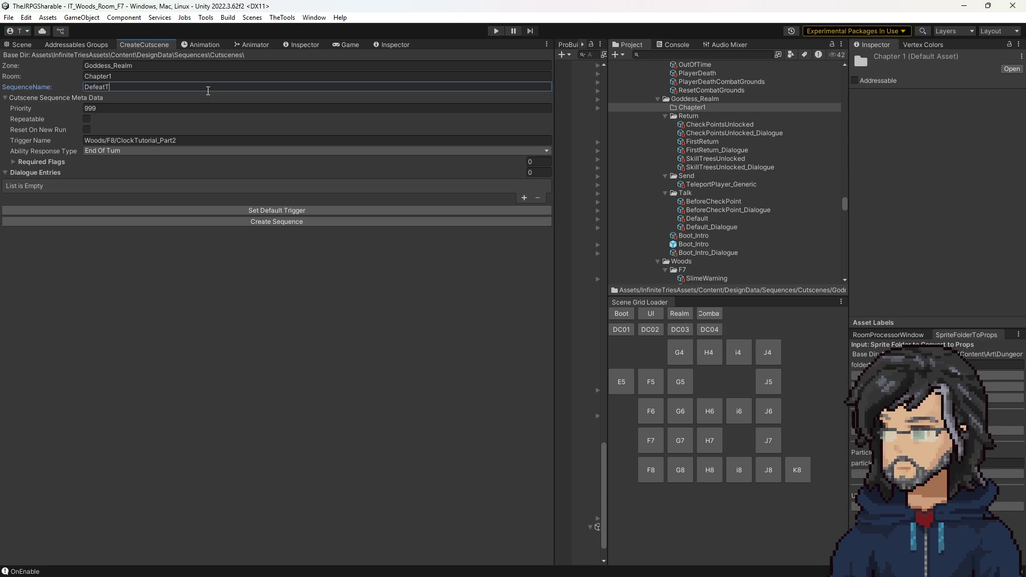
text(dBySlime)
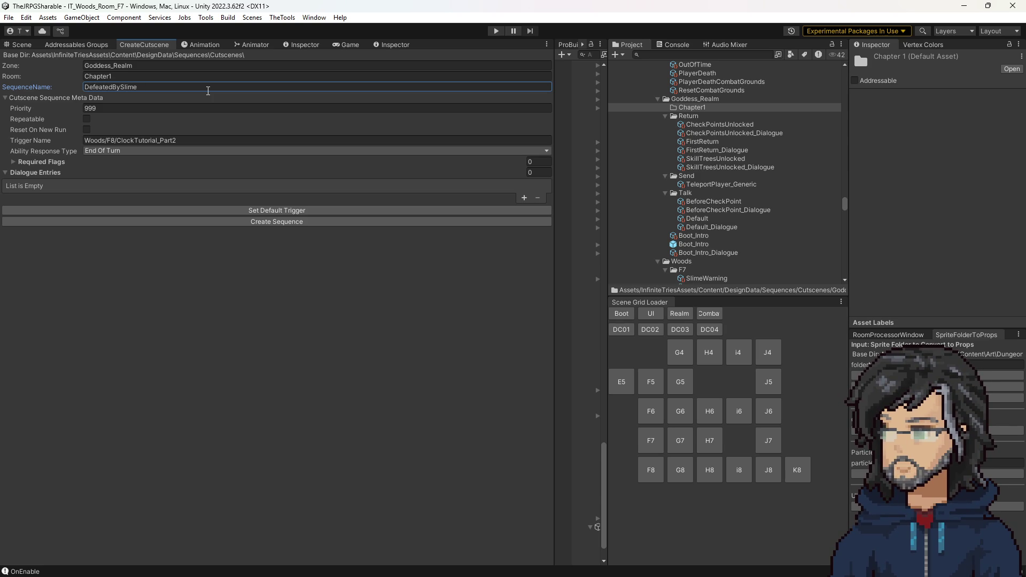
click(283, 211)
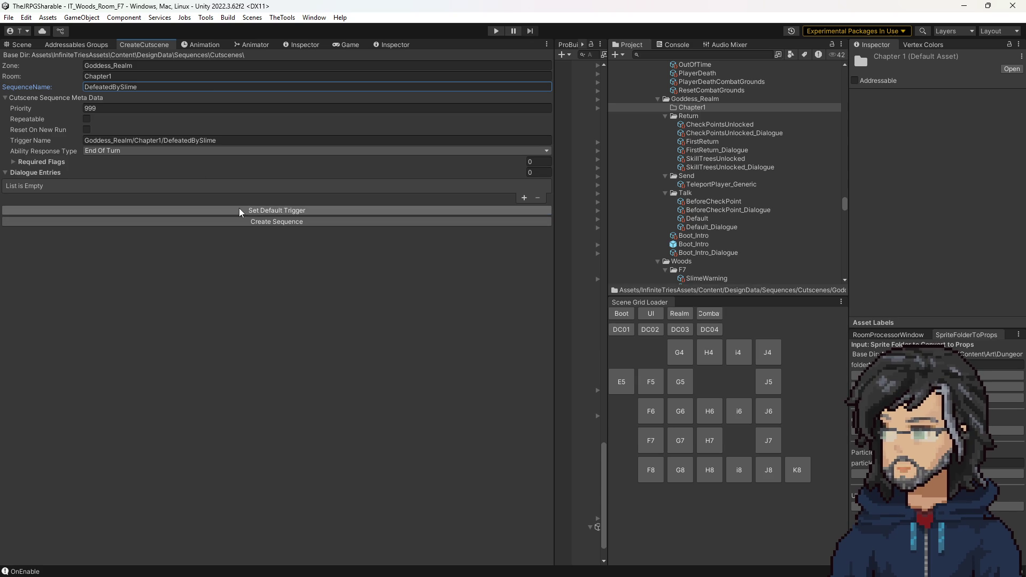
click(524, 197)
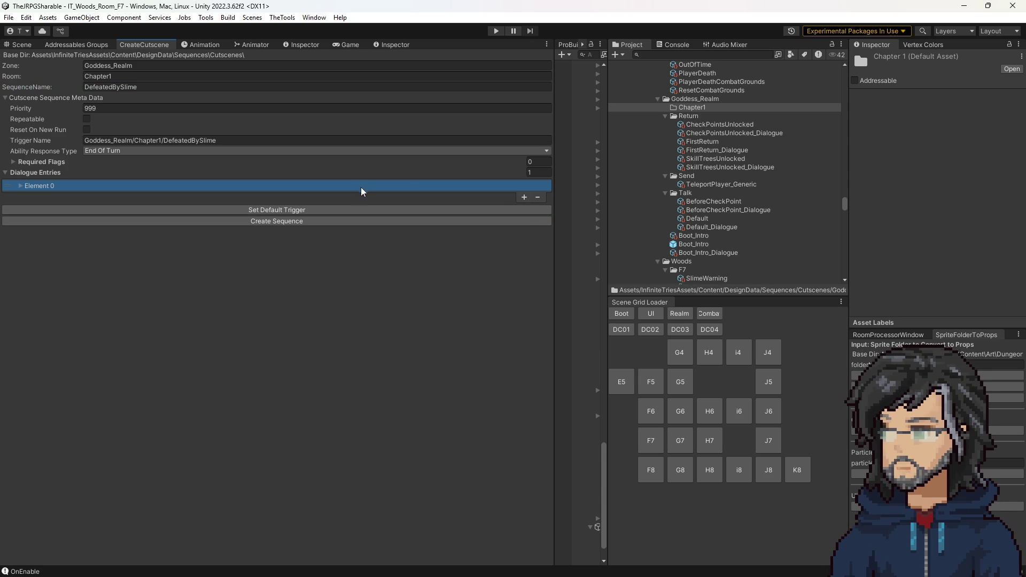
Step: Fill entry 1 as a Goddess line, Stay Open, Top Center, pasted dialogue, Medium size
click(21, 191)
click(259, 196)
text(Godder)
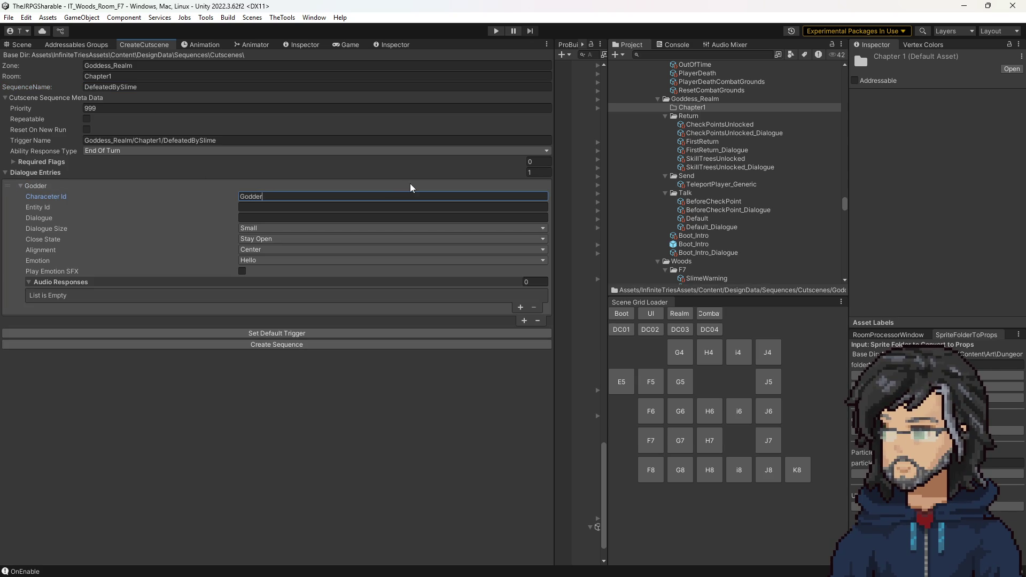
key(BackSpace)
text(ss)
click(280, 239)
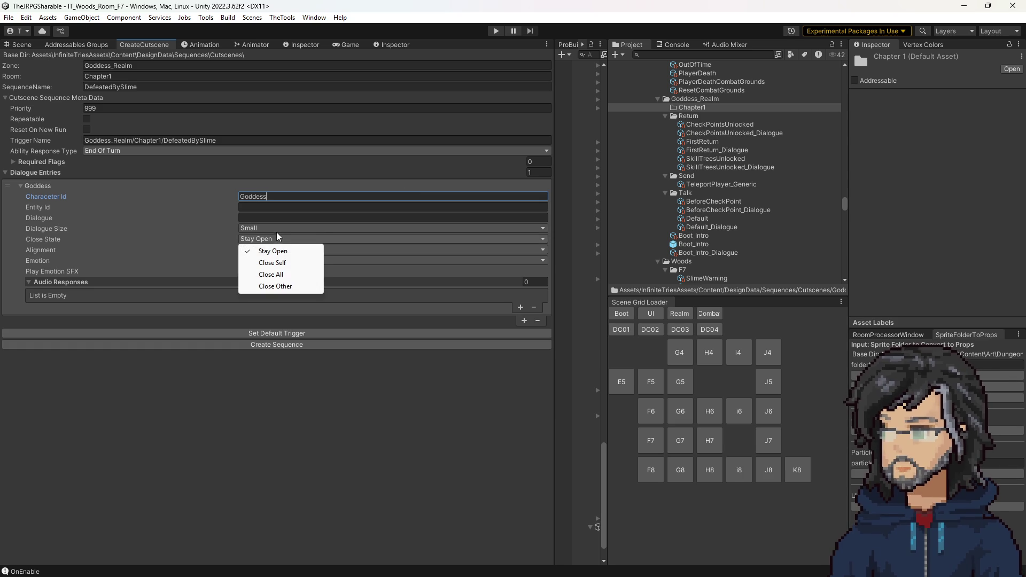
click(270, 251)
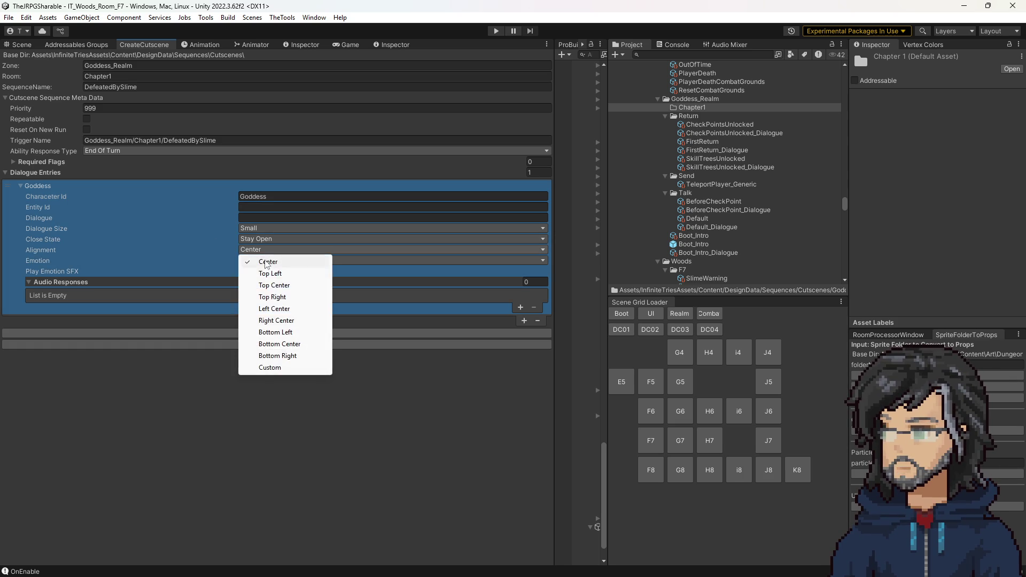
click(274, 286)
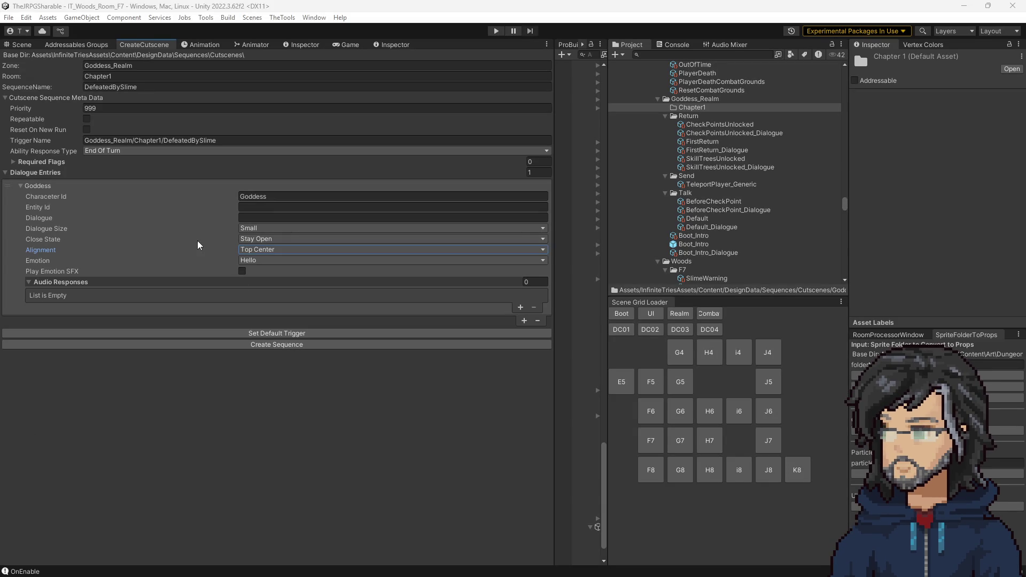
click(256, 218)
text(Oh your back! That is odd, perhaps the Omni Weapon is out of power.)
click(297, 228)
click(273, 250)
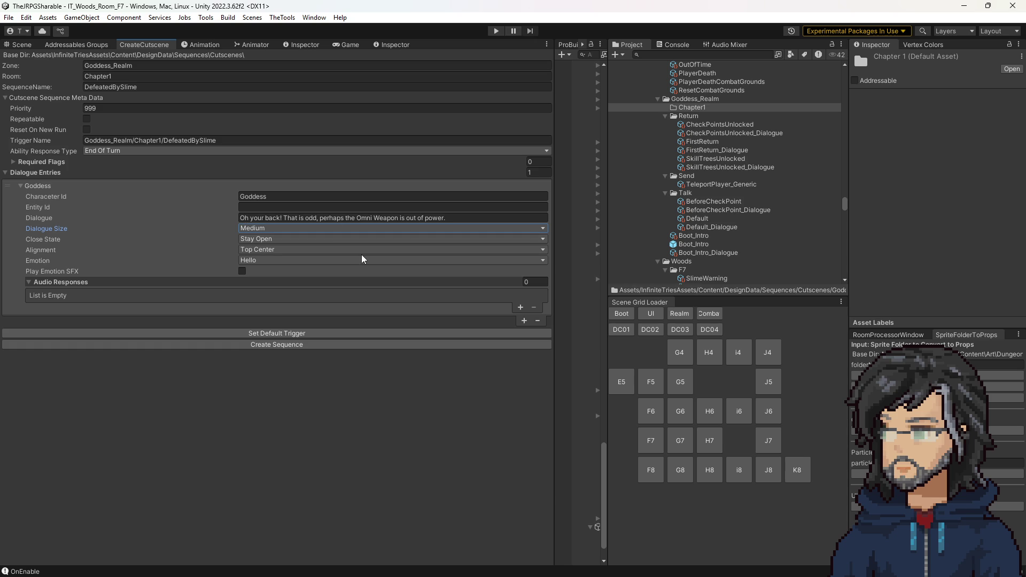
Step: Add a second dialogue entry with the Goddess's pasted second line
click(524, 320)
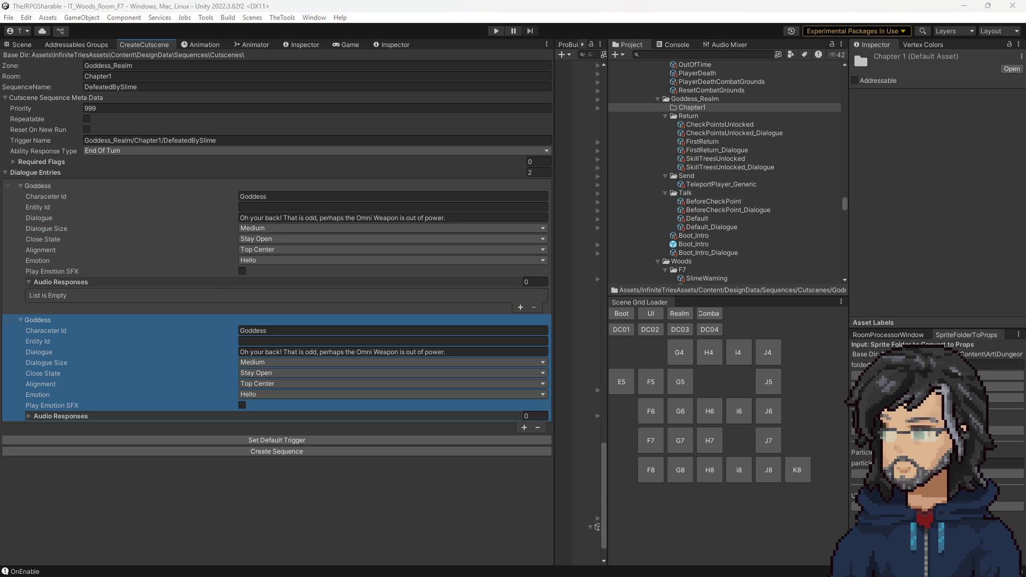
click(296, 351)
text(That must be it. For now just avoid that Slime.)
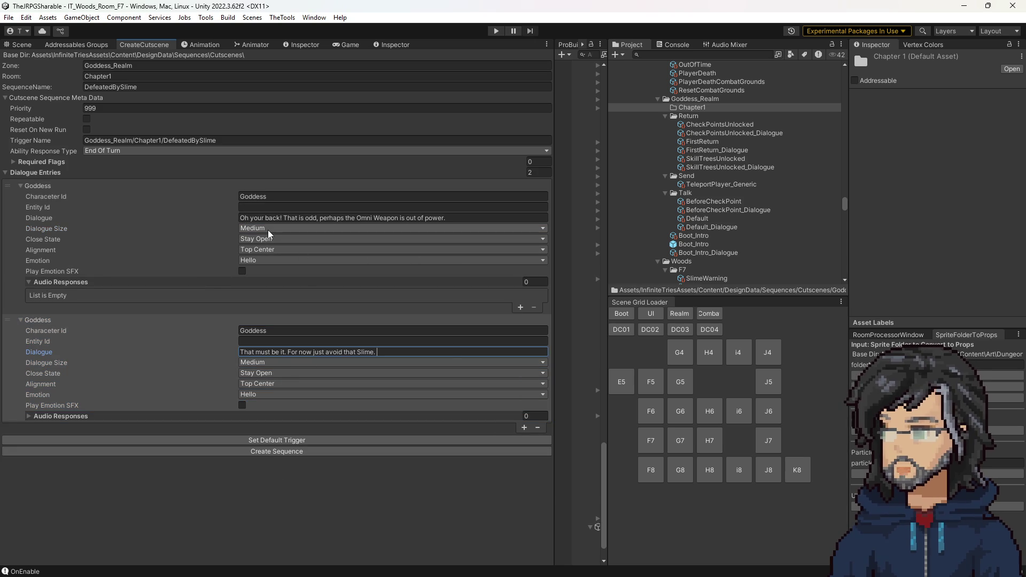
Step: Add a third entry spoken by Hiro, Bottom Center, Close All, and create the DefeatedBySlime sequence
click(522, 428)
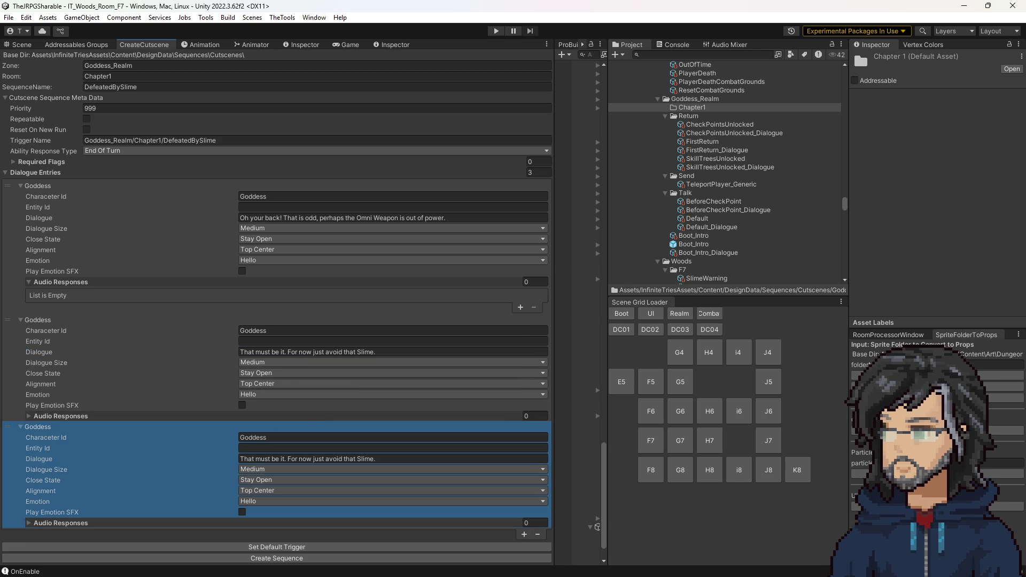
click(266, 438)
text(iro)
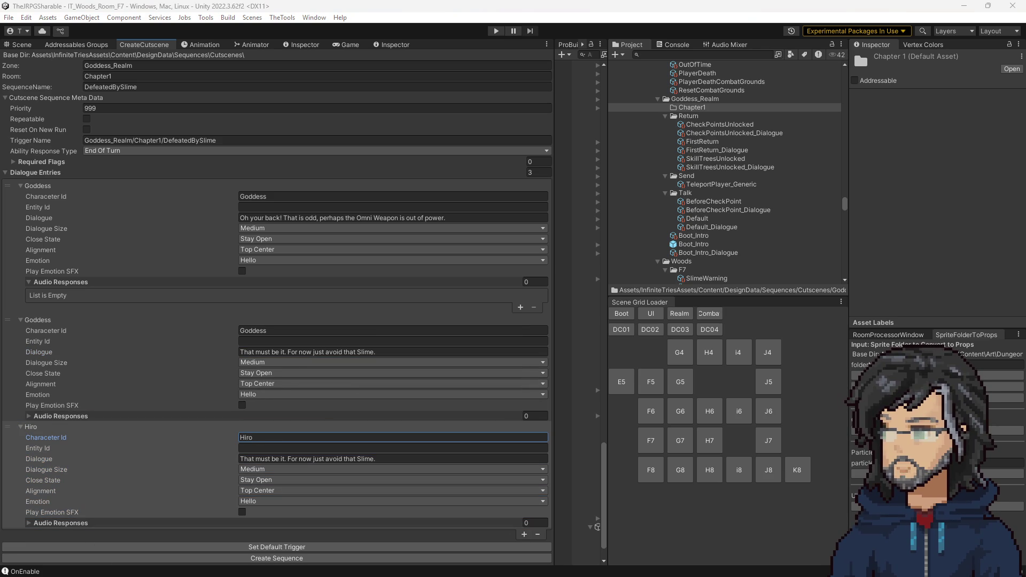
click(289, 469)
text(Are you just going to send me ...)
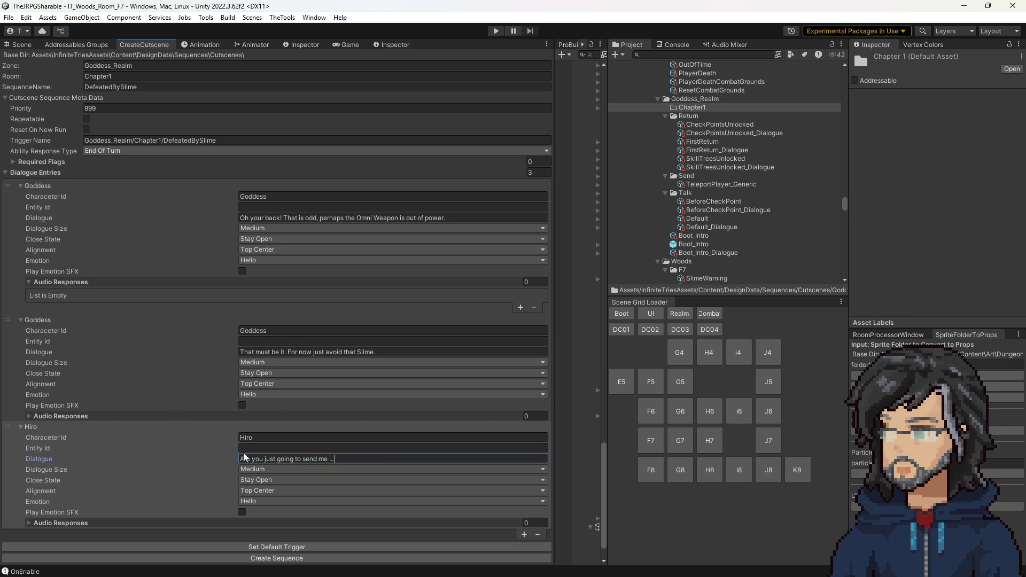
click(274, 489)
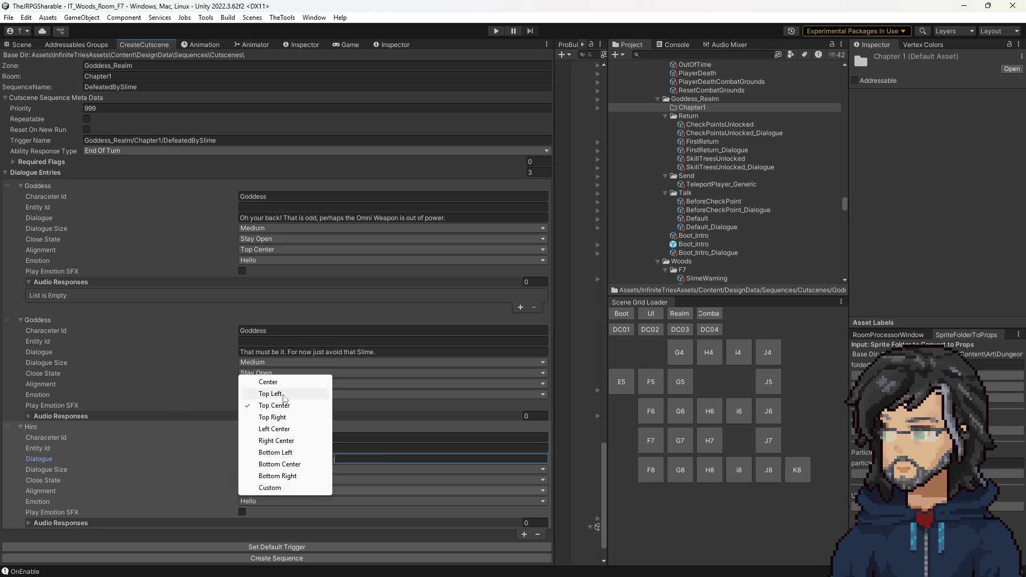
click(279, 464)
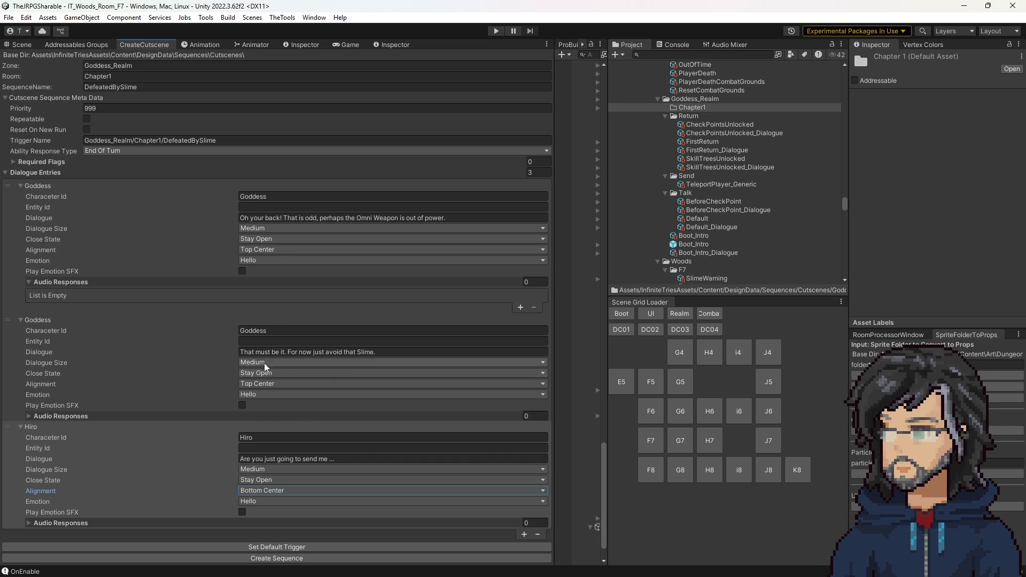
click(264, 479)
click(265, 503)
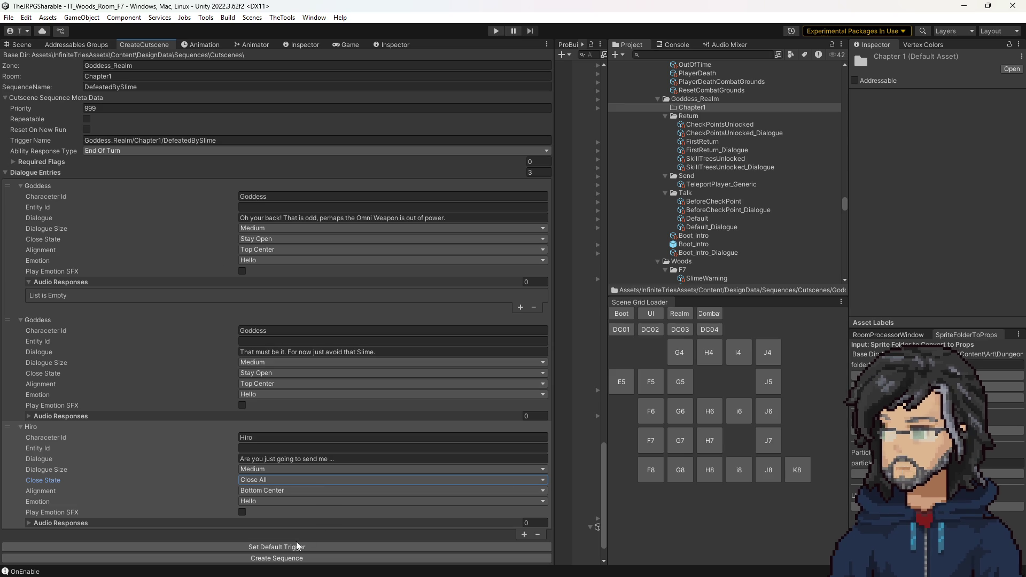
click(290, 558)
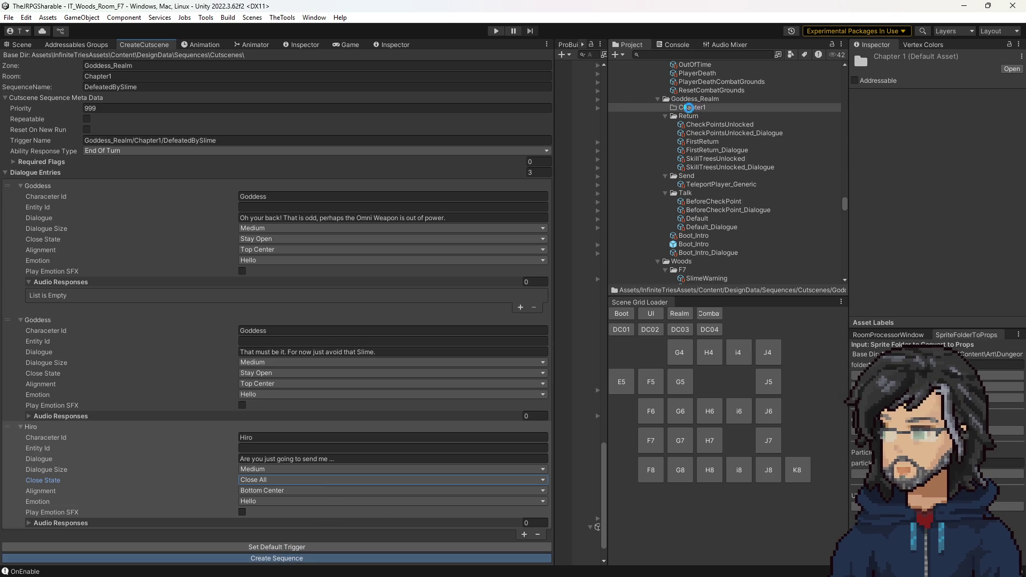
Step: Select the new DefeatedBySlime sequence in Chapter1 and set Ability Response Type to Intro only
double_click(688, 108)
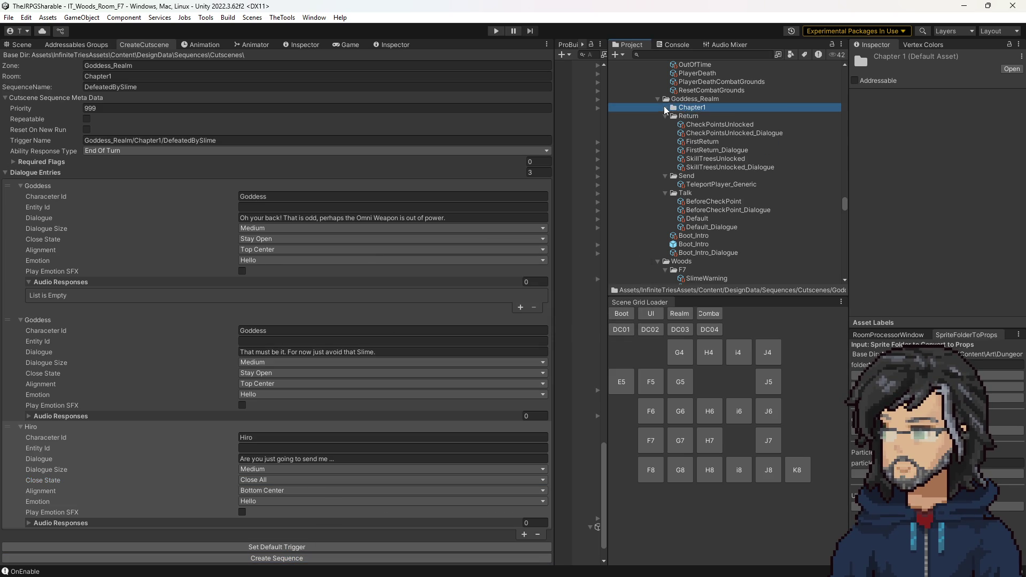
click(693, 117)
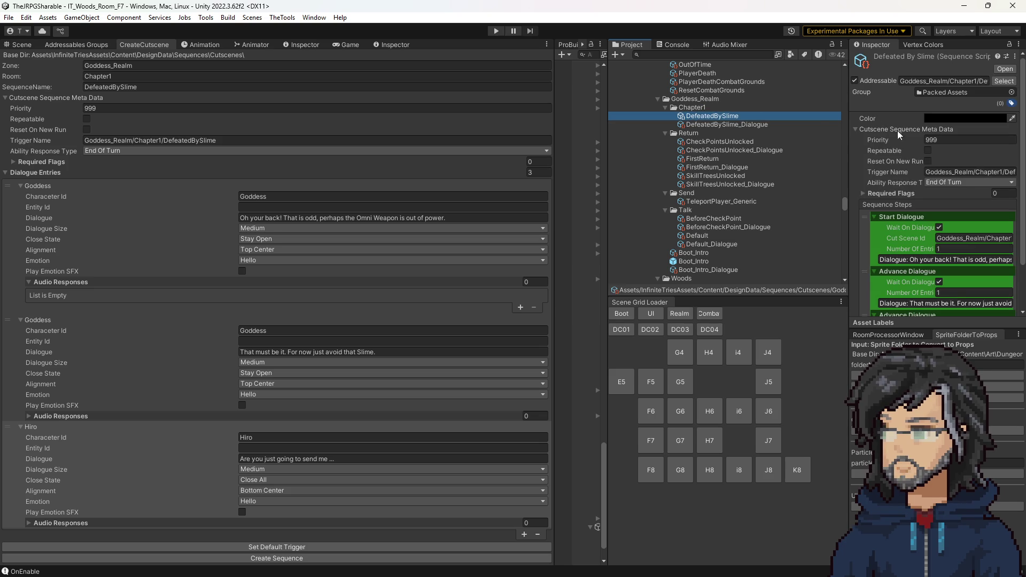
click(935, 183)
click(943, 214)
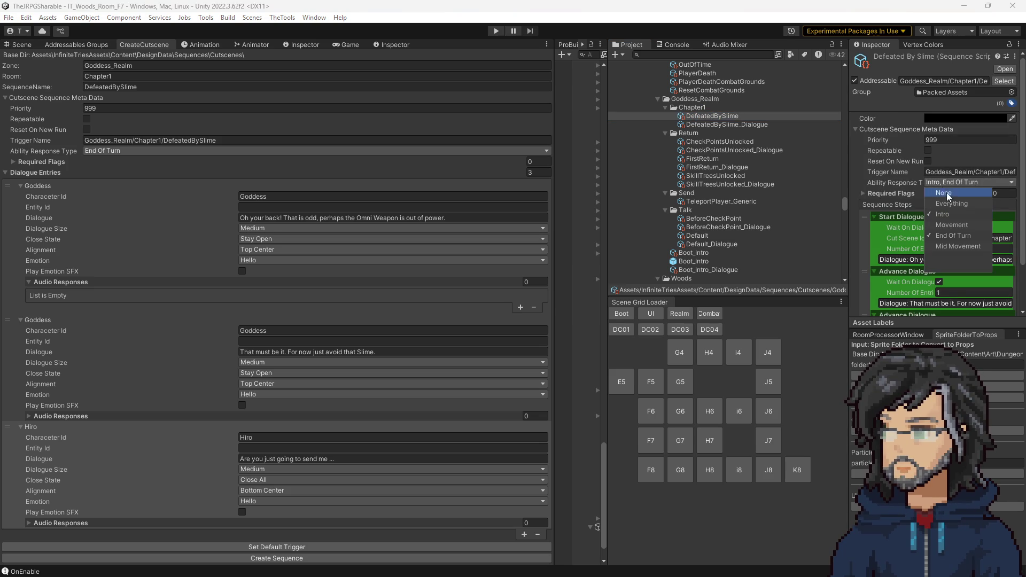
click(952, 236)
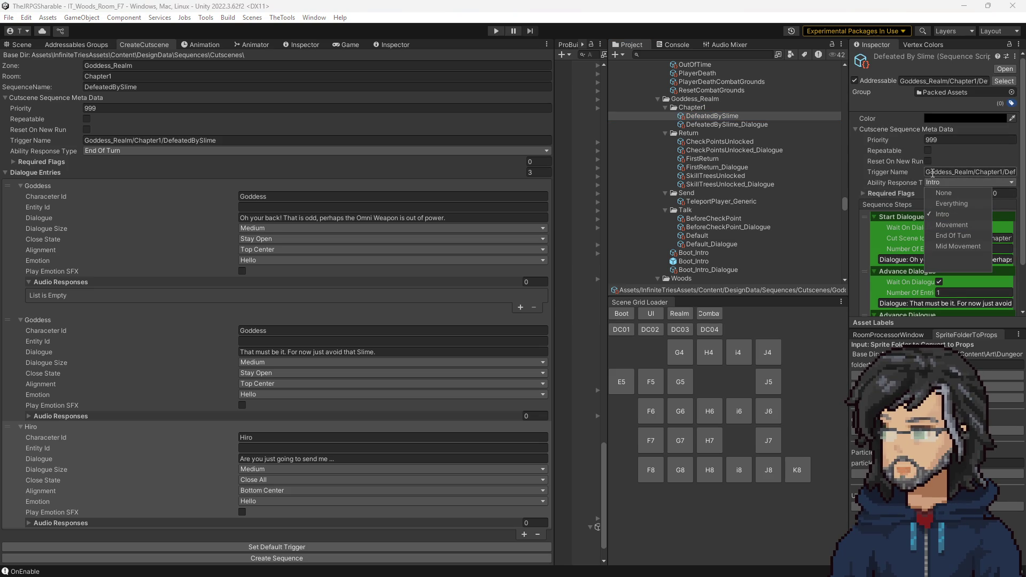
scroll(727, 128, up, 2)
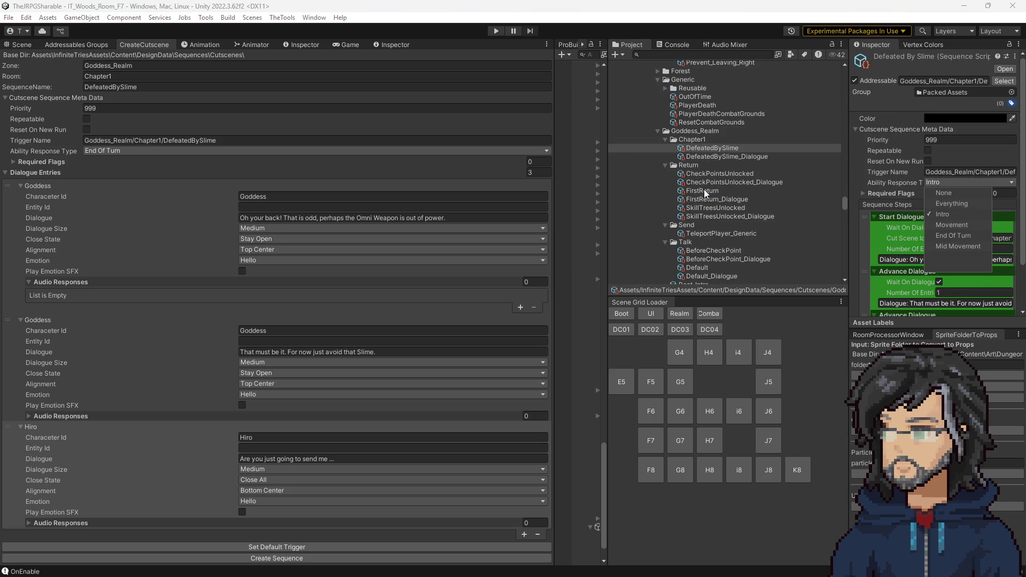
Step: Copy FirstReturn's trigger name IT_Goddess_Realm into DefeatedBySlime and add one required-flag entry
click(705, 193)
click(952, 171)
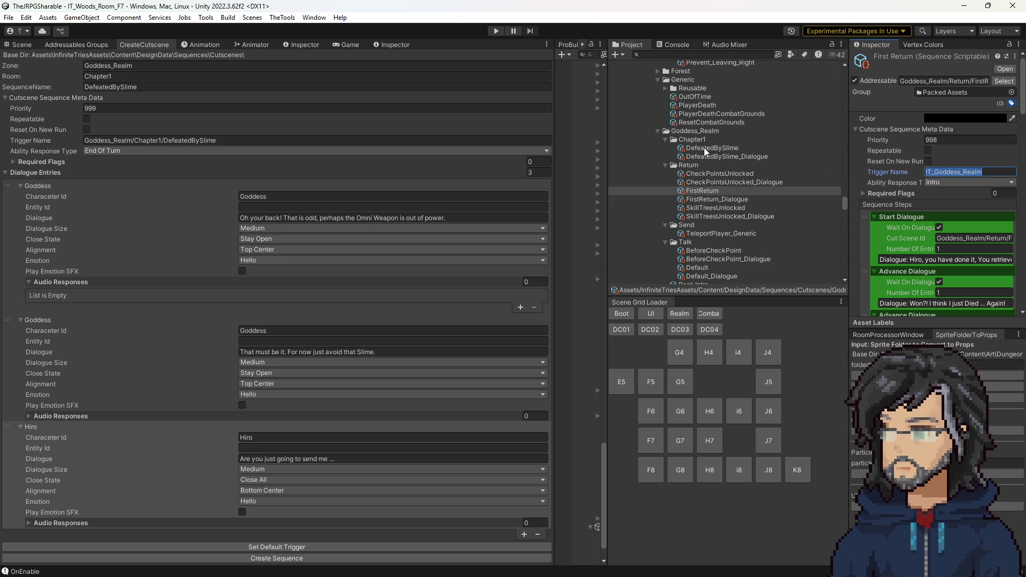
click(704, 149)
click(953, 173)
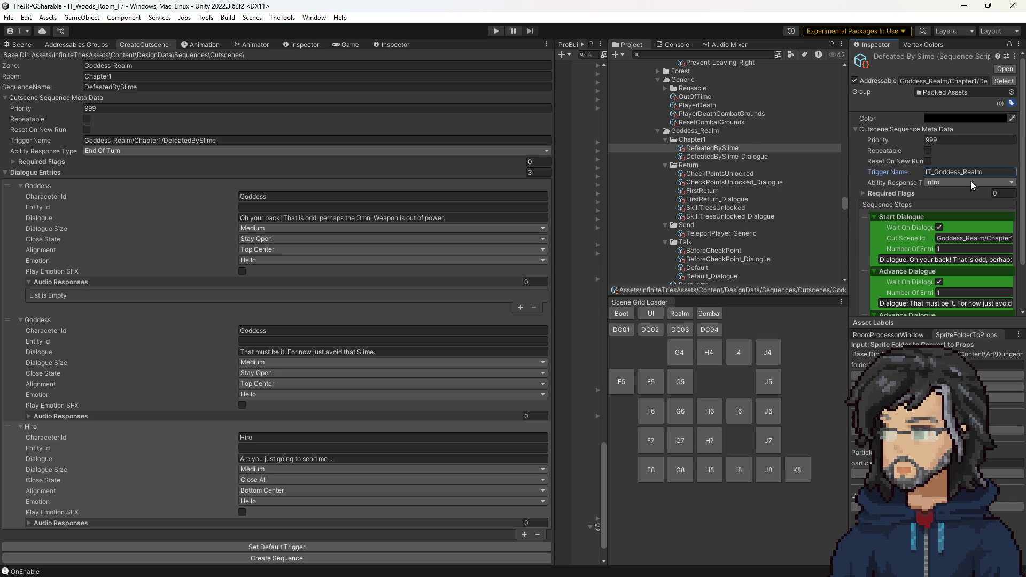
click(884, 194)
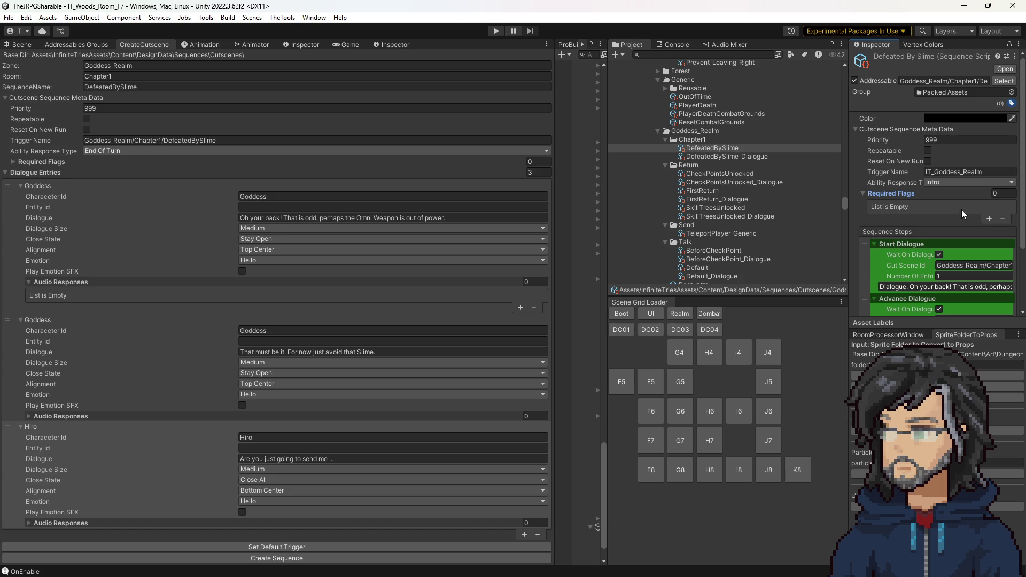
click(988, 217)
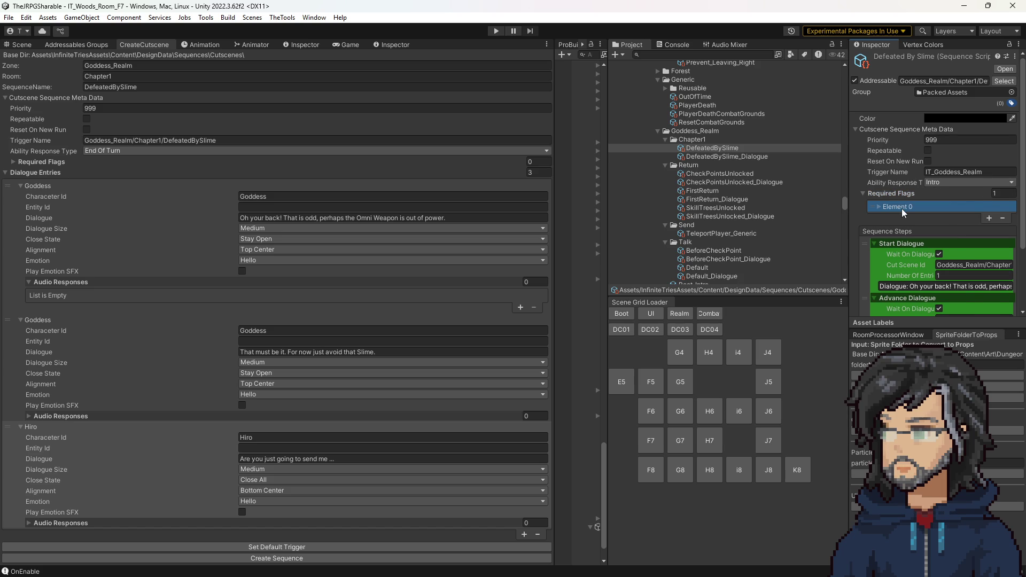
Step: Set DefeatedBySlime's priority to 997 and delete its unneeded required-flag entry
click(720, 189)
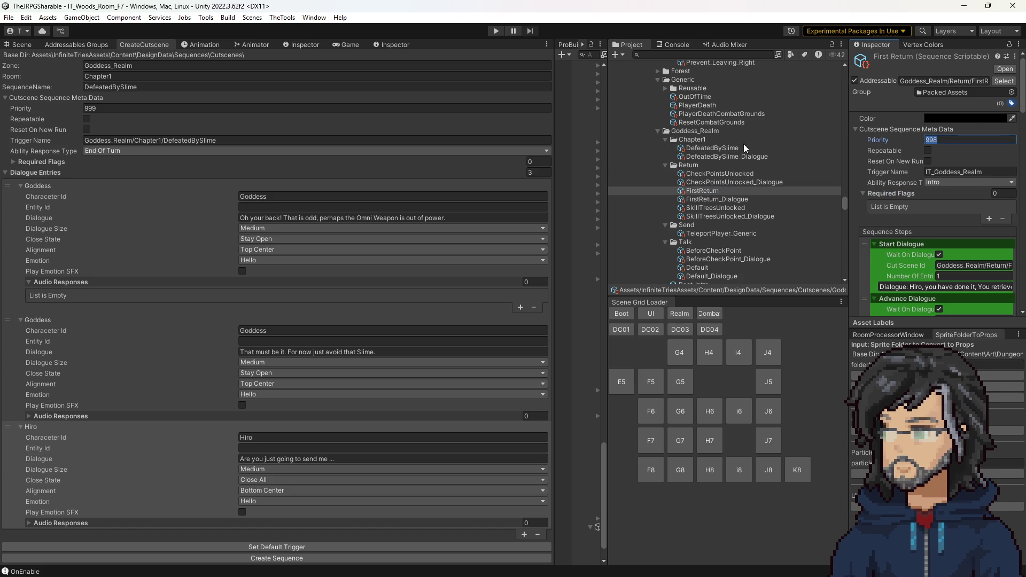
click(703, 147)
click(940, 140)
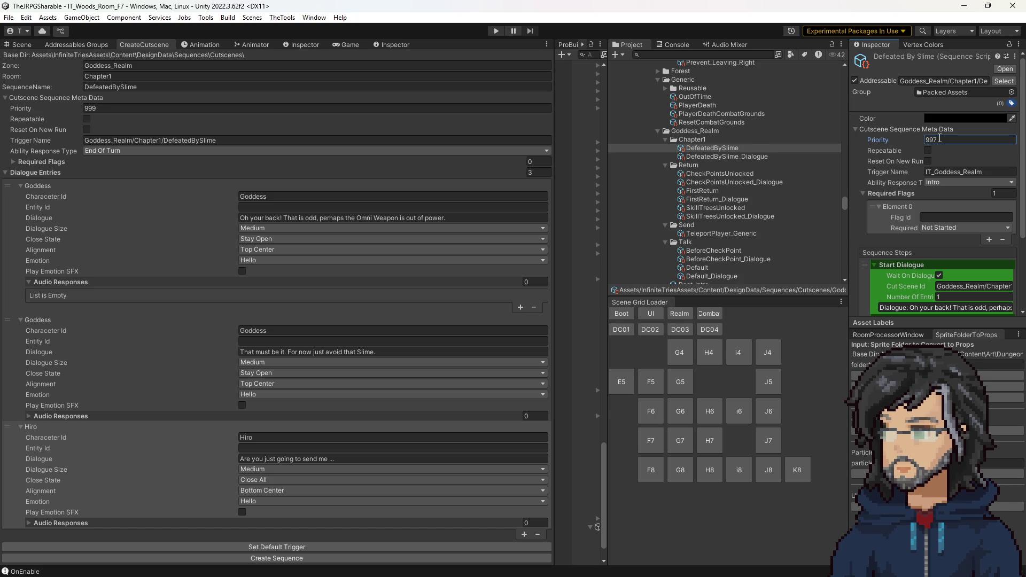
click(878, 223)
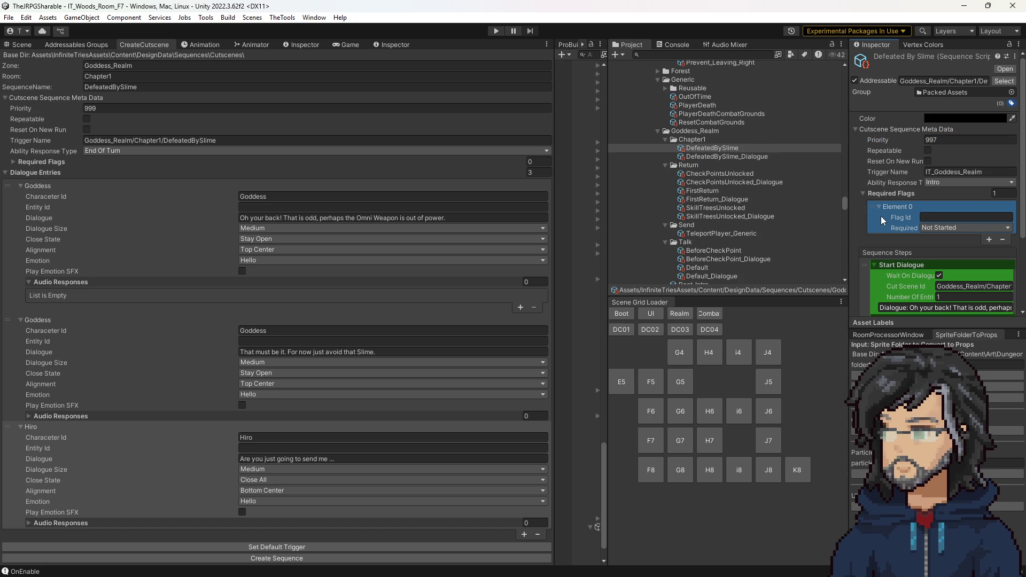
key(Delete)
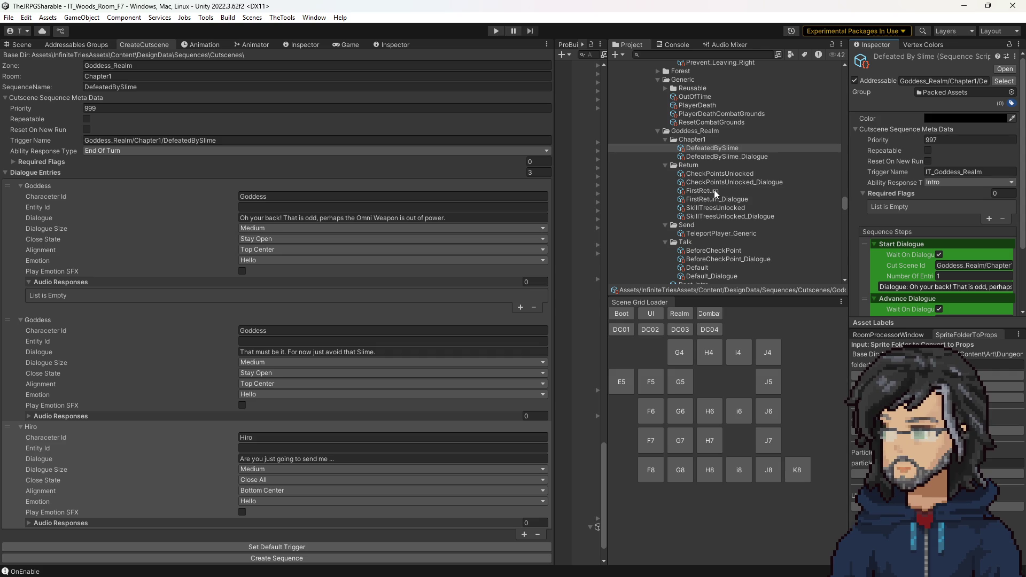
scroll(706, 246, down, 2)
scroll(706, 244, up, 2)
scroll(713, 226, down, 2)
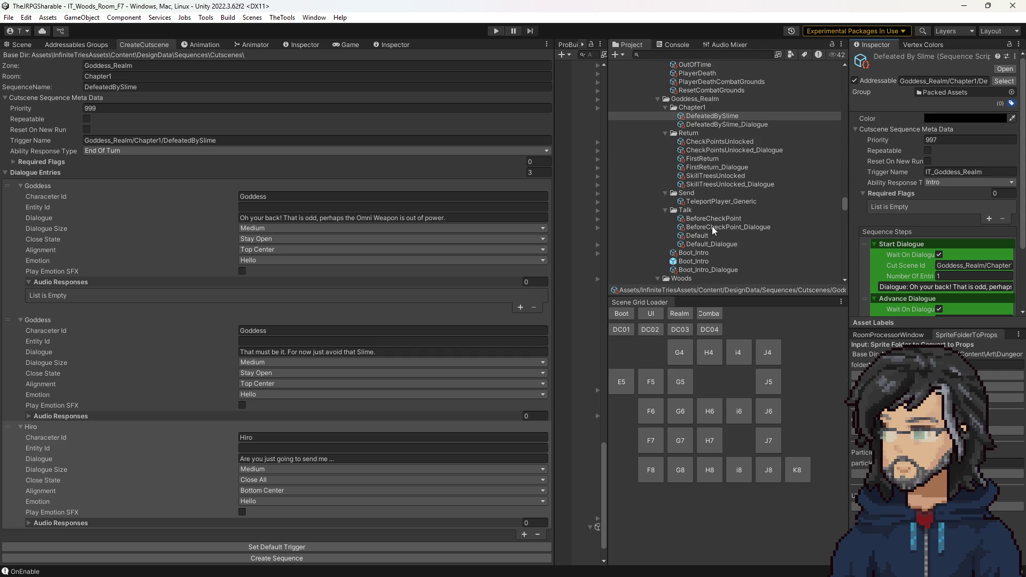
Step: Compare Boot_Intro's priority 999 and FirstReturn's 998, then reselect DefeatedBySlime
click(698, 253)
click(951, 140)
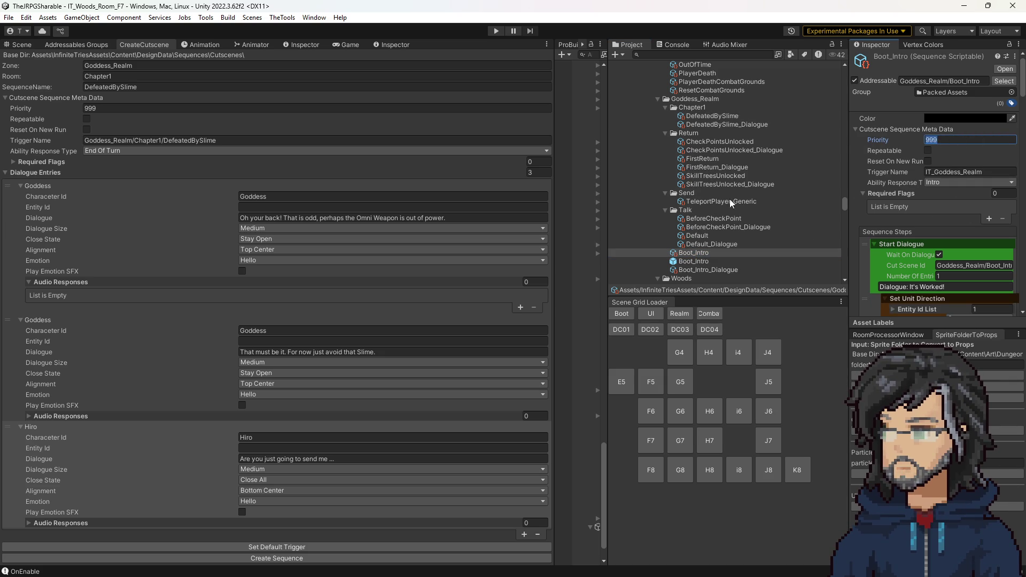
click(711, 158)
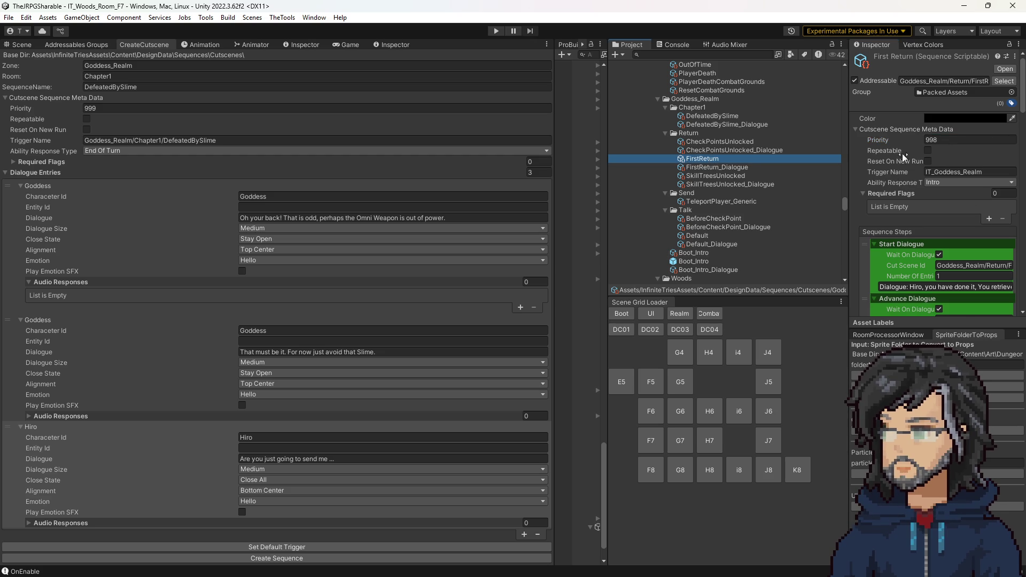
click(948, 140)
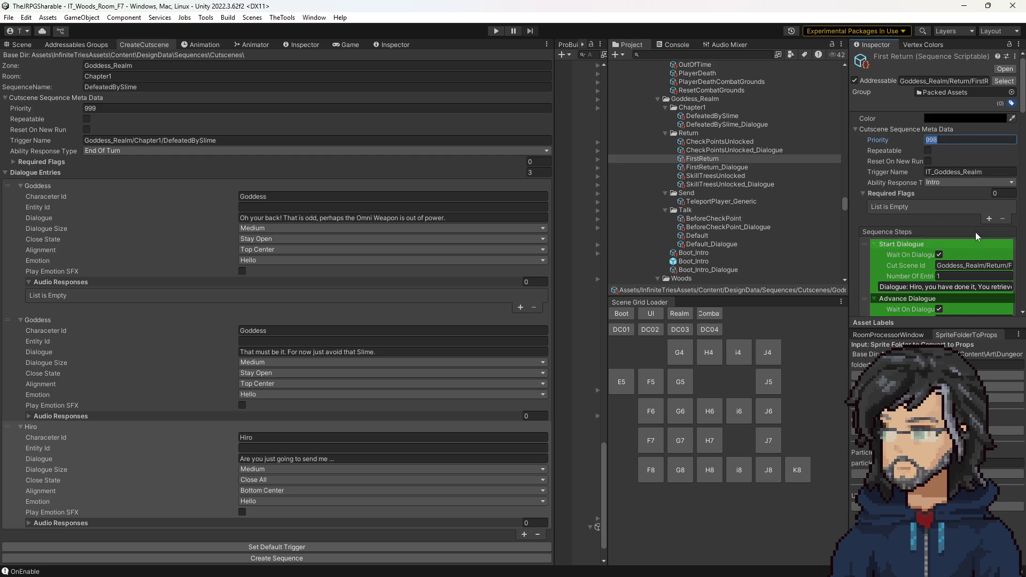
click(733, 117)
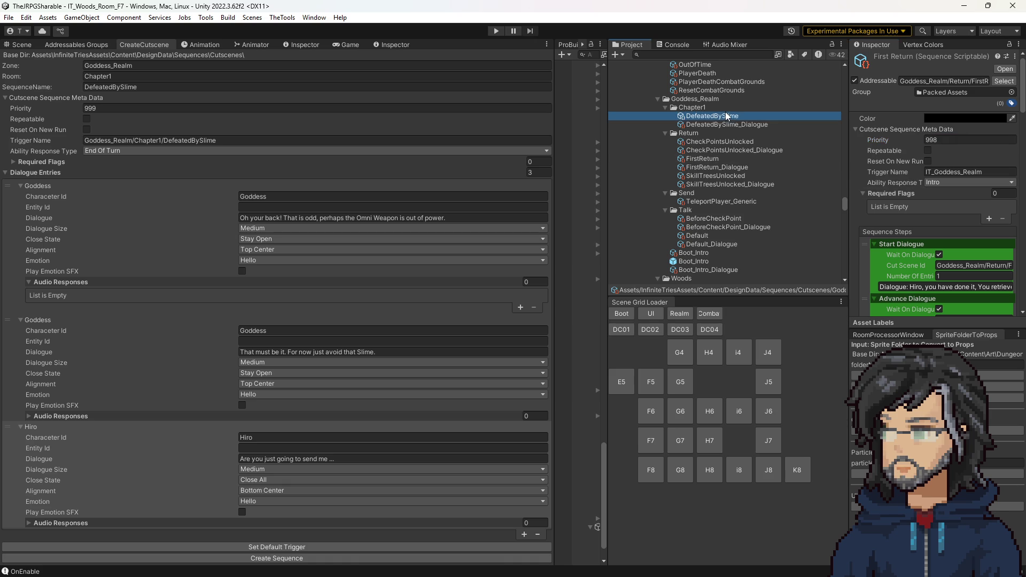
Step: Confirm DefeatedBySlime's priority 997 and review the Add Step list without adding a step
click(943, 141)
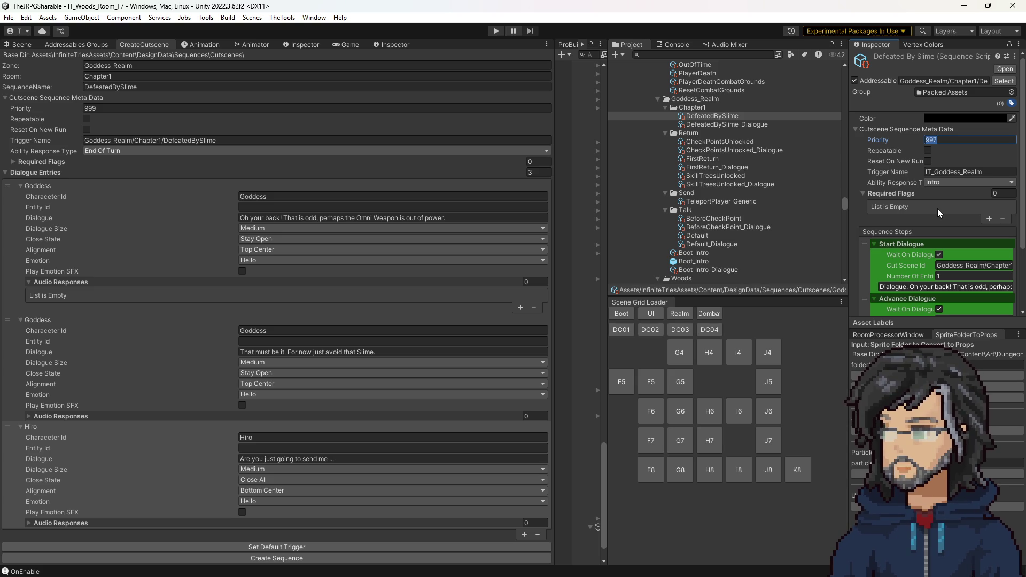
key(Return)
scroll(916, 250, down, 3)
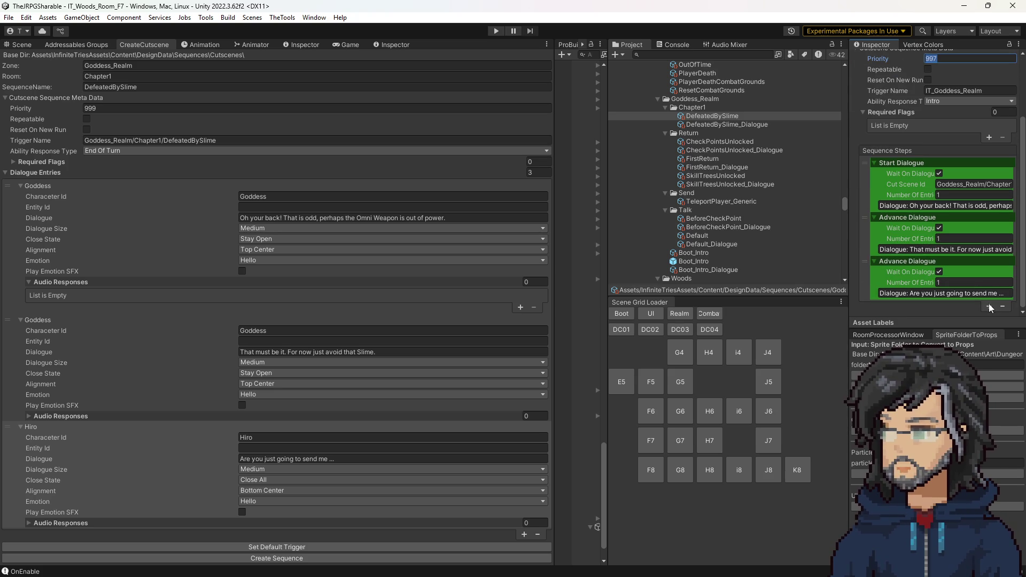
click(989, 303)
mouse_move(971, 311)
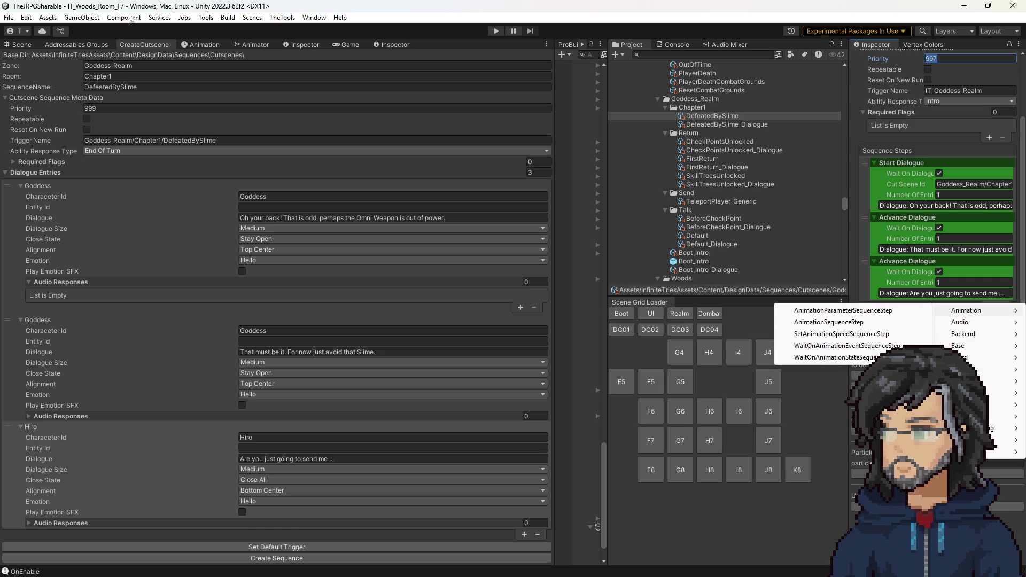
click(711, 507)
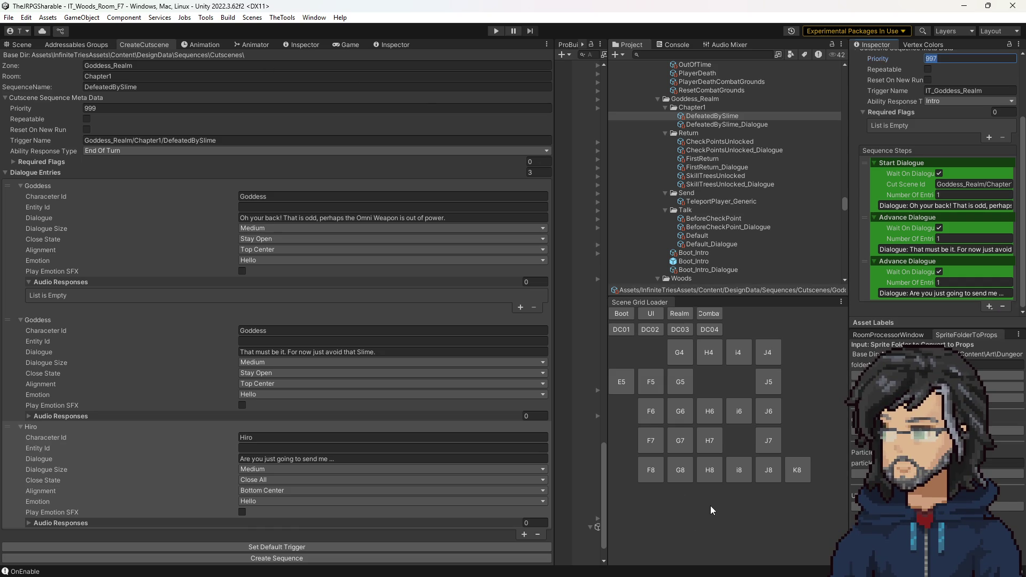
Step: View the First Slime Fight debug flags, then switch the left panel to the Game view
click(295, 43)
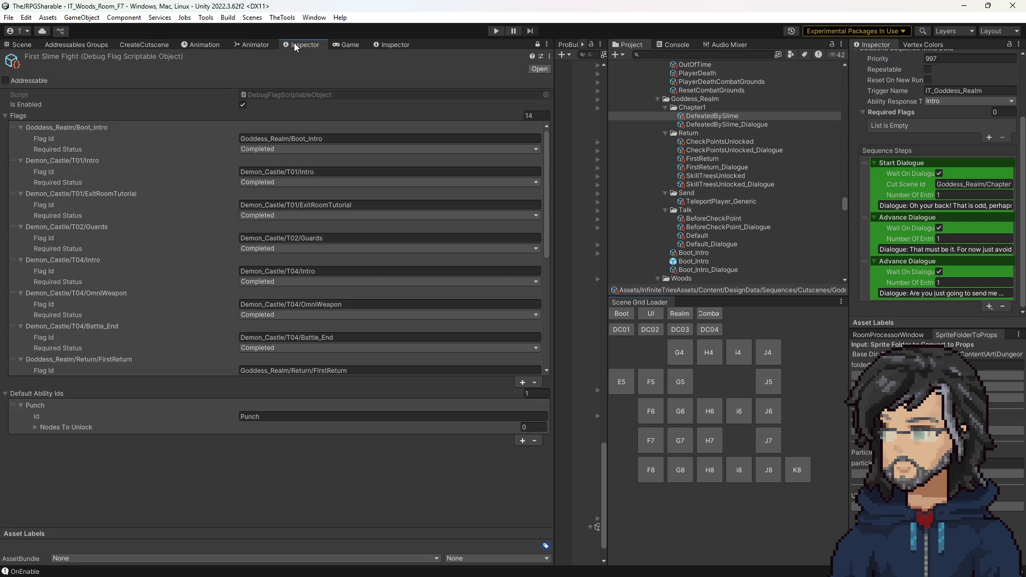
scroll(265, 177, down, 2)
scroll(266, 237, down, 2)
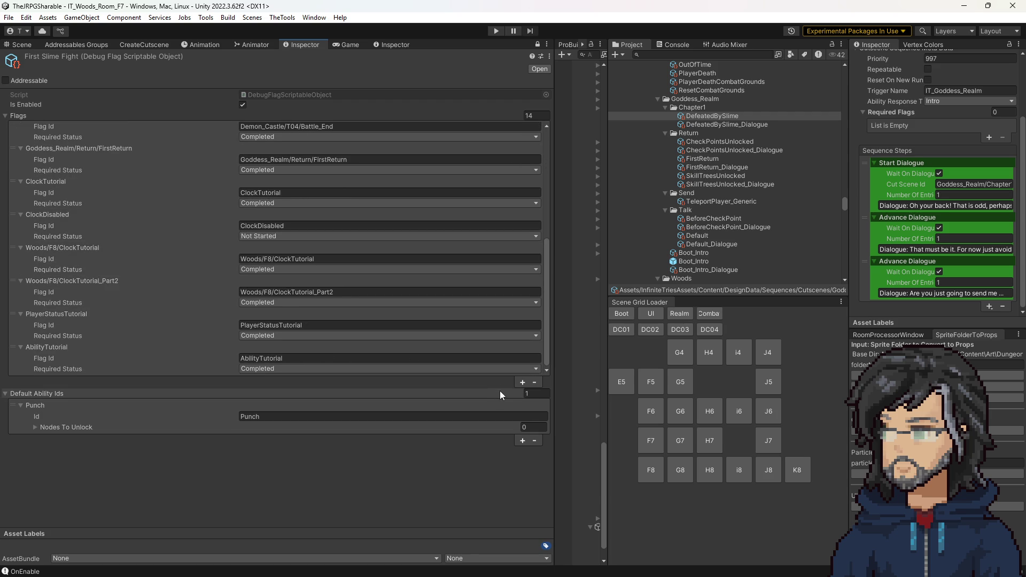
scroll(280, 216, up, 5)
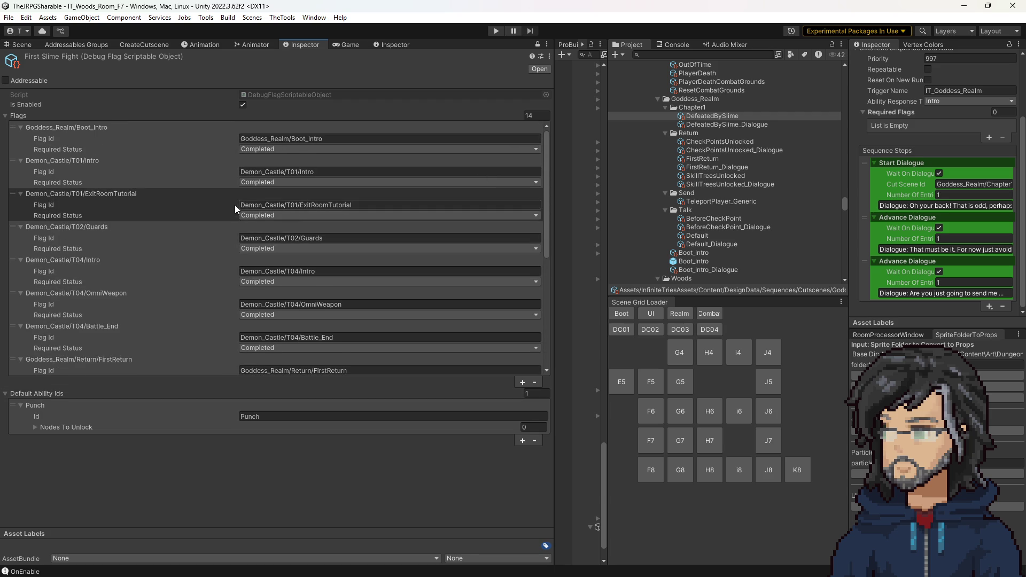
scroll(241, 217, down, 2)
scroll(246, 236, down, 2)
scroll(249, 248, down, 1)
scroll(273, 322, down, 1)
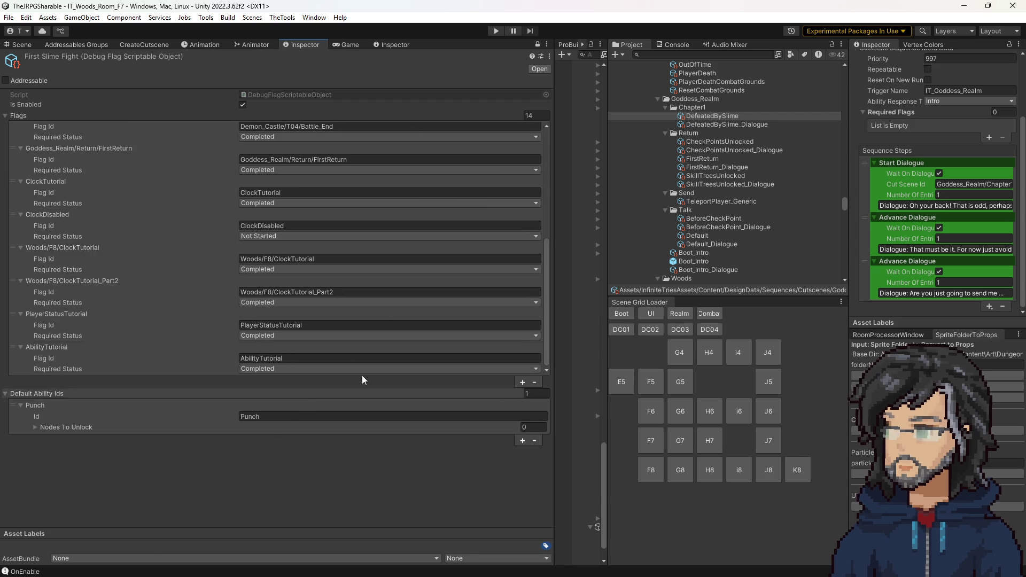
click(338, 44)
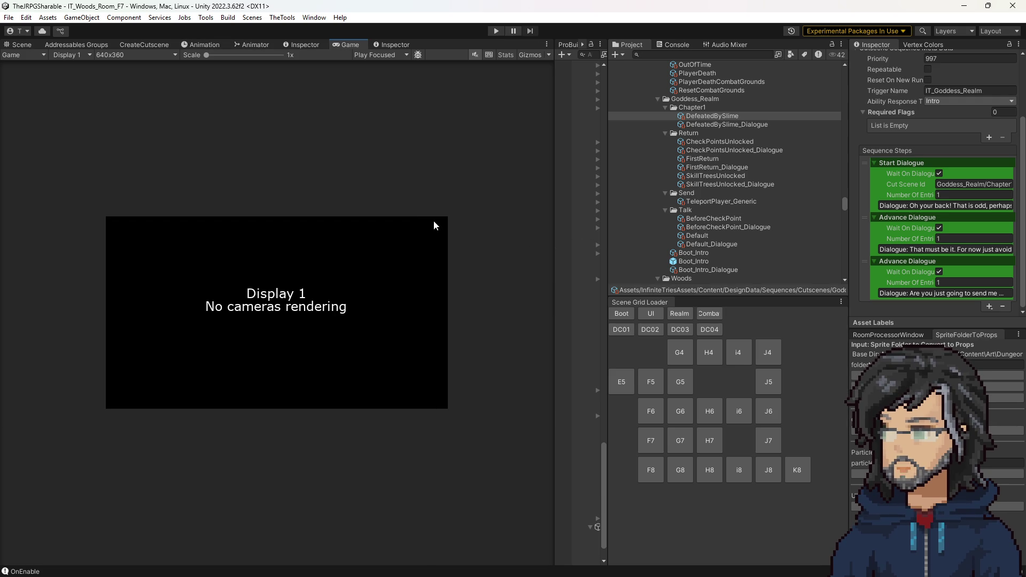
Step: Add a blocking, play-immediate Trigger Cutscene step for TeleportPlayer_Generic to DefeatedBySlime, referencing FirstReturn
click(695, 159)
scroll(910, 226, down, 3)
scroll(905, 242, down, 3)
scroll(902, 256, down, 3)
scroll(902, 256, down, 3)
scroll(897, 247, down, 3)
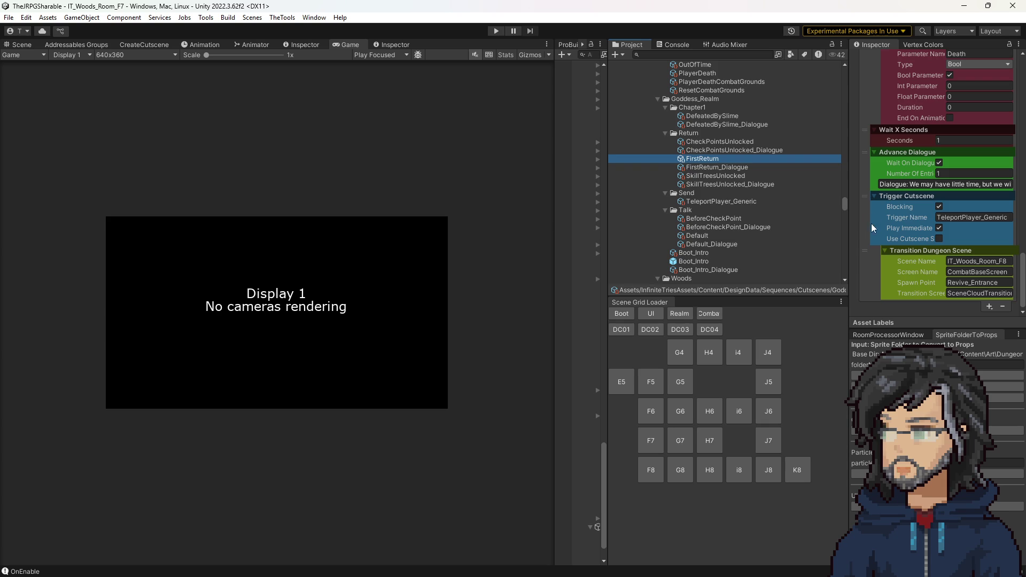
click(957, 217)
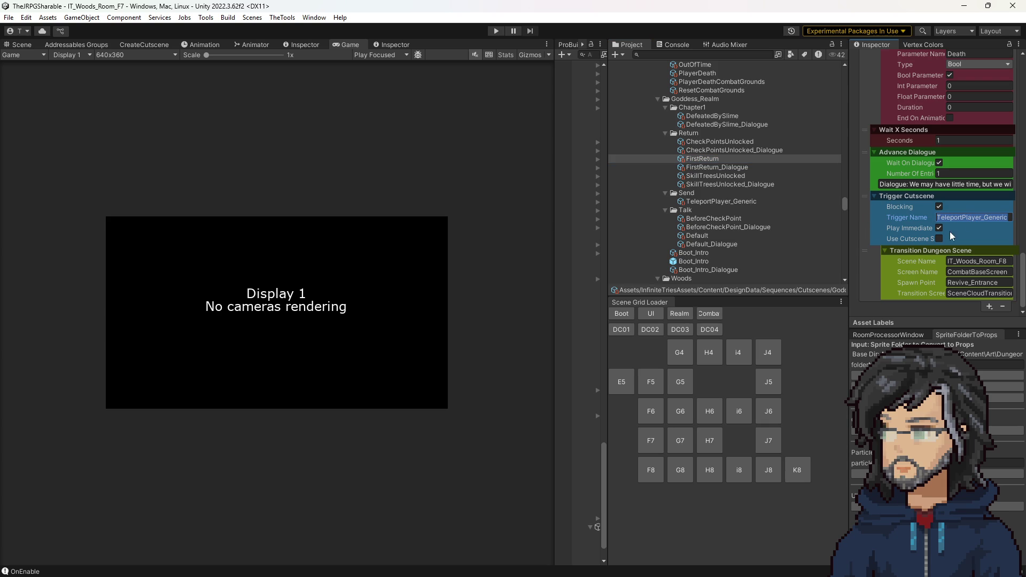
click(708, 115)
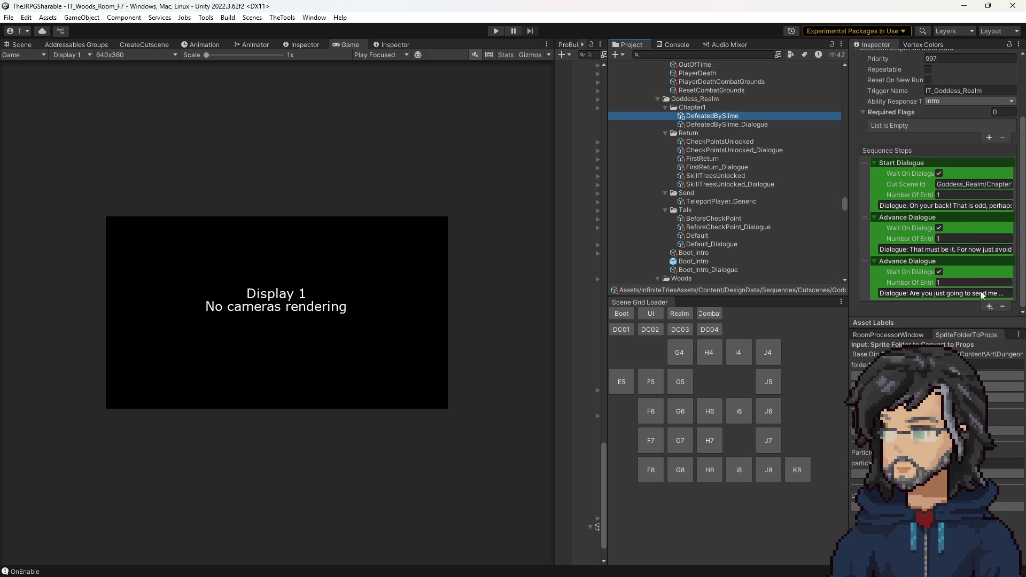
click(989, 308)
mouse_move(970, 404)
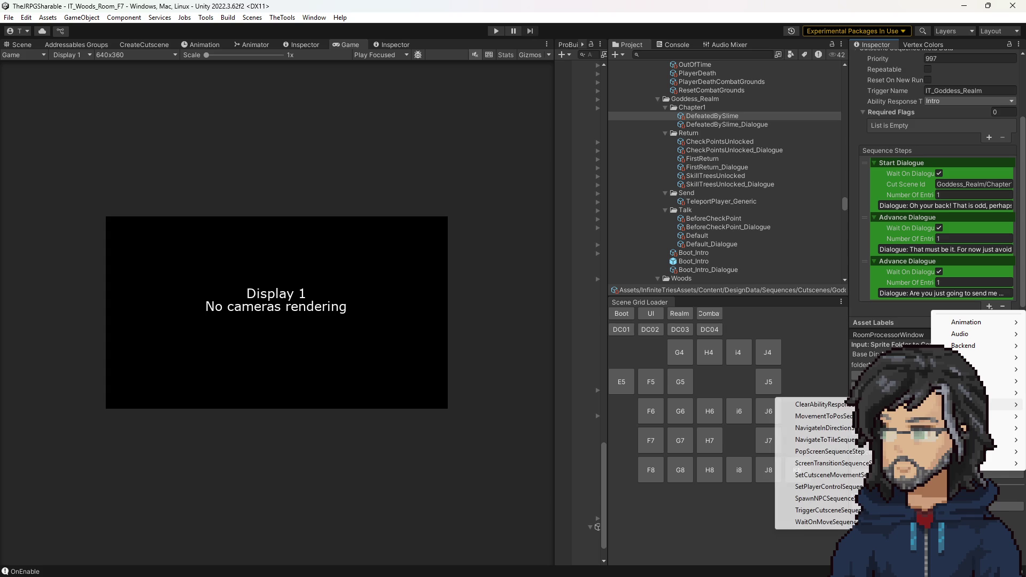
click(815, 510)
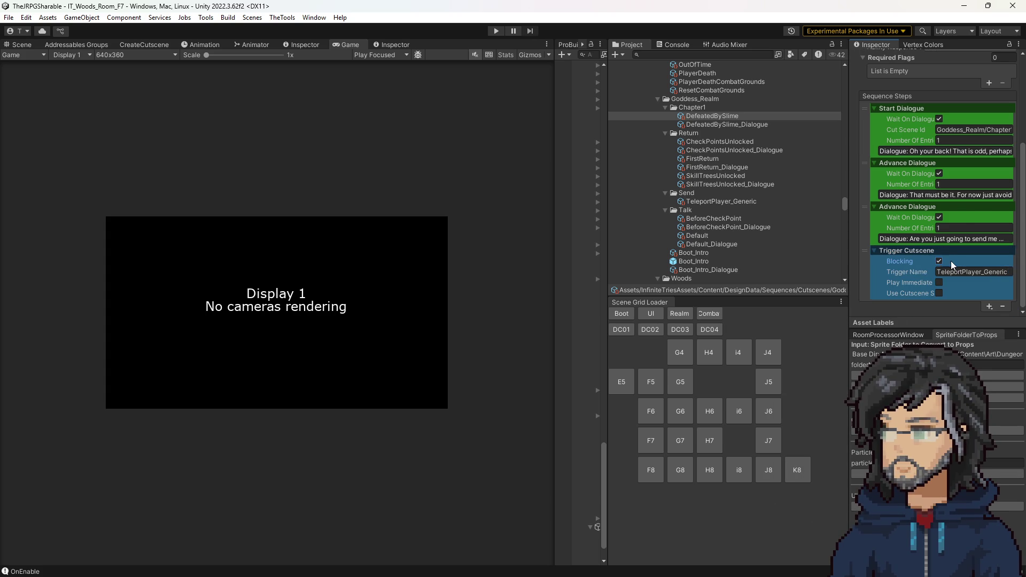
click(940, 263)
click(950, 259)
click(939, 282)
Step: Compare with FirstReturn's sequence steps and copy its transition scene name, showing it in the left inspector
click(719, 159)
scroll(938, 254, down, 5)
scroll(940, 261, down, 5)
scroll(942, 271, down, 5)
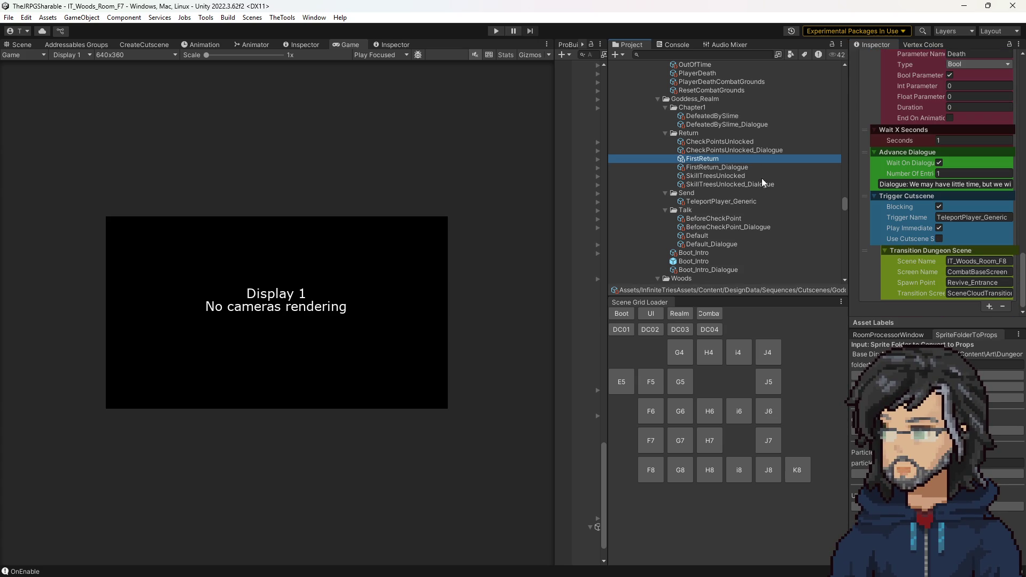
click(716, 116)
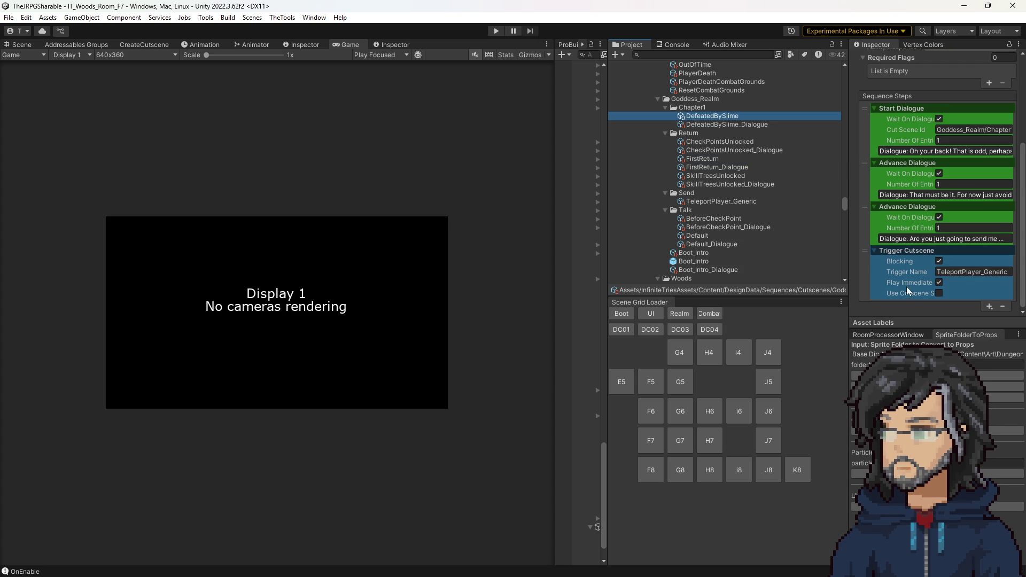
click(713, 159)
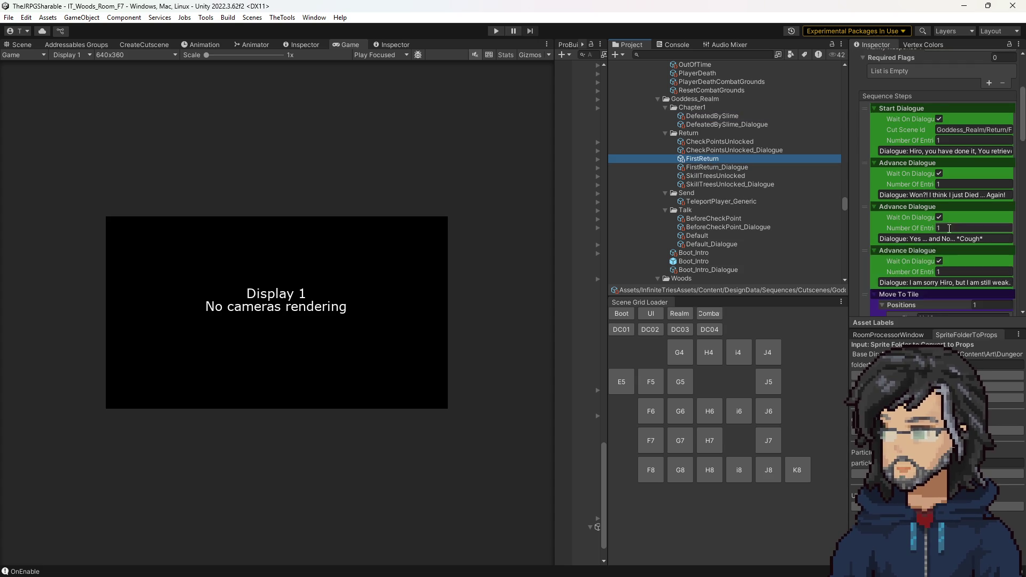
scroll(950, 259, down, 10)
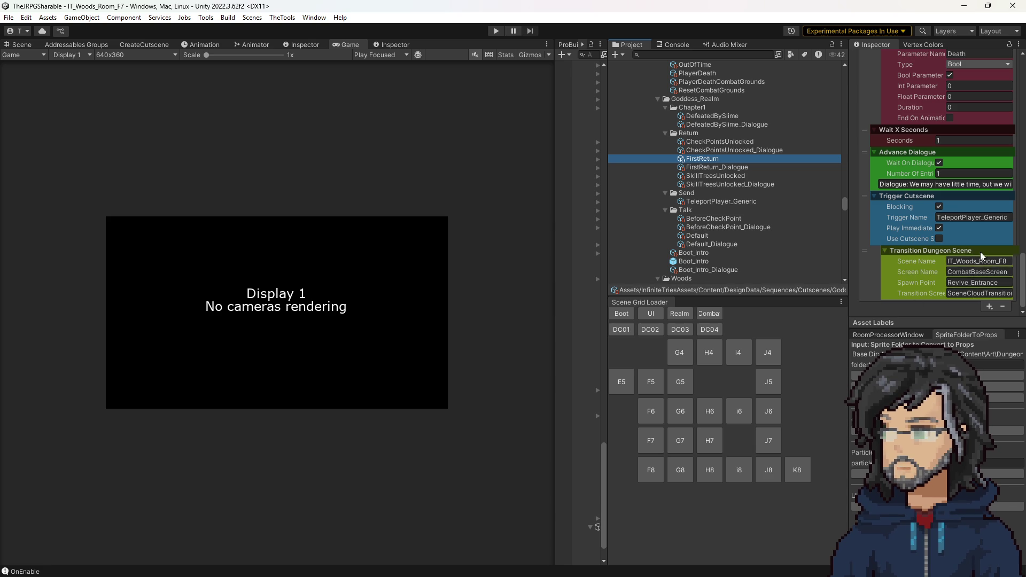
click(980, 263)
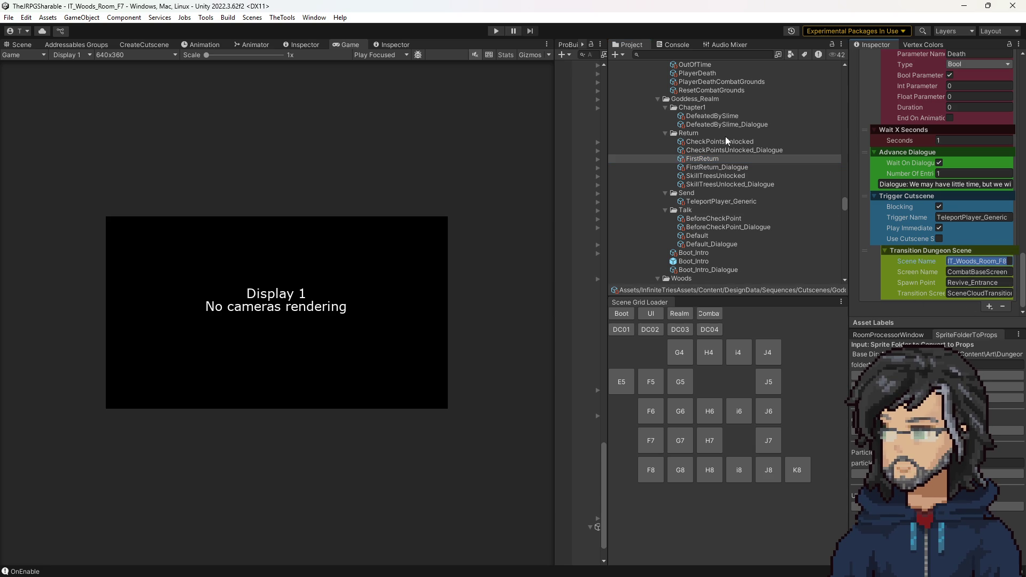
key(Return)
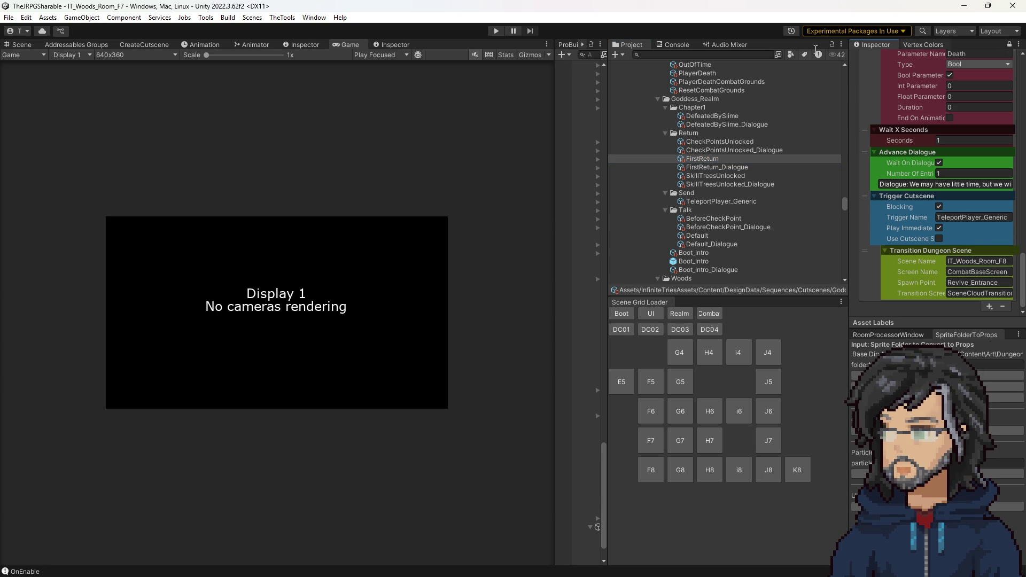
click(390, 46)
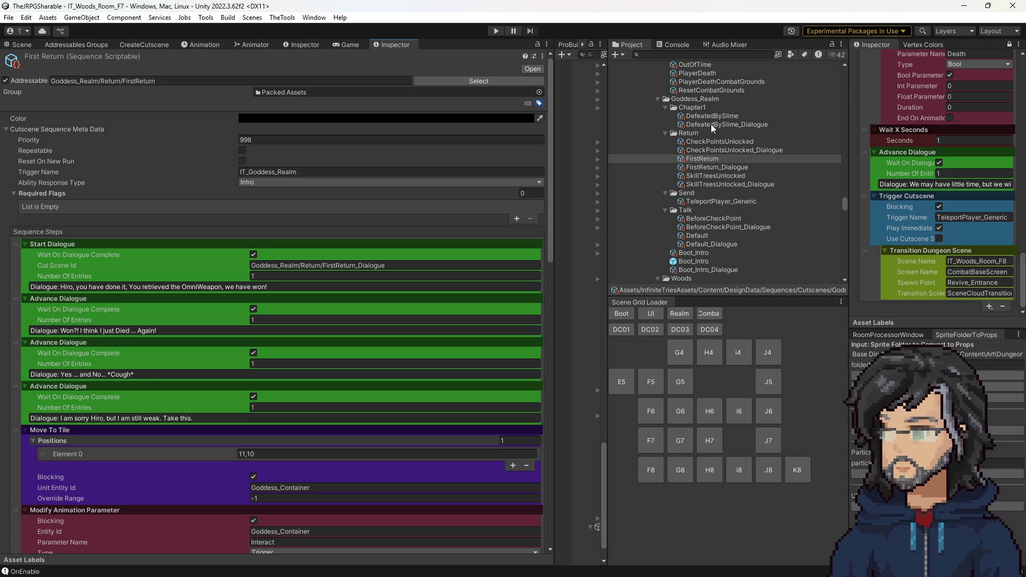
Step: Add a Transition Dungeon Scene step to the end of DefeatedBySlime's sequence
click(710, 116)
click(525, 443)
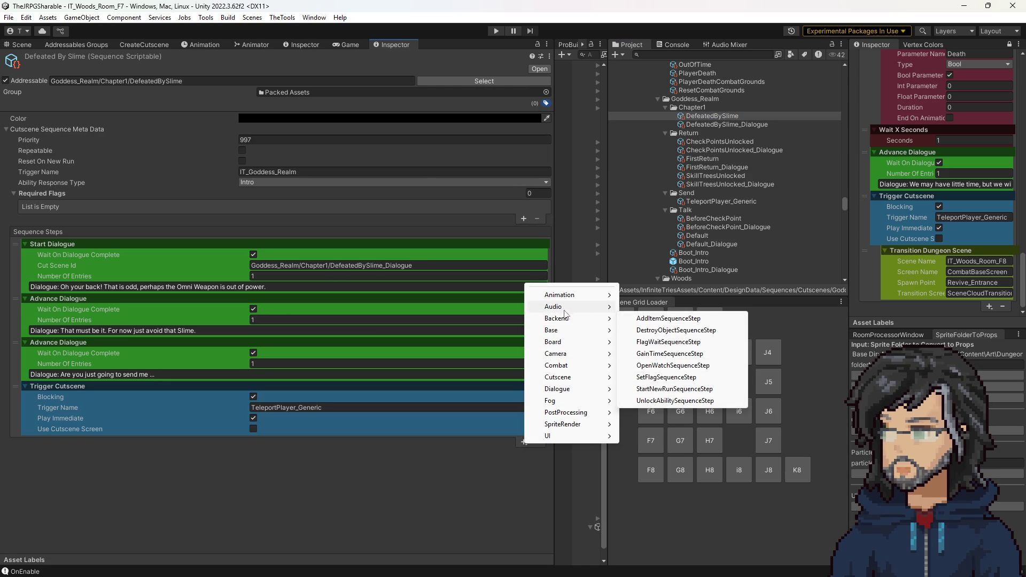
mouse_move(552, 331)
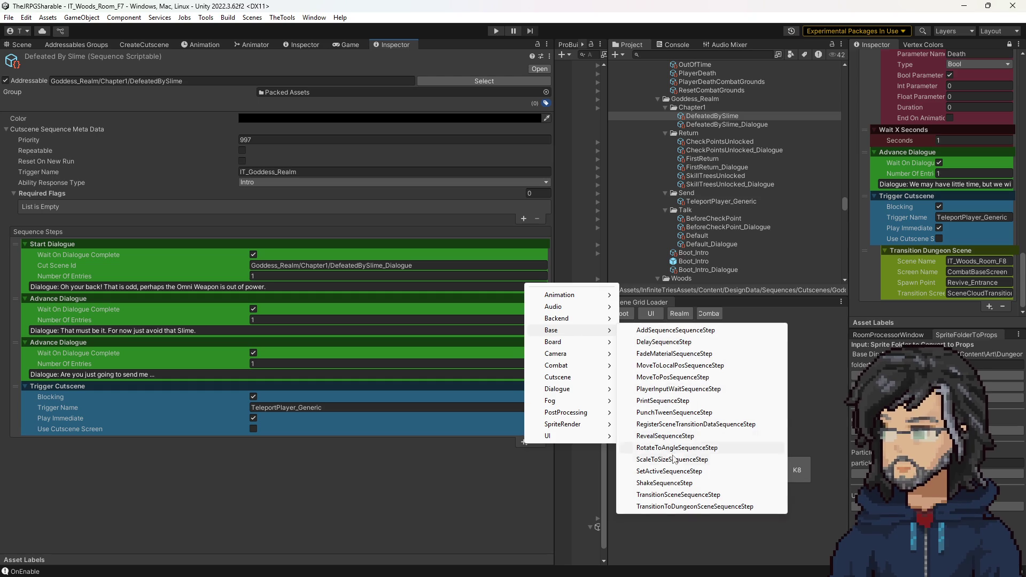
click(695, 507)
Step: Fill the step with scene IT_Woods_Room_F8, screen CombatBaseScreen and spawn point Revive_Entrance from FirstReturn
click(294, 451)
text(IT_Woods_Room_F8)
click(984, 271)
click(342, 462)
text(CombatBaseScreen)
click(973, 282)
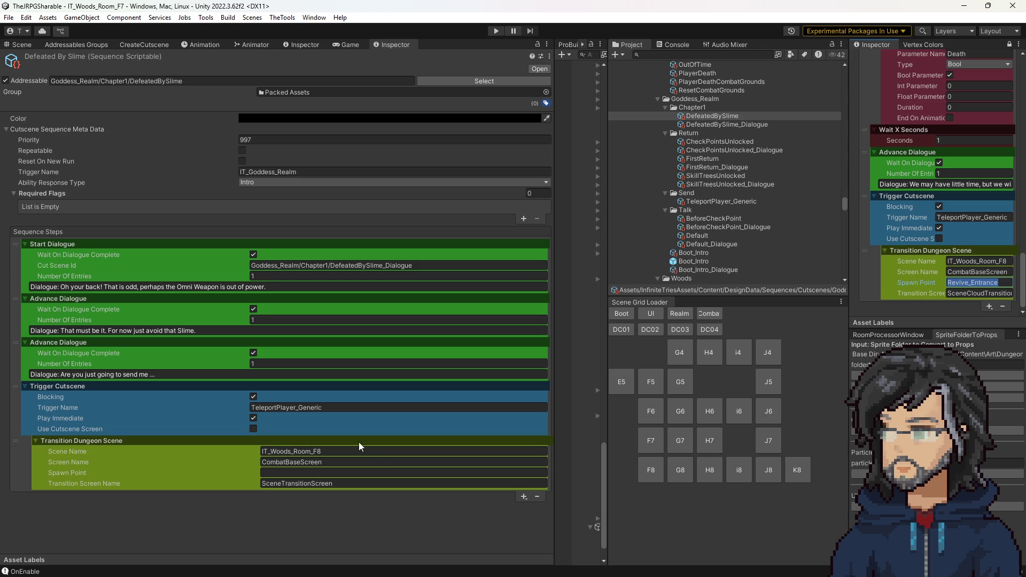
click(337, 472)
key(ctrl+v)
Step: Copy FirstReturn's SceneCloudTransitionScreen into the step's transition screen name
click(957, 293)
key(ctrl+c)
click(325, 483)
key(ctrl+v)
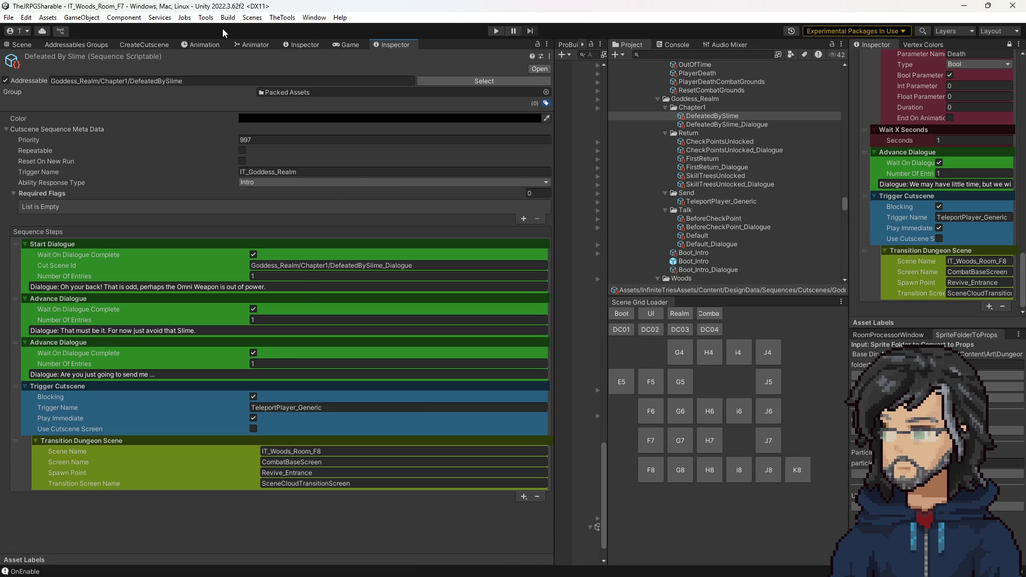
click(347, 40)
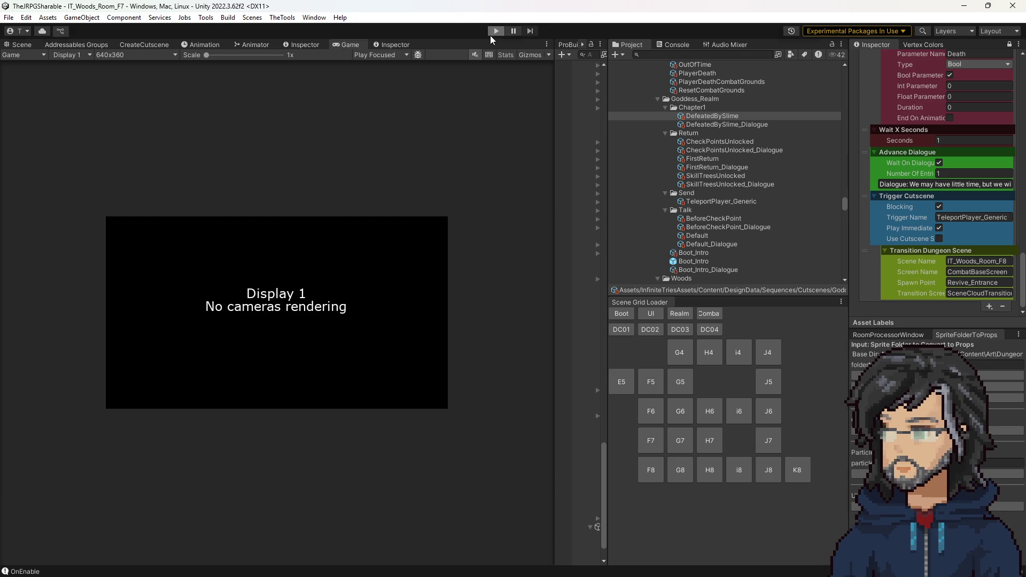
Step: Play-test the cutscene through the cloud transition into the Goddess Realm, then stop play mode
click(494, 31)
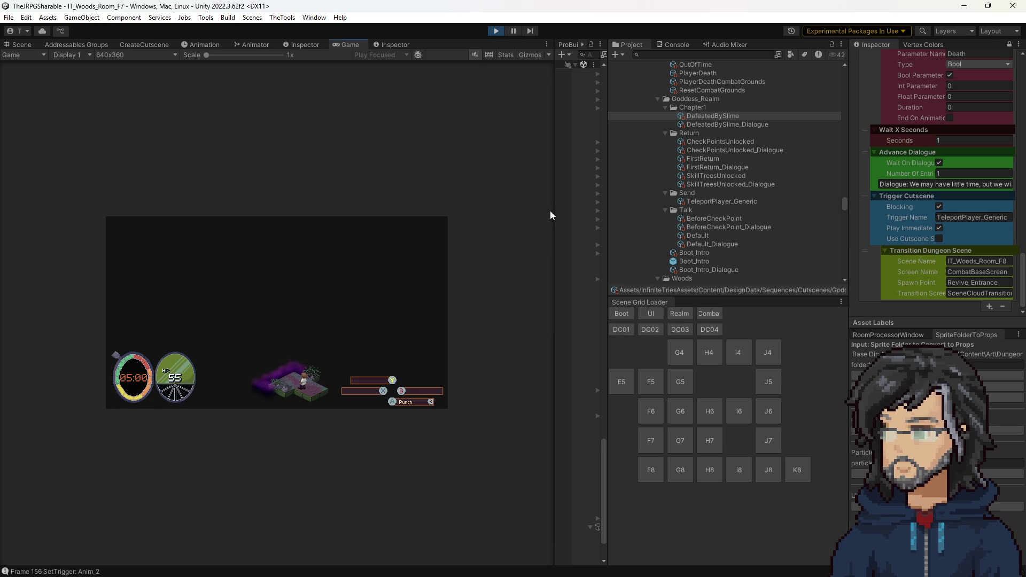
mouse_move(551, 209)
mouse_down()
mouse_move(679, 184)
mouse_move(788, 186)
mouse_up()
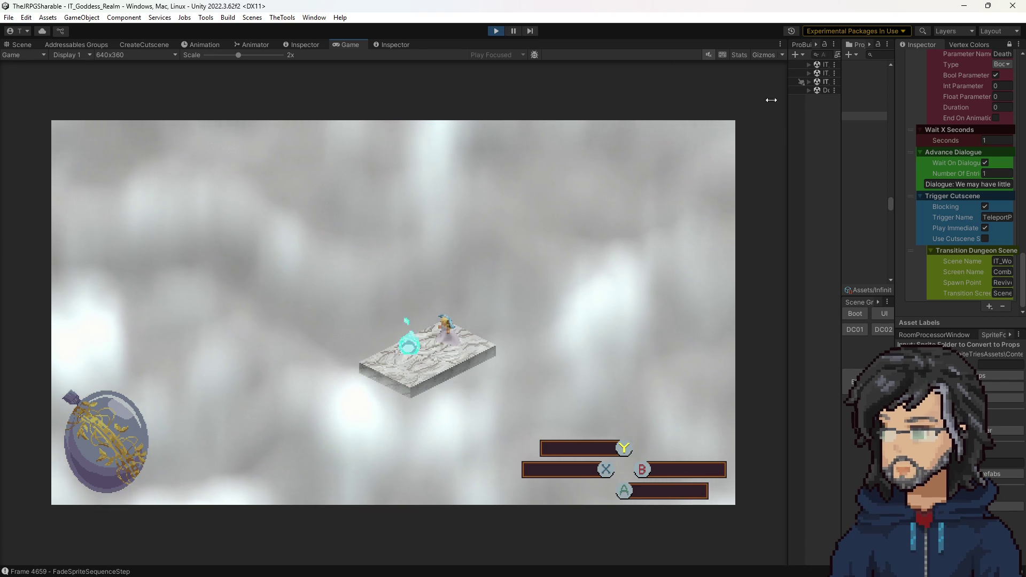
click(497, 33)
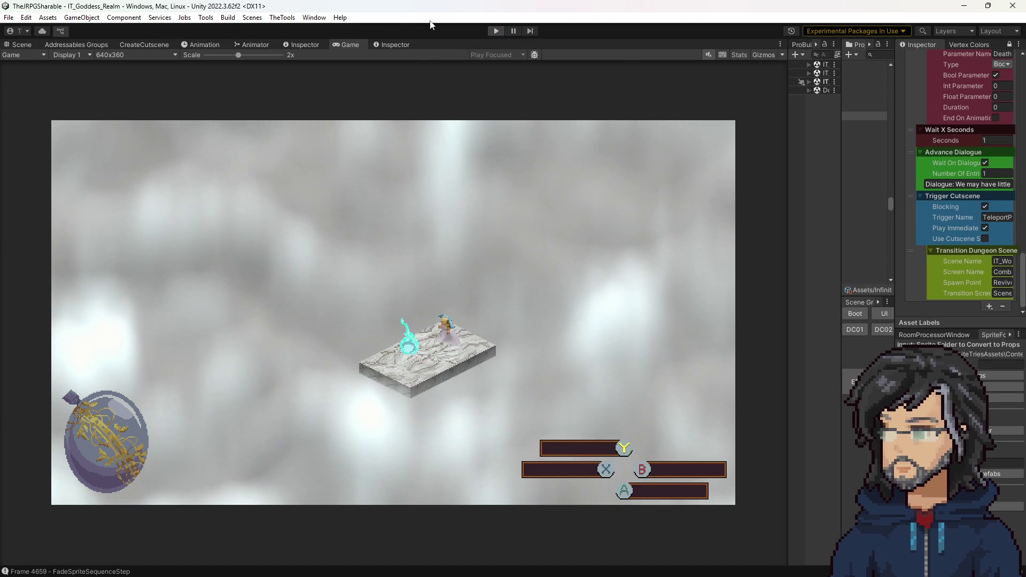
click(314, 17)
mouse_move(298, 29)
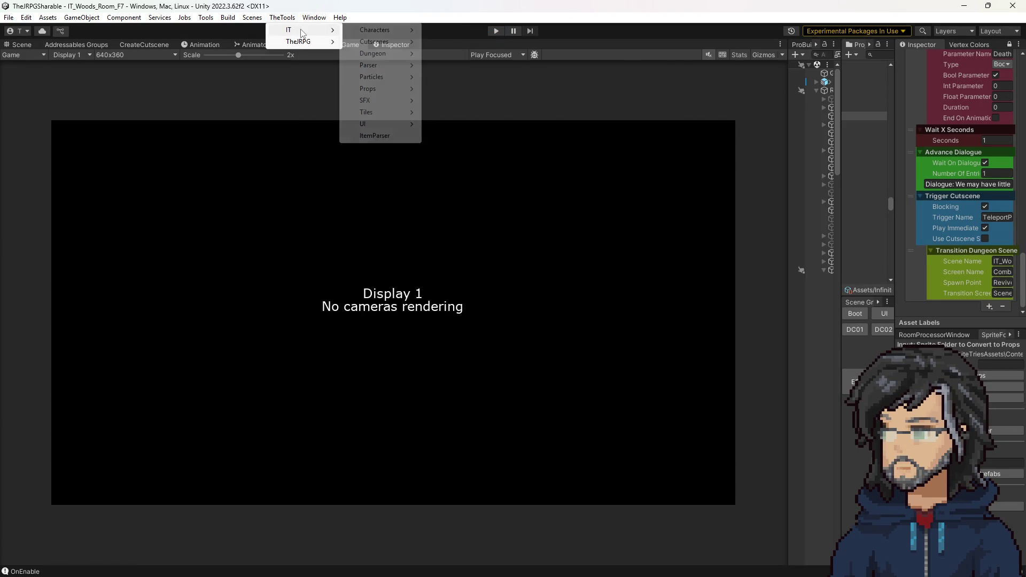
Step: Dismiss the TheTools menu and start another play-test of Woods Room F7
mouse_move(375, 42)
click(457, 42)
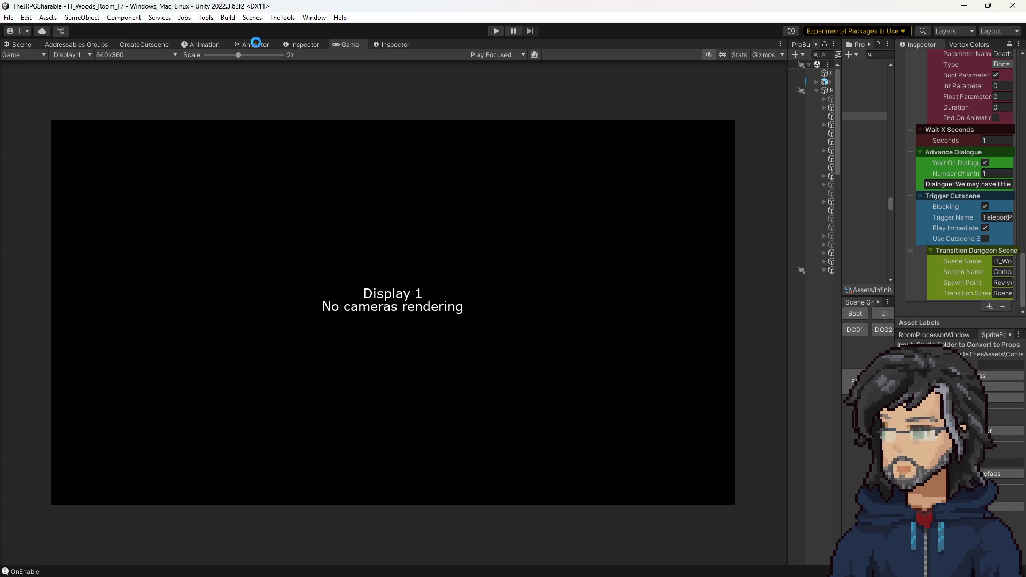
click(495, 31)
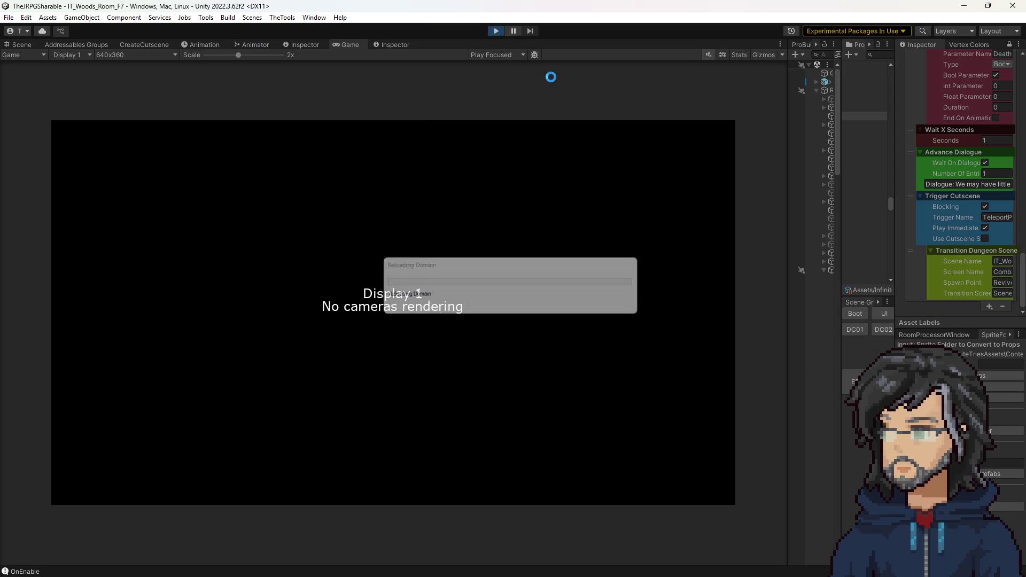
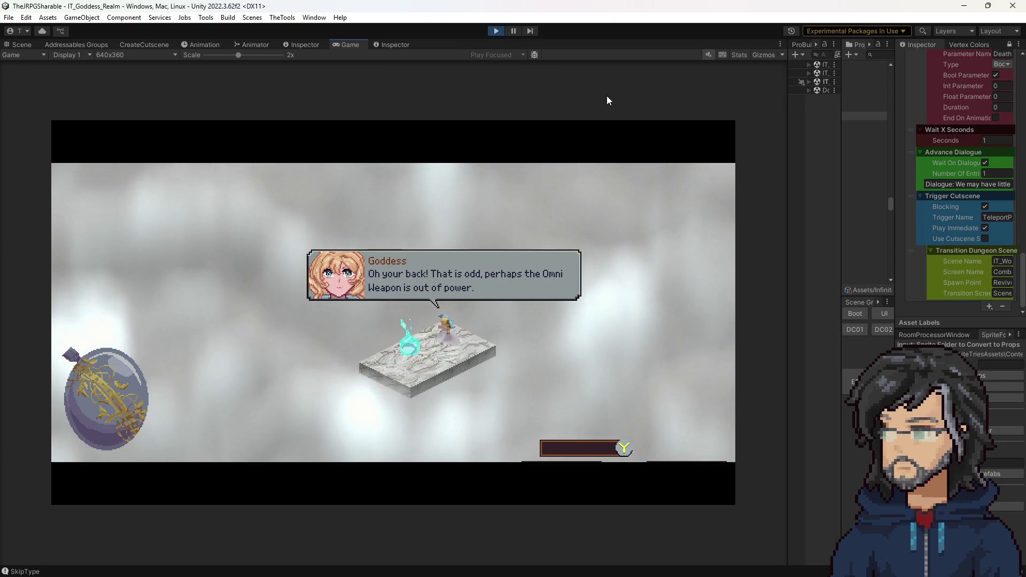
Step: Advance the Goddess dialogue, end play mode and return to the cutscene creation form
key(space)
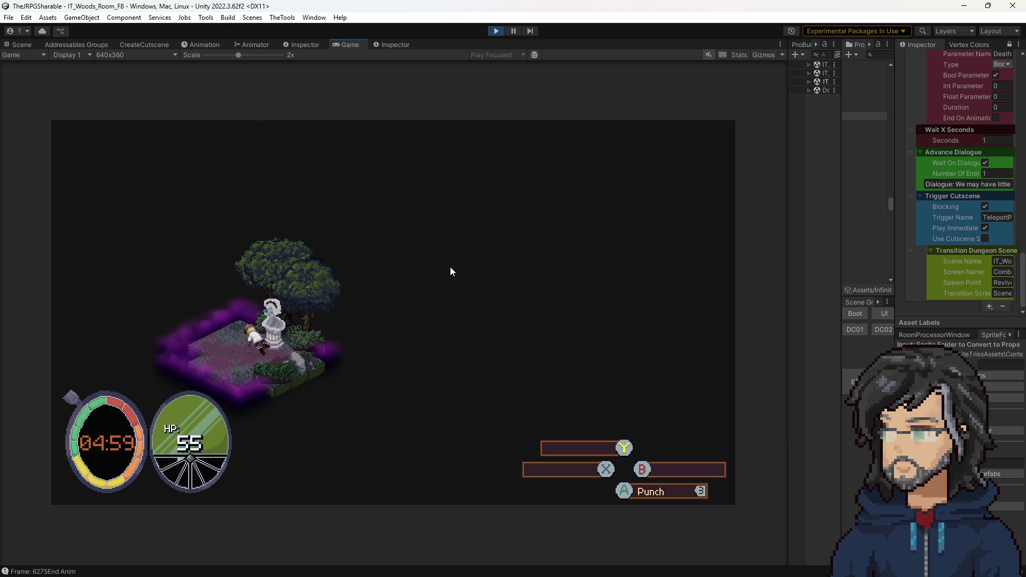
click(495, 31)
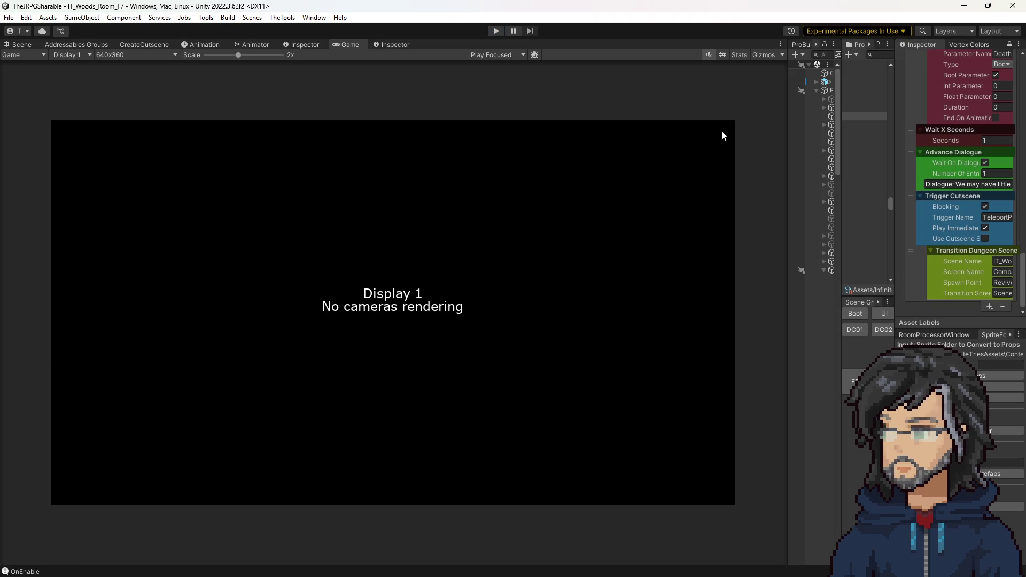
click(126, 76)
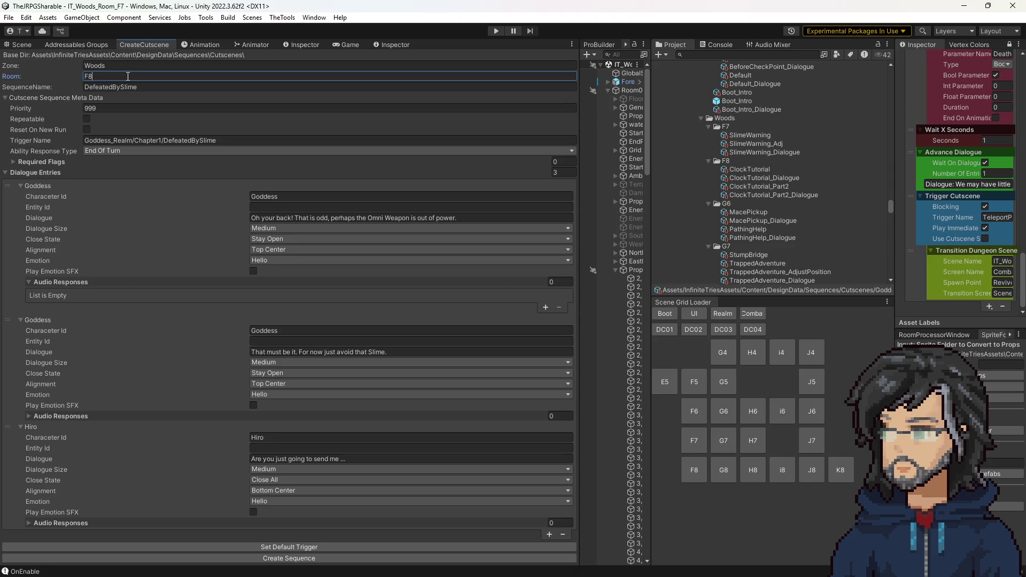
Step: Start renaming the sequence and set Ability Response Type to Intro only, removing End Of Turn
click(129, 87)
text(Landing)
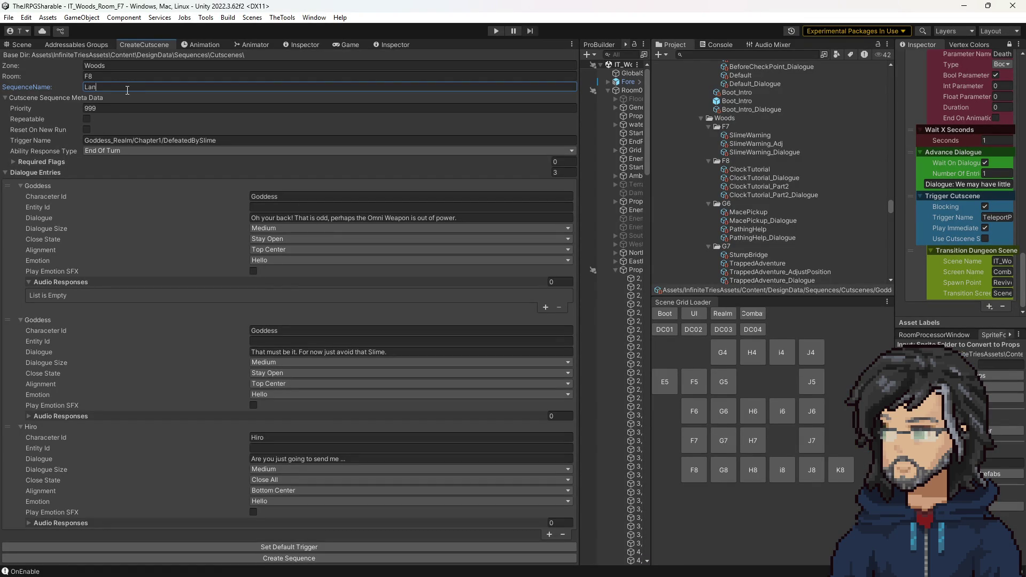
click(118, 151)
click(113, 183)
click(112, 202)
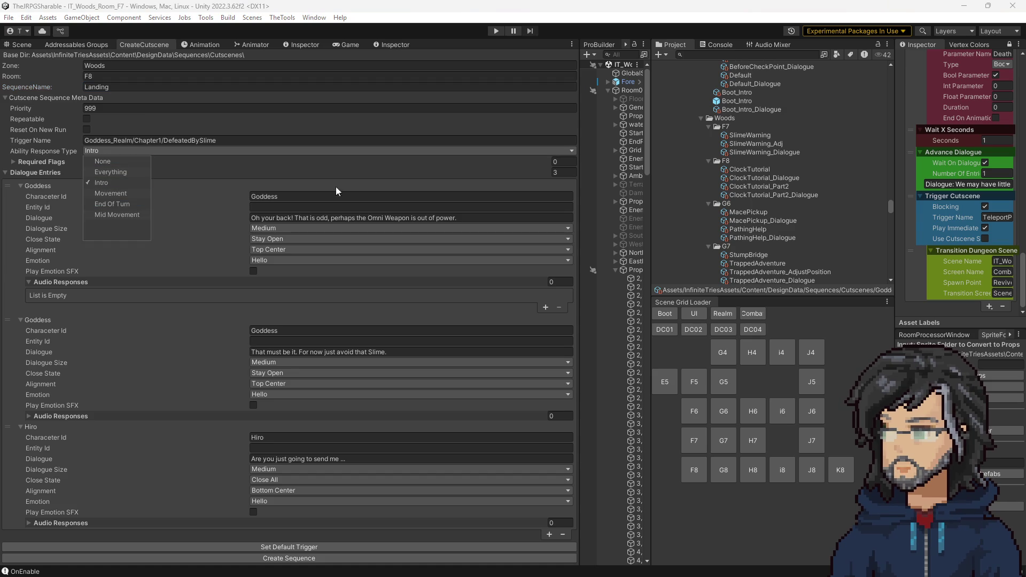
click(745, 165)
scroll(976, 174, up, 3)
scroll(973, 166, up, 3)
scroll(973, 166, up, 5)
scroll(969, 163, up, 3)
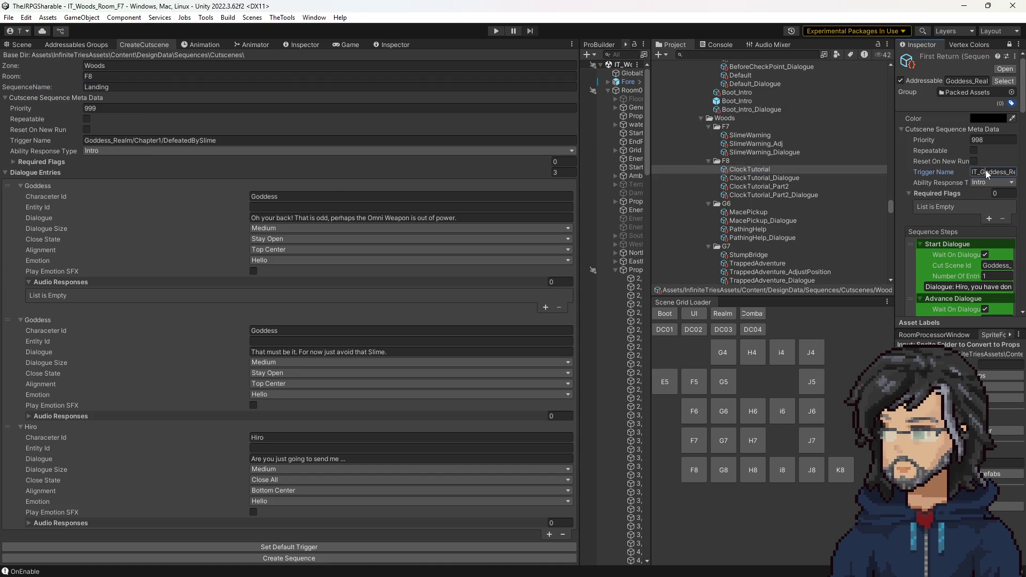
Step: Copy ClockTutorial's trigger IT_Woods_Room_F8 into Trigger Name and name the sequence Landing2
click(280, 140)
text(IT_Goddess_Realm)
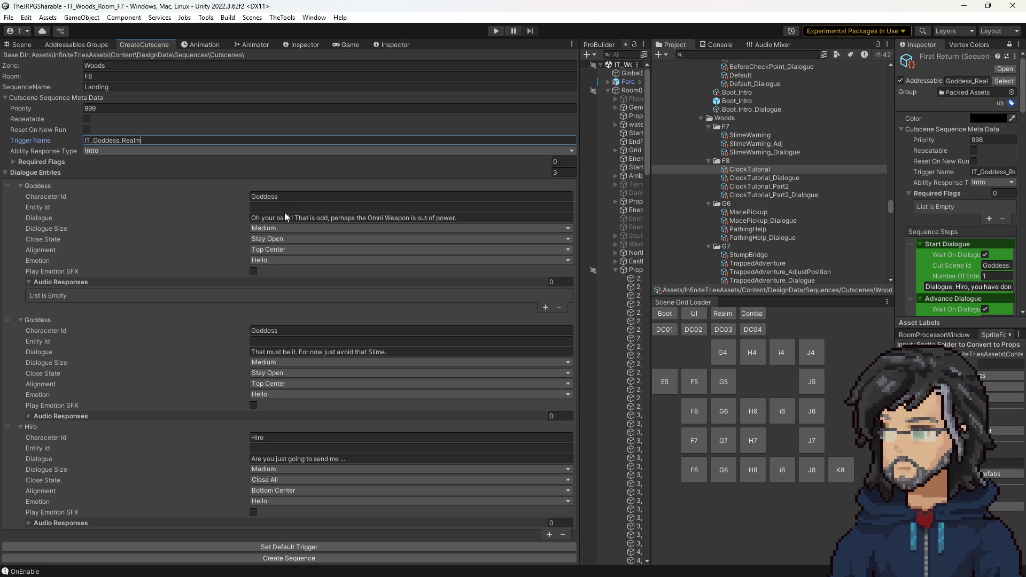
scroll(819, 166, up, 2)
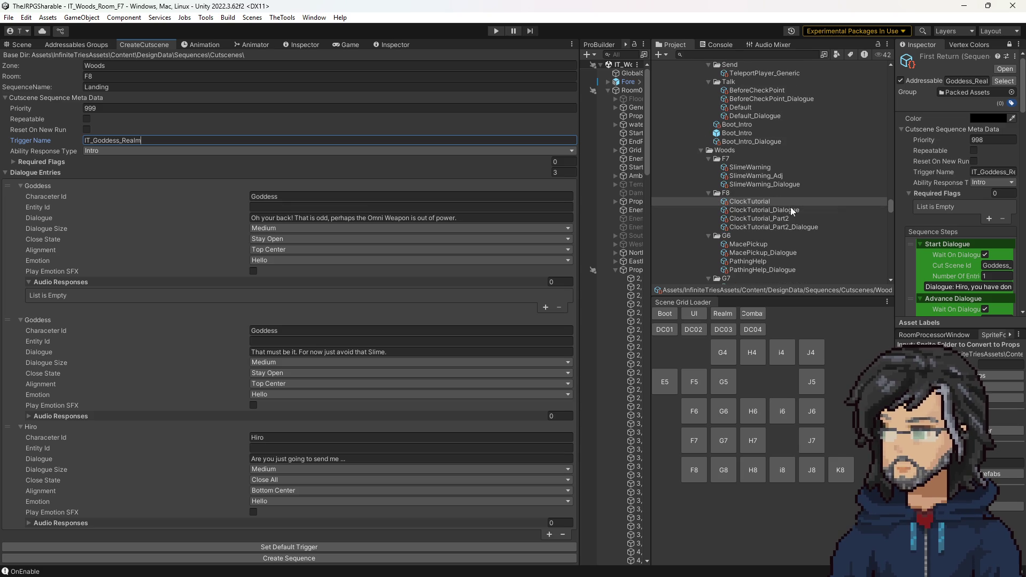
drag(894, 166, 819, 167)
click(770, 201)
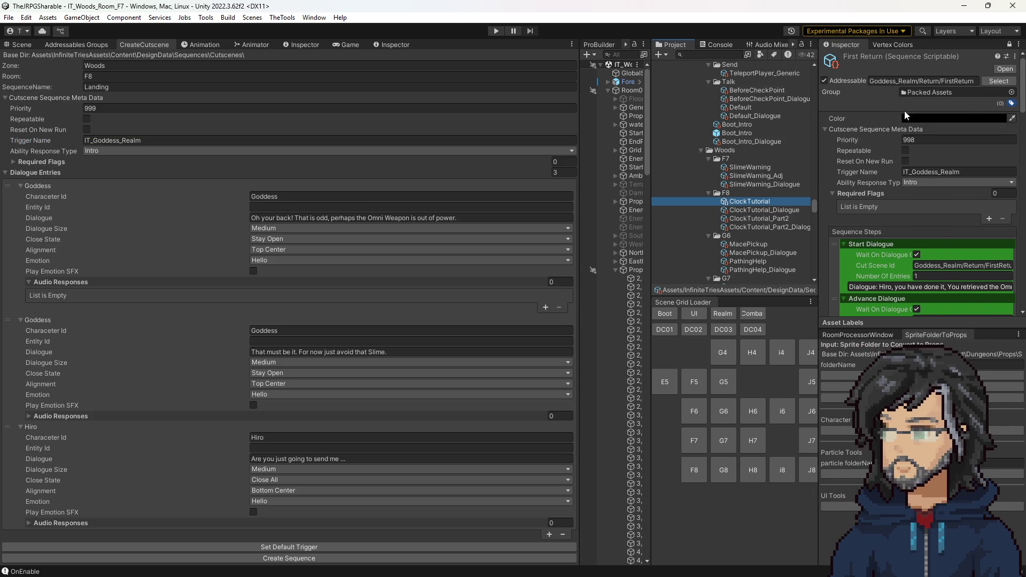
click(939, 171)
key(ctrl+c)
click(137, 140)
key(ctrl+v)
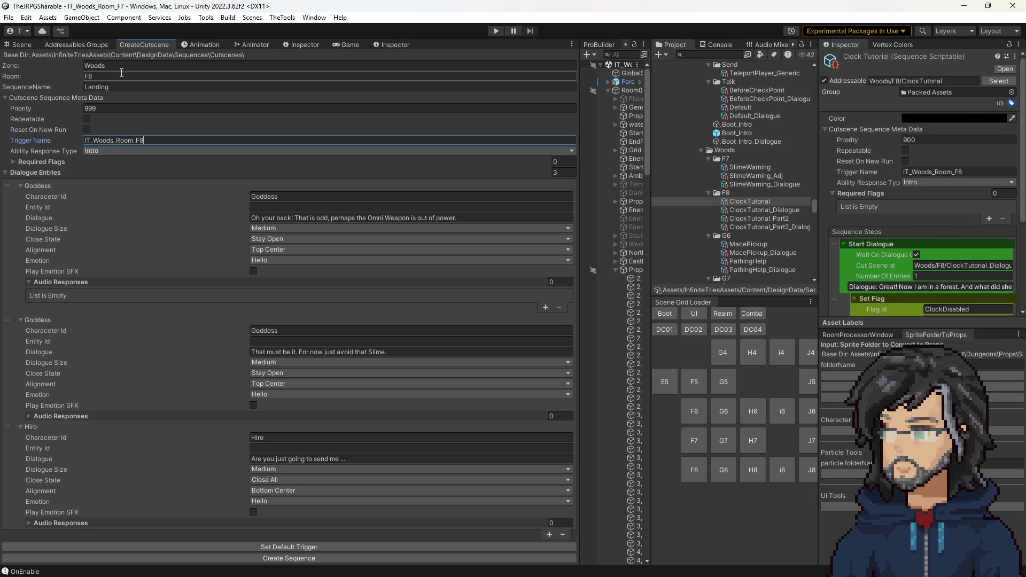
click(124, 87)
text(2)
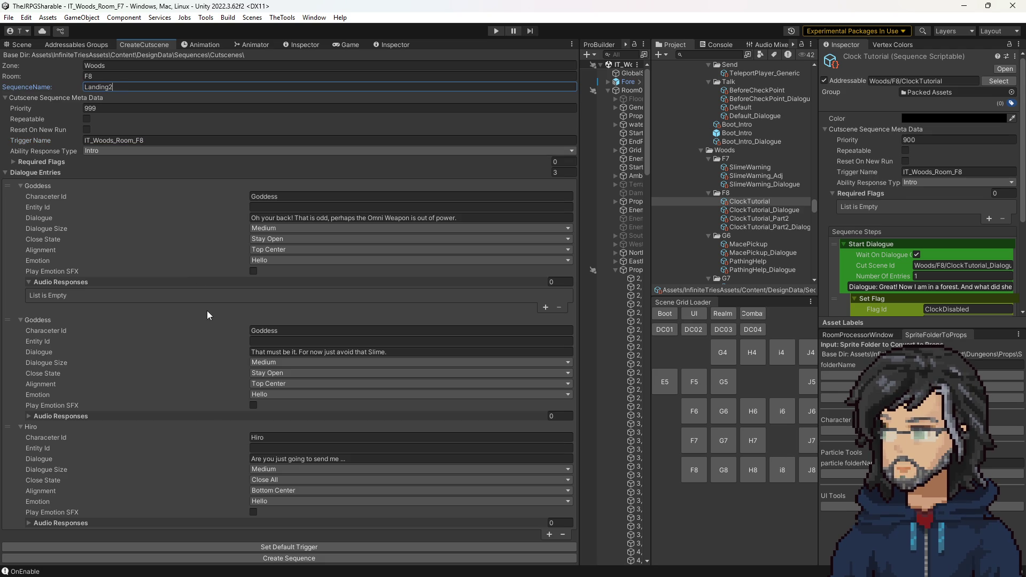
Step: Reduce the dialogue to one Hiro entry with the line "... Again. *Sigh*"
click(558, 172)
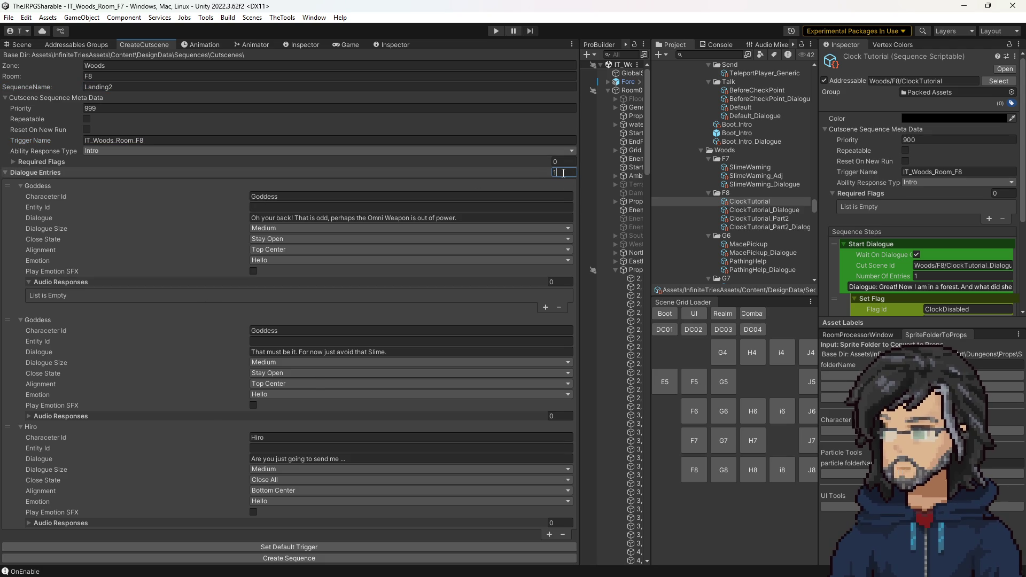
key(Return)
click(314, 196)
text(Hirop)
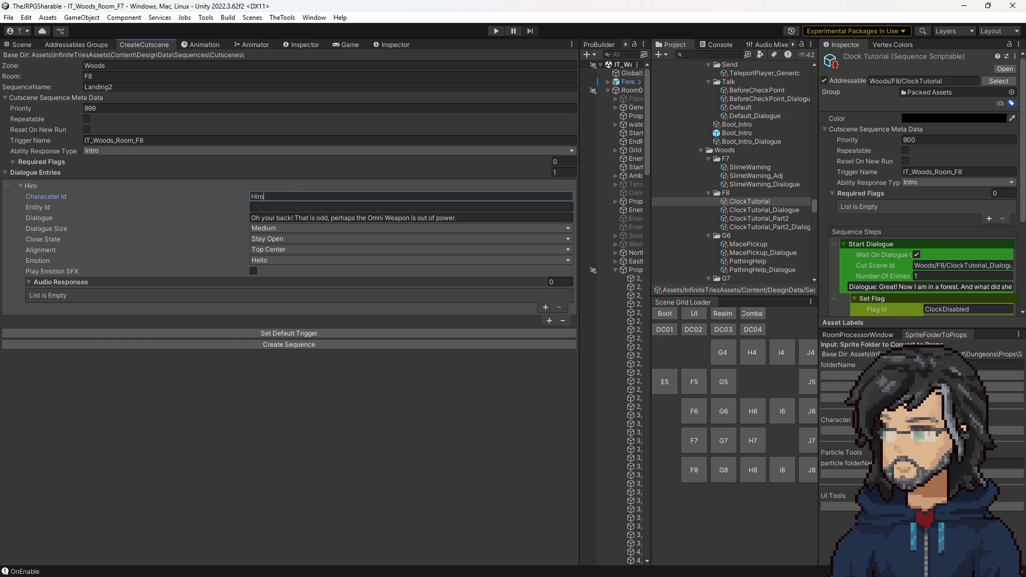
key(Tab)
key(Tab)
key(ctrl+v)
Step: Set the dialogue size to Small and create the Landing2 and Landing2_Dialogue assets
click(285, 229)
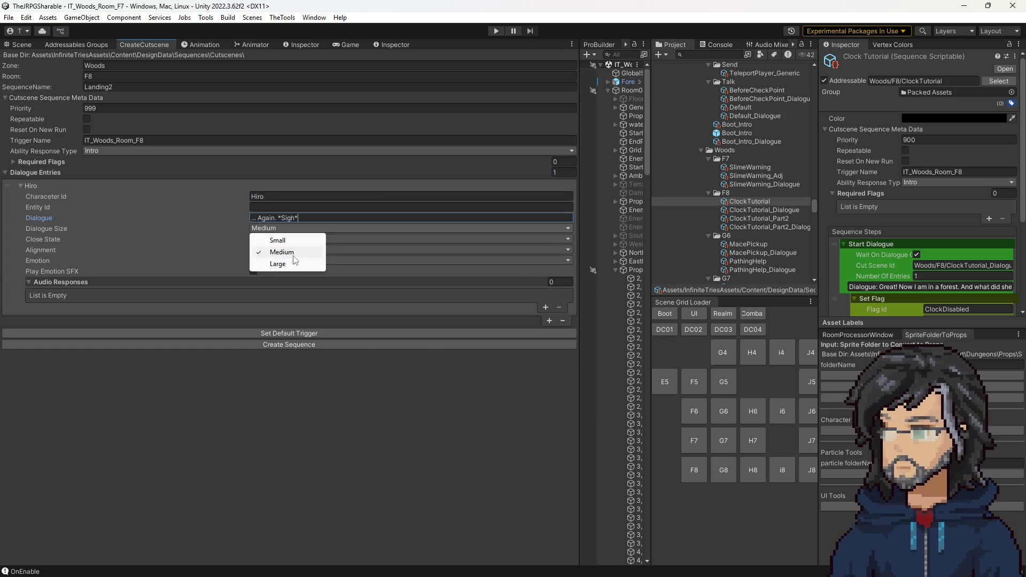
click(282, 251)
click(283, 230)
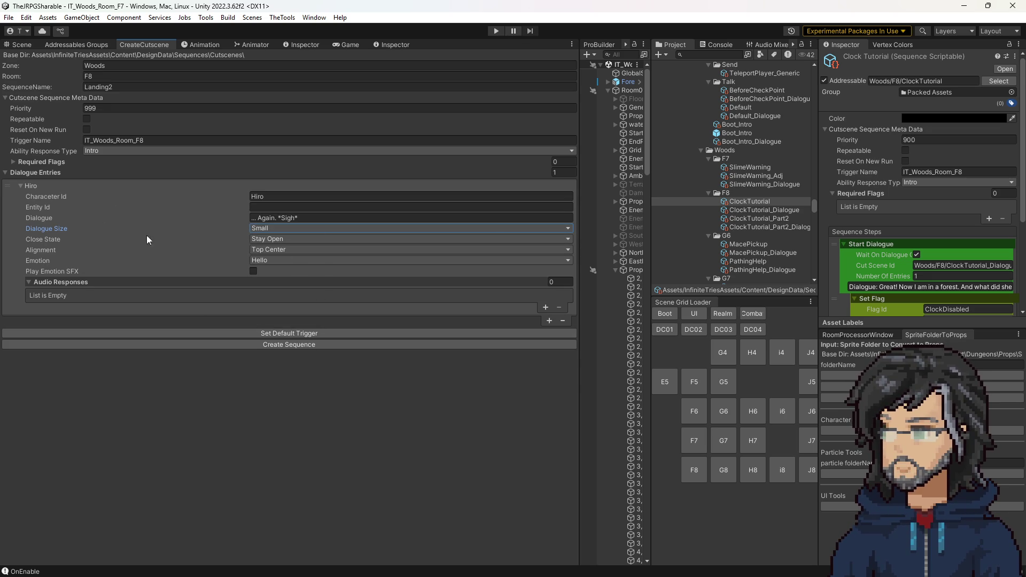
click(274, 344)
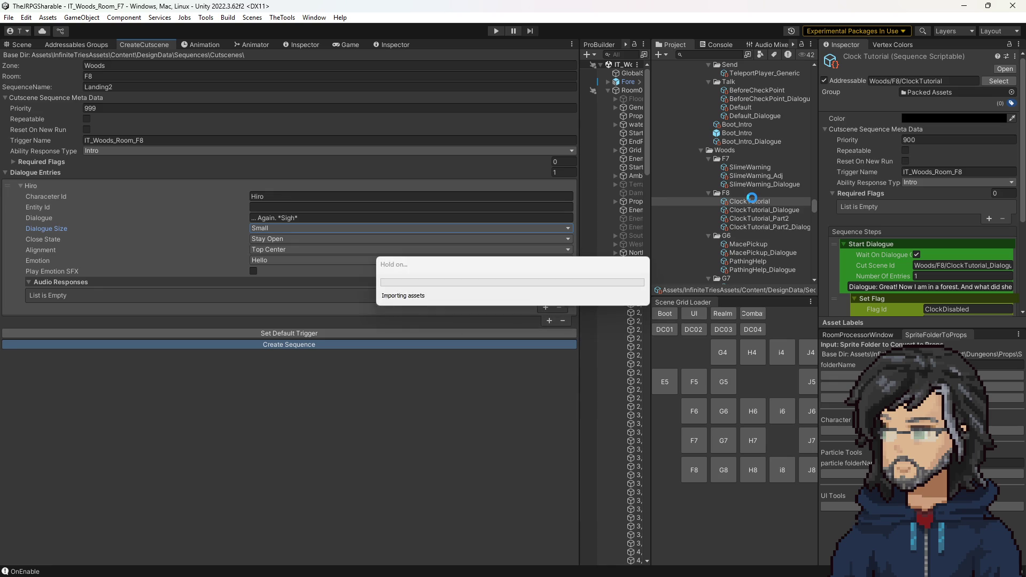
click(755, 237)
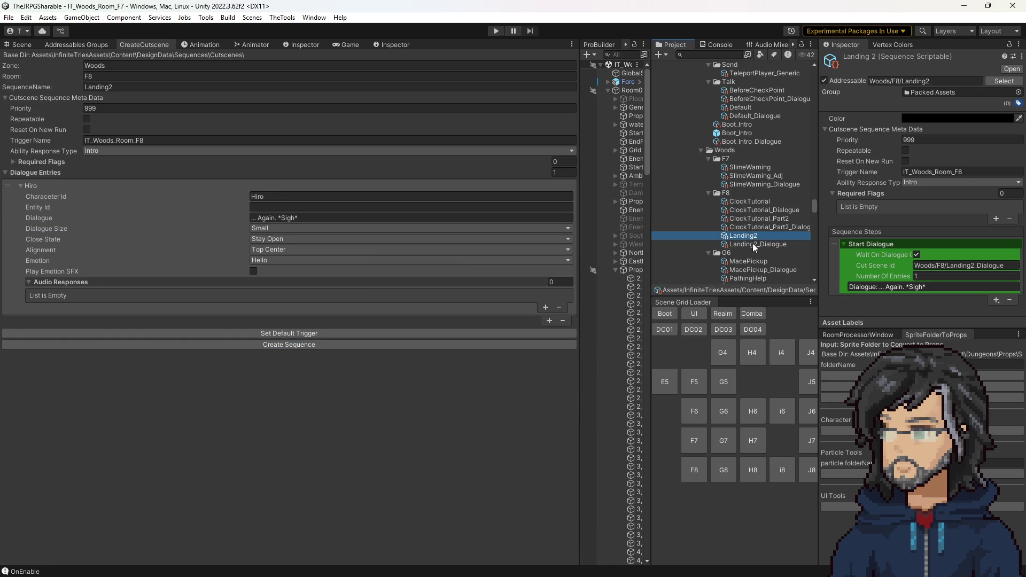
Step: Compare Landing2 with ClockTutorial and set Landing2's priority to 899
click(749, 237)
click(753, 202)
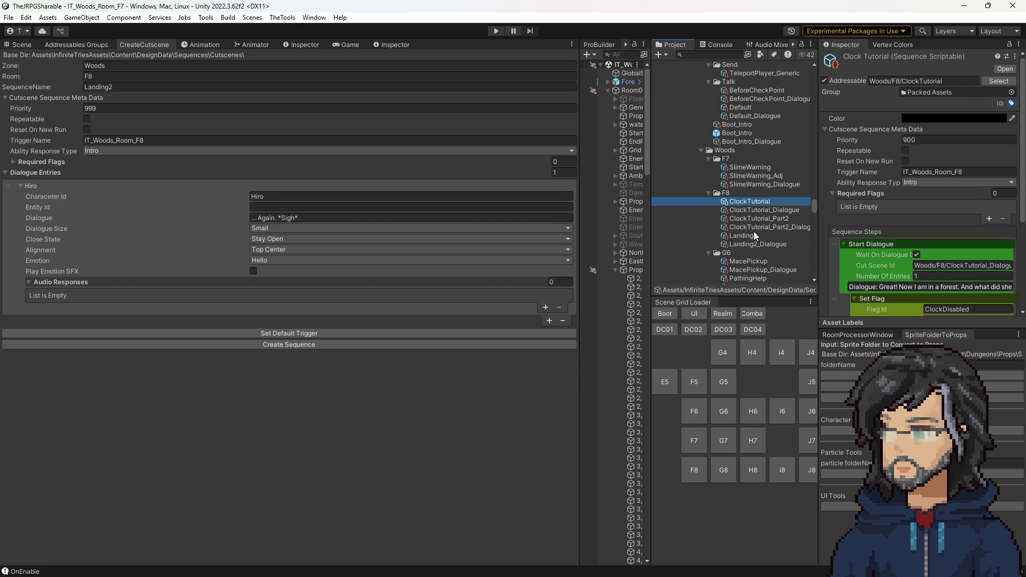
click(743, 236)
click(924, 141)
text(899)
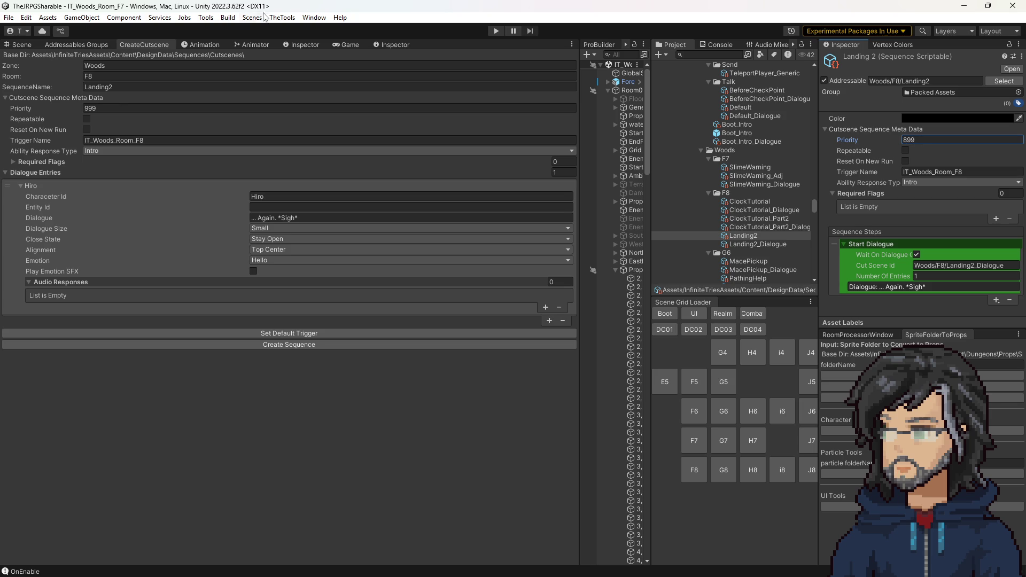
click(282, 17)
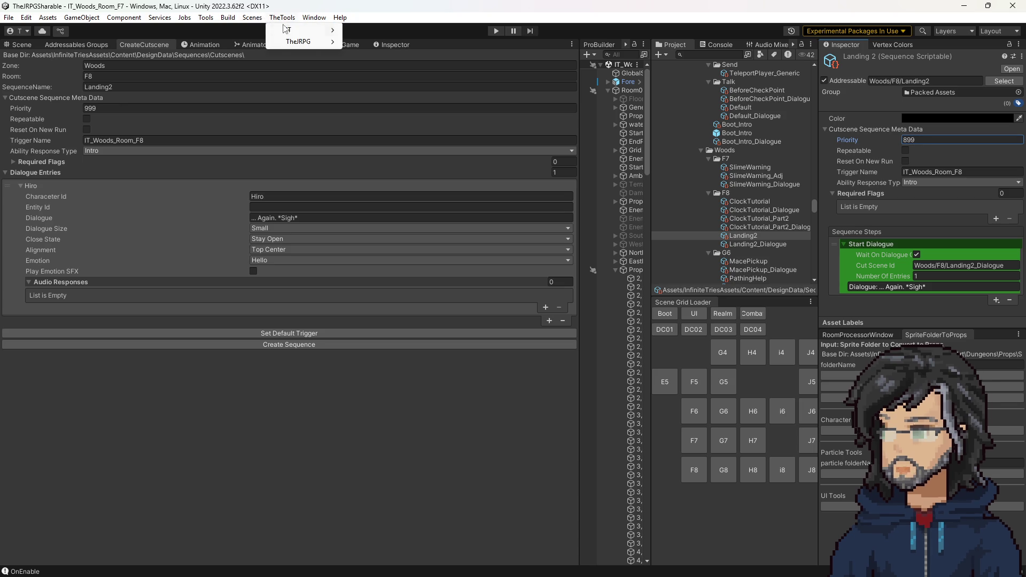
click(447, 43)
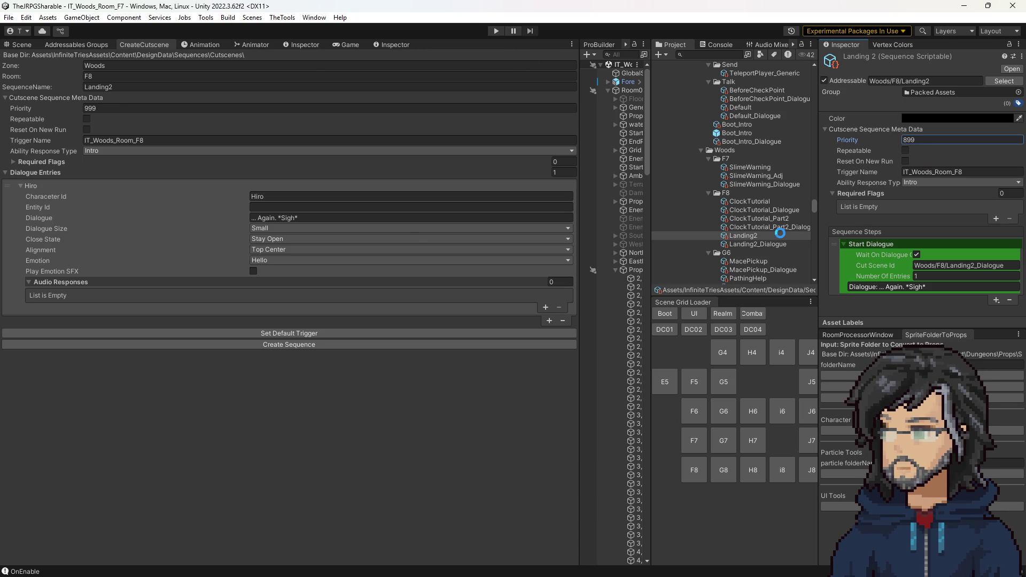
Step: Add a required flag to Landing2 with Required State Completed
click(749, 201)
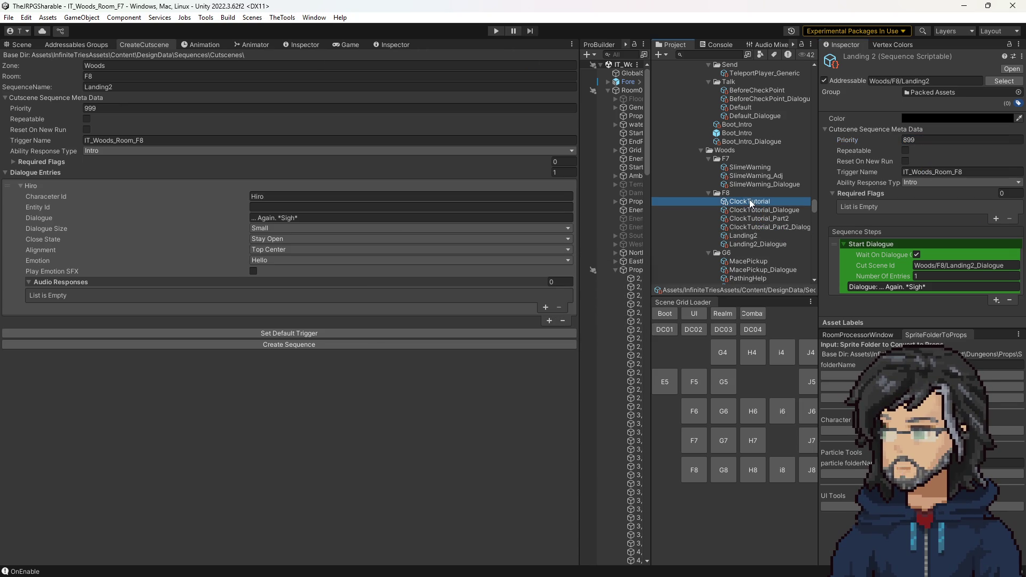
click(754, 236)
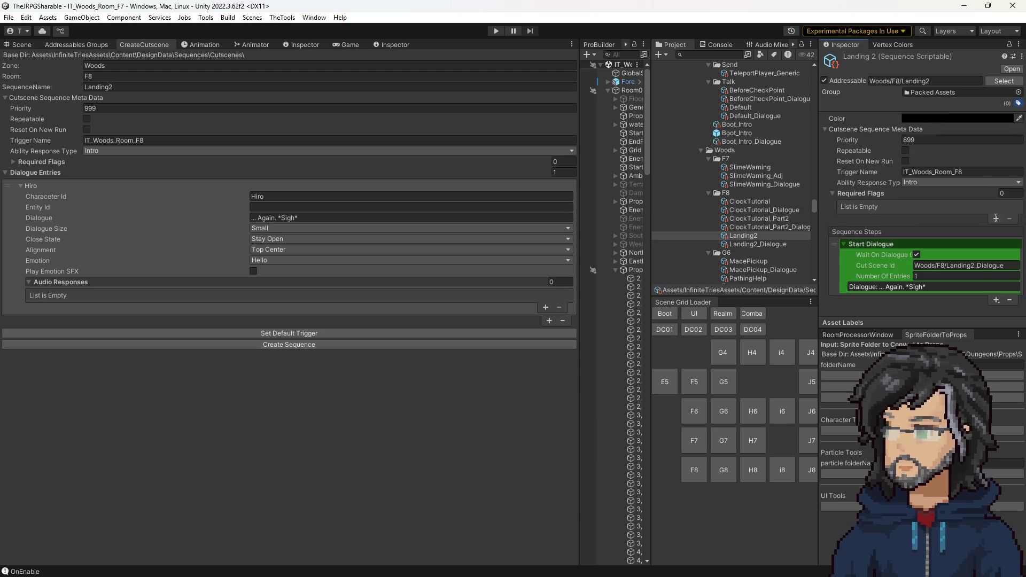
click(996, 219)
click(928, 225)
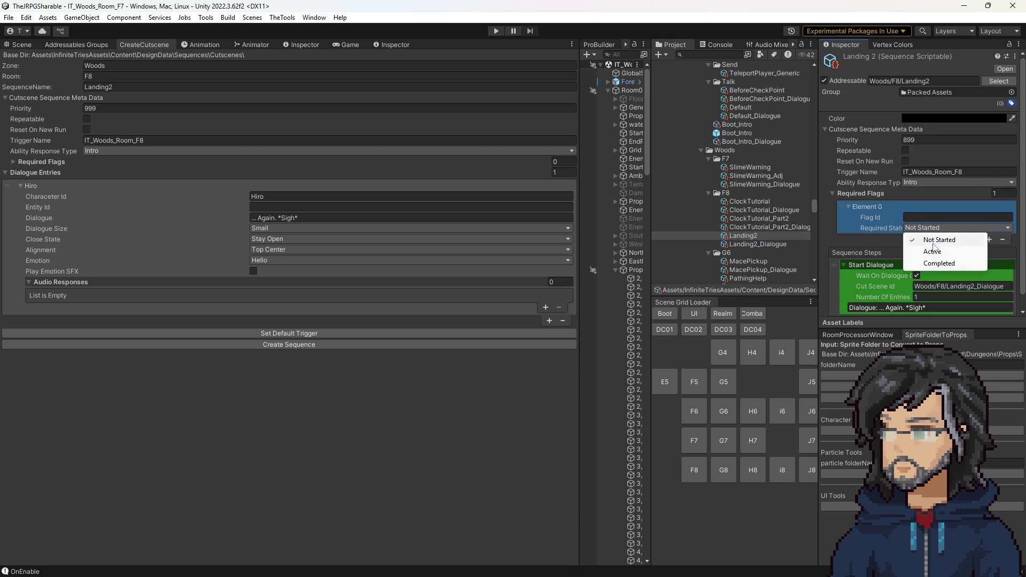
click(930, 261)
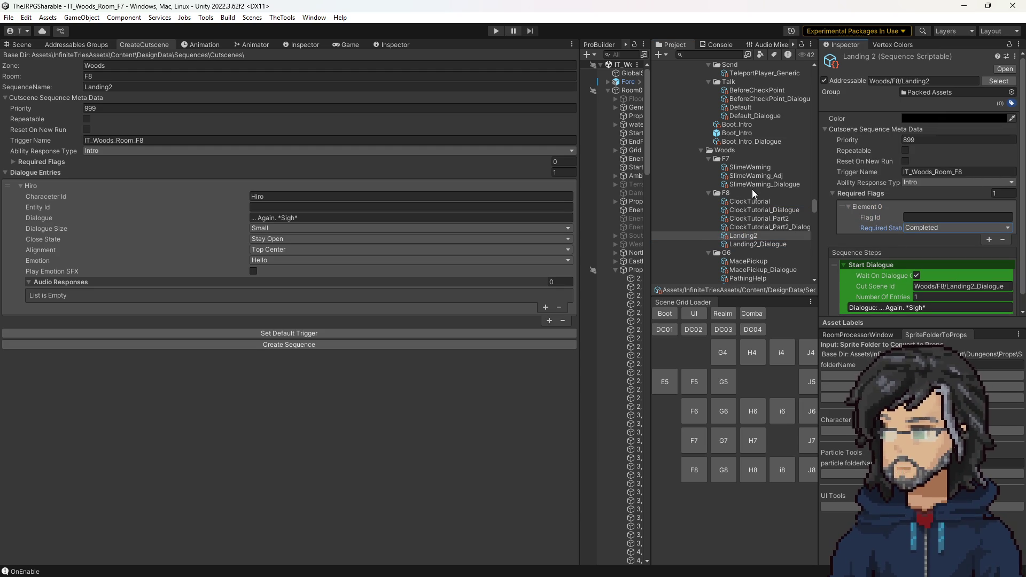
scroll(752, 188, up, 3)
scroll(731, 204, up, 2)
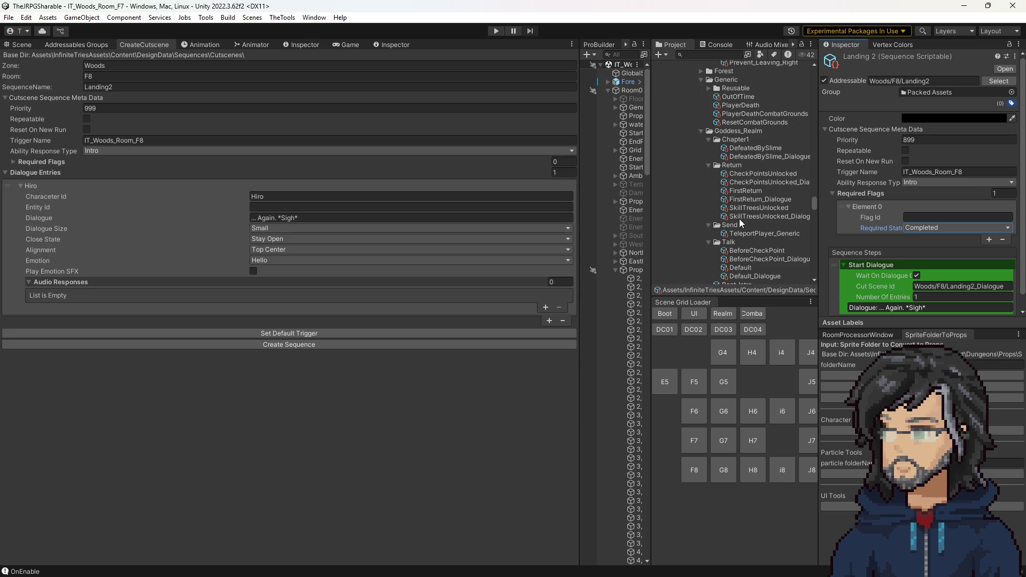
Step: Paste the Goddess_Realm/Chapter1/DefeatedBySlime path as the required Flag Id
click(946, 78)
scroll(744, 230, down, 10)
scroll(744, 230, up, 3)
click(744, 171)
click(988, 218)
click(946, 216)
key(ctrl+v)
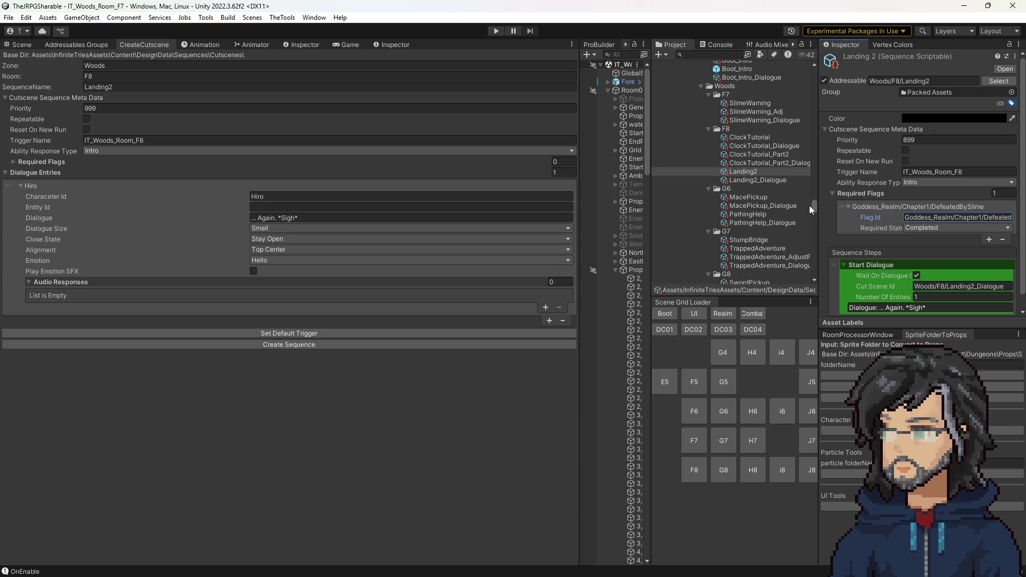
click(275, 221)
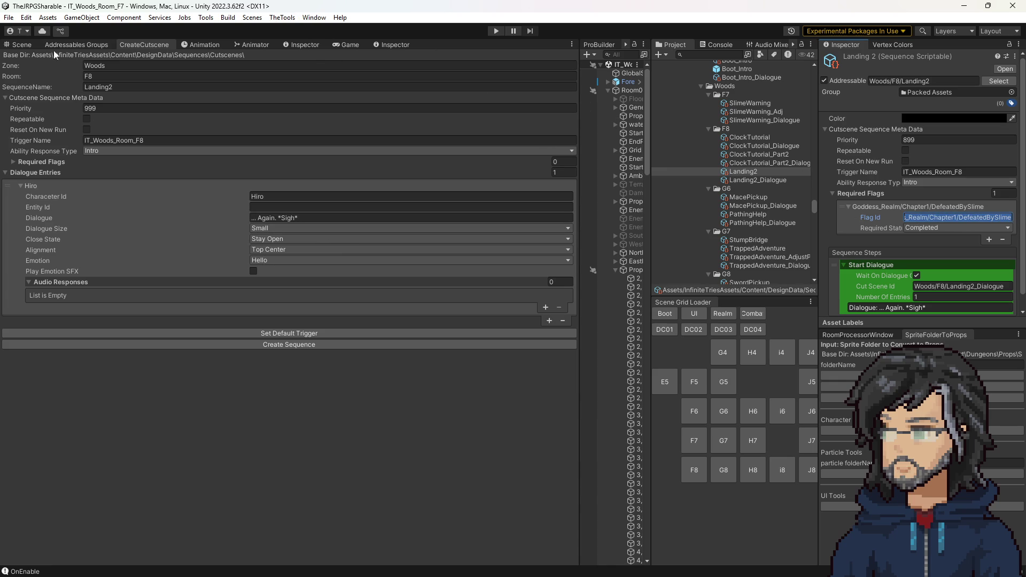
Step: Show the woods room scene and start play mode to test the cutscene
click(28, 47)
click(499, 30)
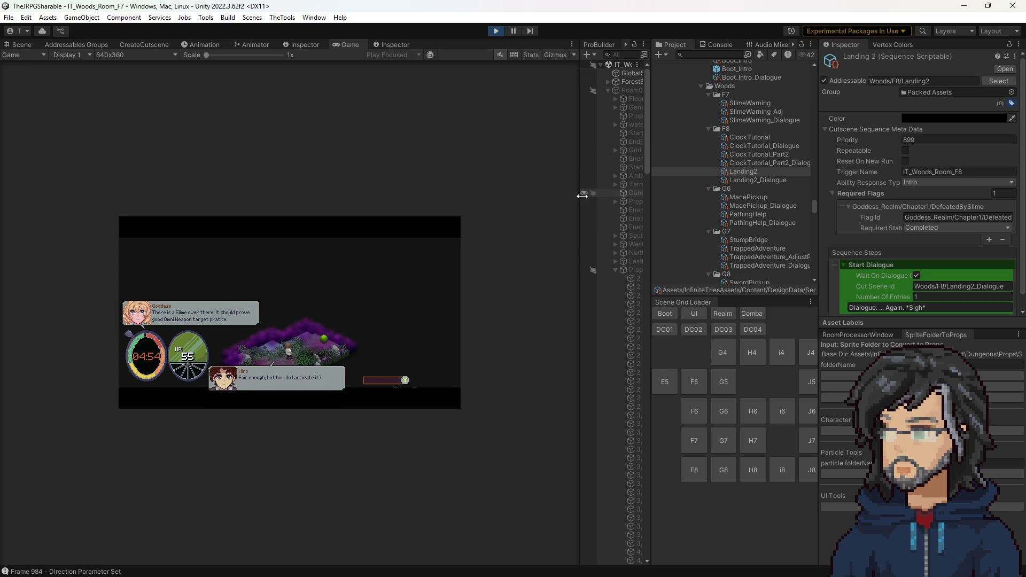
Step: Enlarge the game view, advance through the Goddess and Hiro lines, then stop play mode
drag(581, 194, 752, 197)
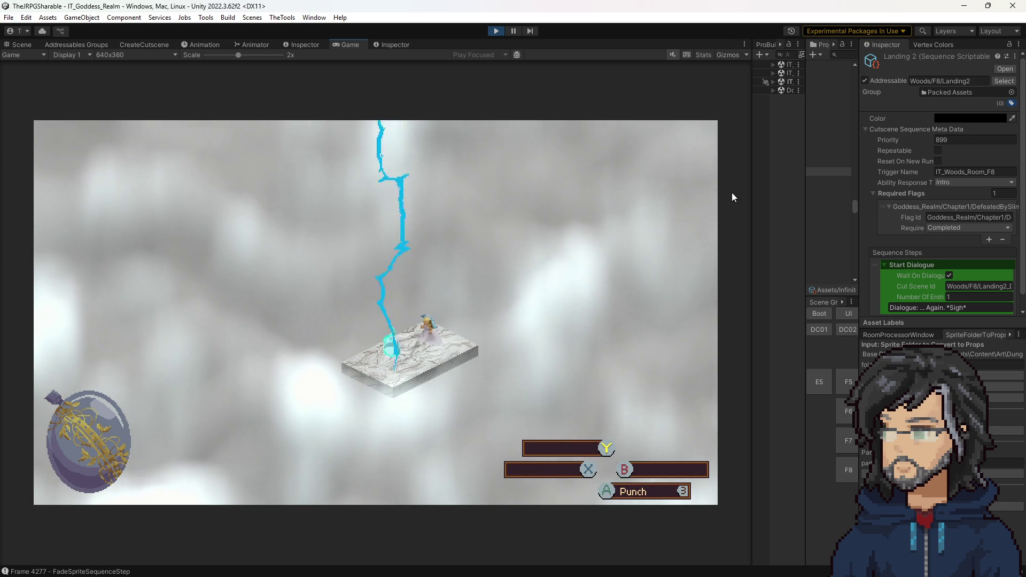
key(space)
key(space)
key(space)
key(space)
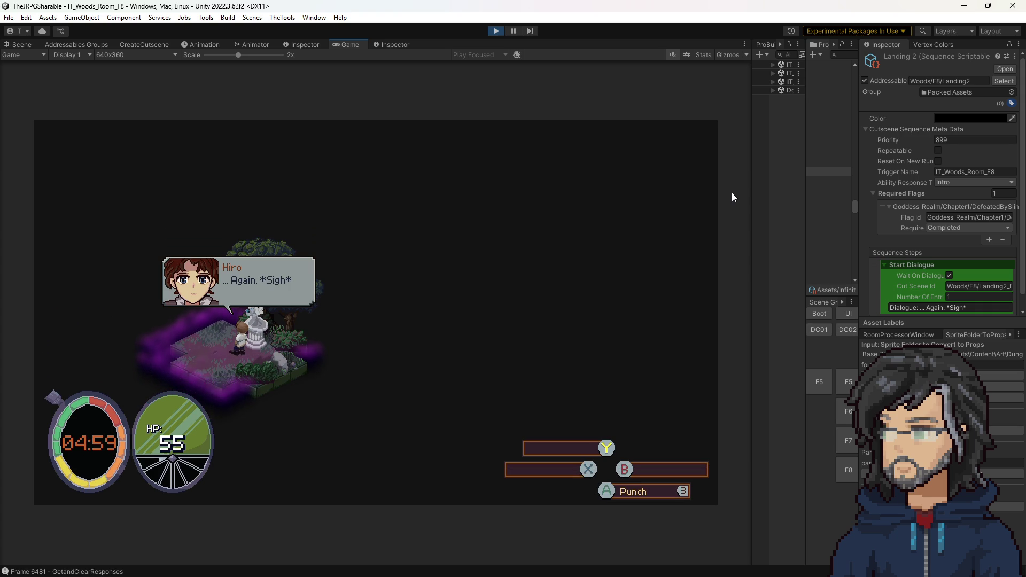
key(Return)
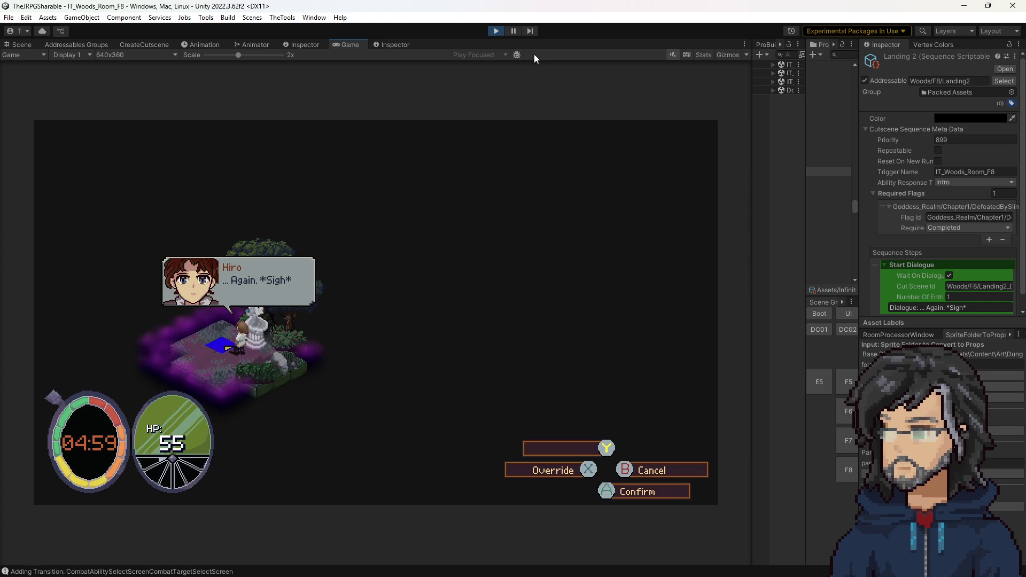
click(496, 31)
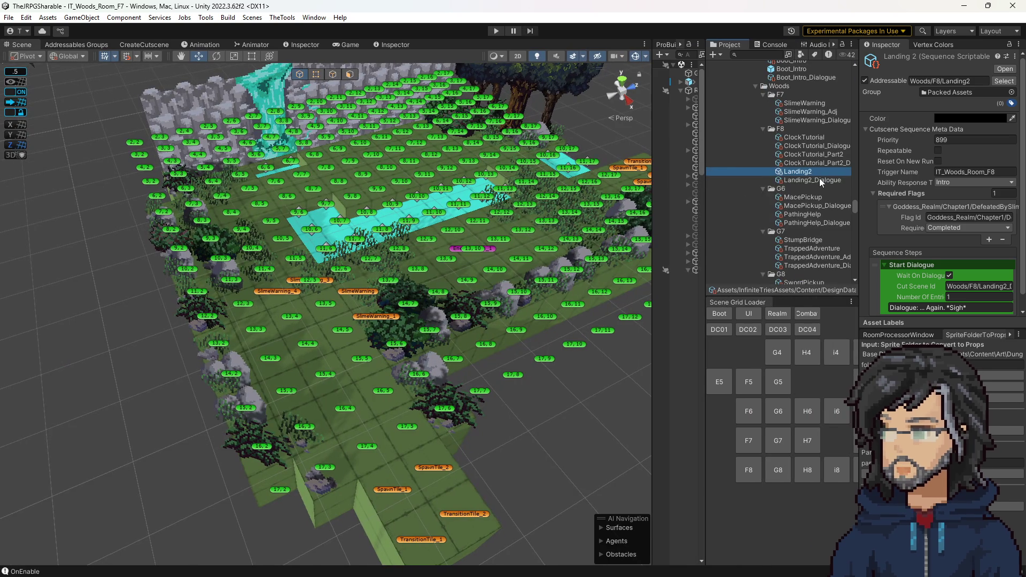
Step: Set Landing2_Dialogue's Close State to Close Self
click(820, 180)
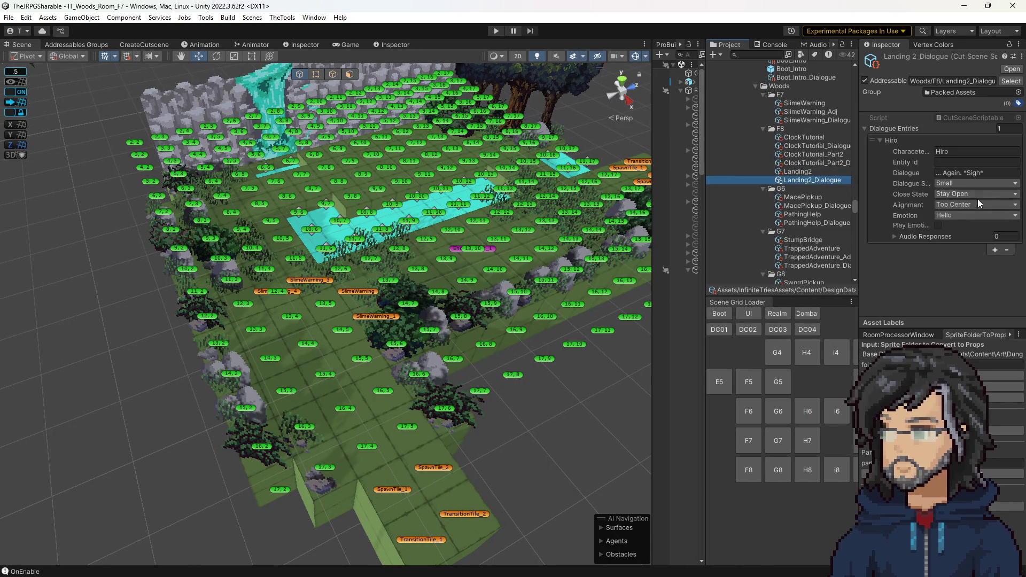
click(952, 193)
click(962, 217)
Step: Rotate the scene view and select the SlimeWarning_3 cutscene tile in Woods F7
drag(514, 285, 519, 324)
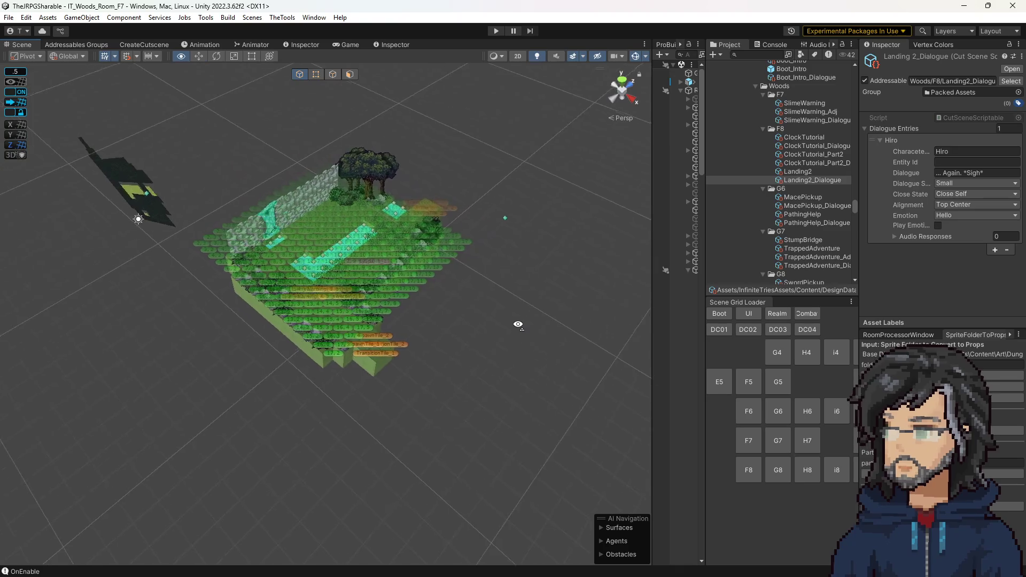
scroll(518, 325, up, 3)
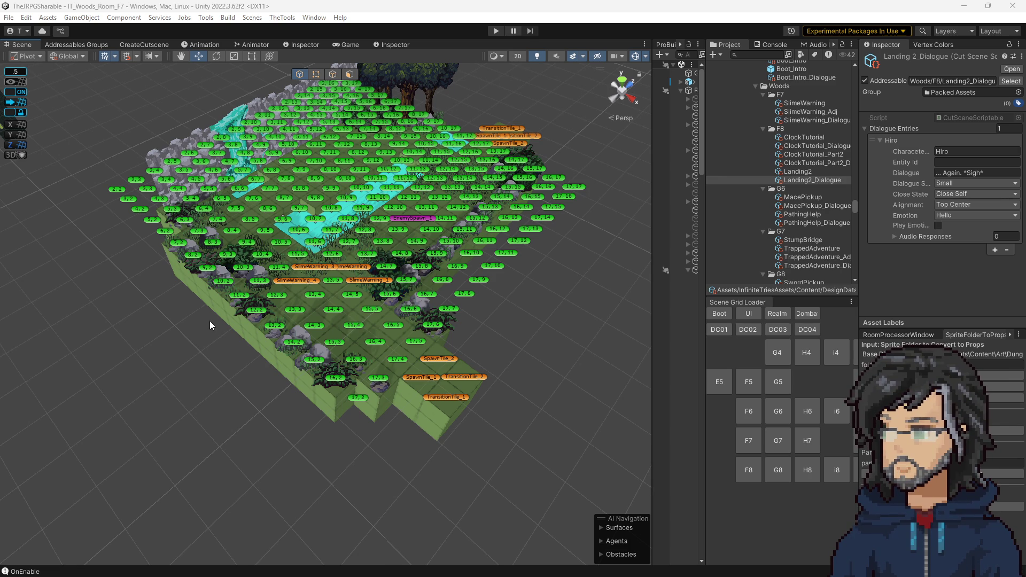
drag(209, 320, 391, 242)
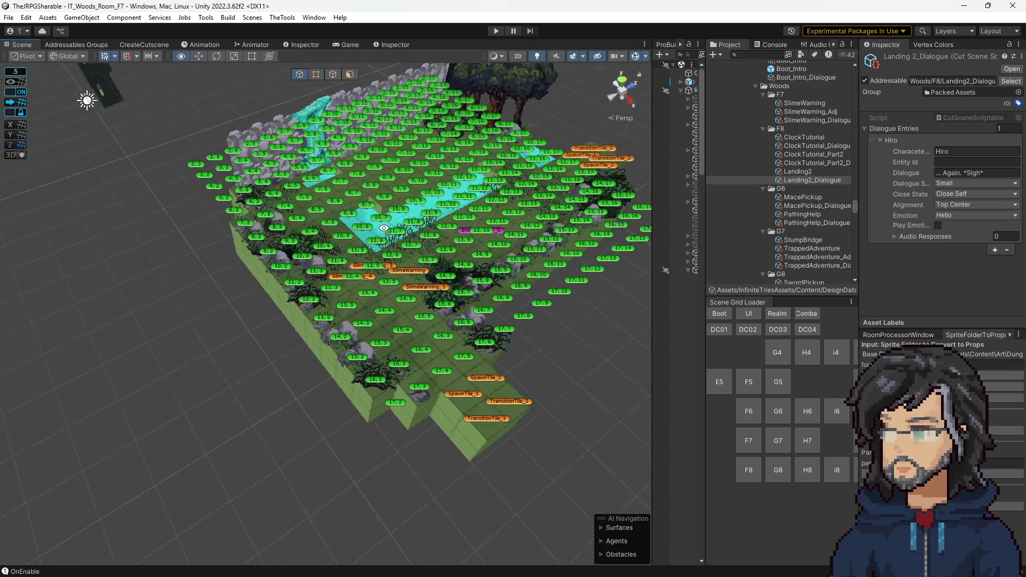
click(459, 307)
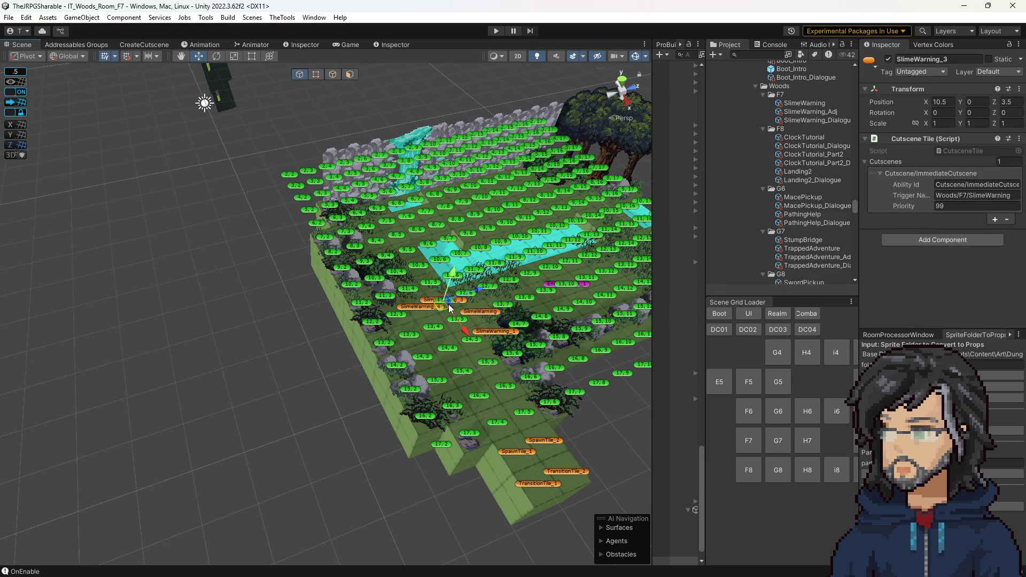
Step: Move SlimeWarning_5 to the tile below the waterfall and delete SlimeWarning_6
mouse_move(438, 306)
mouse_down()
mouse_move(425, 233)
mouse_move(337, 306)
mouse_up()
key(f)
scroll(337, 306, down, 3)
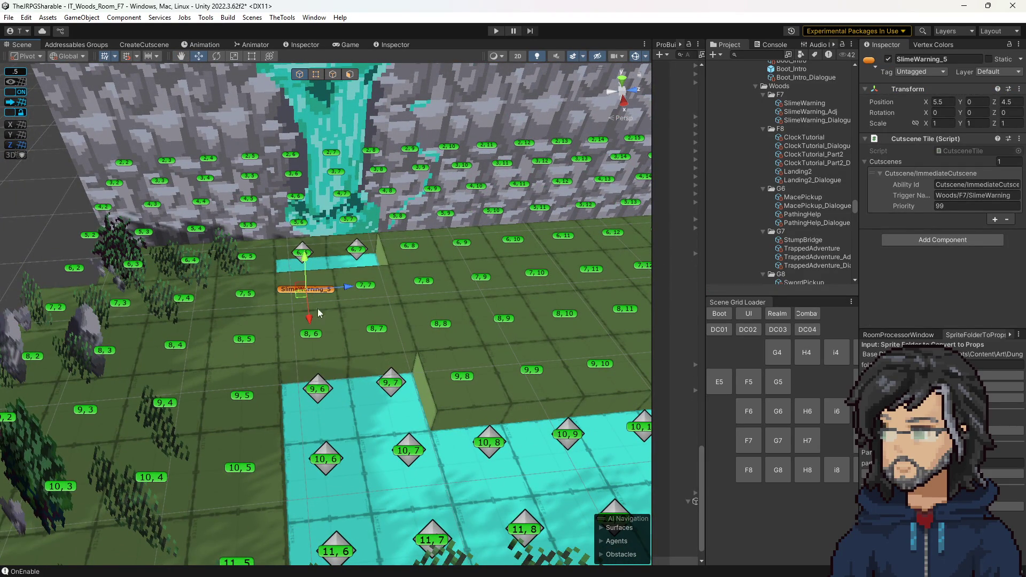
click(302, 291)
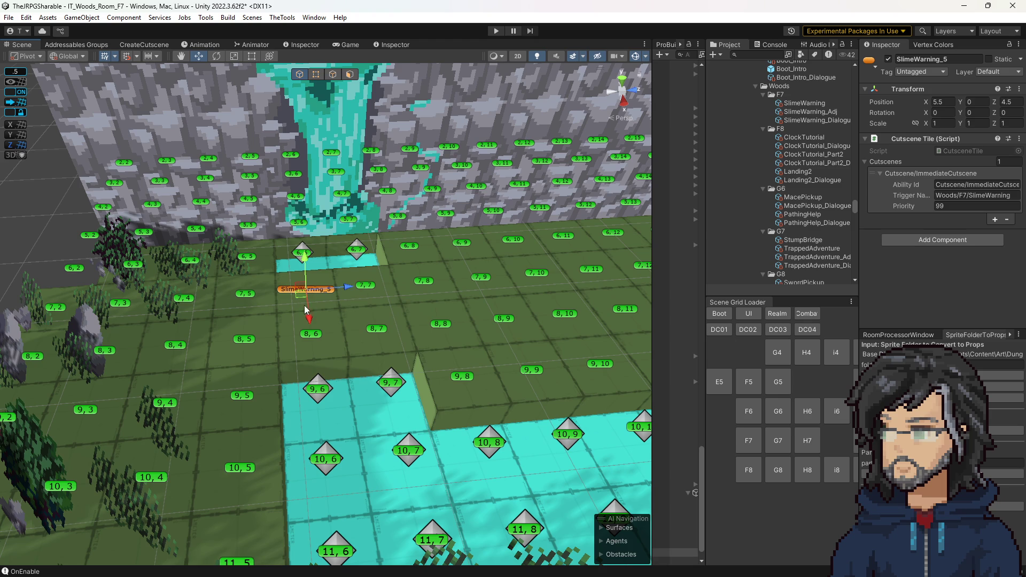
drag(652, 355, 521, 357)
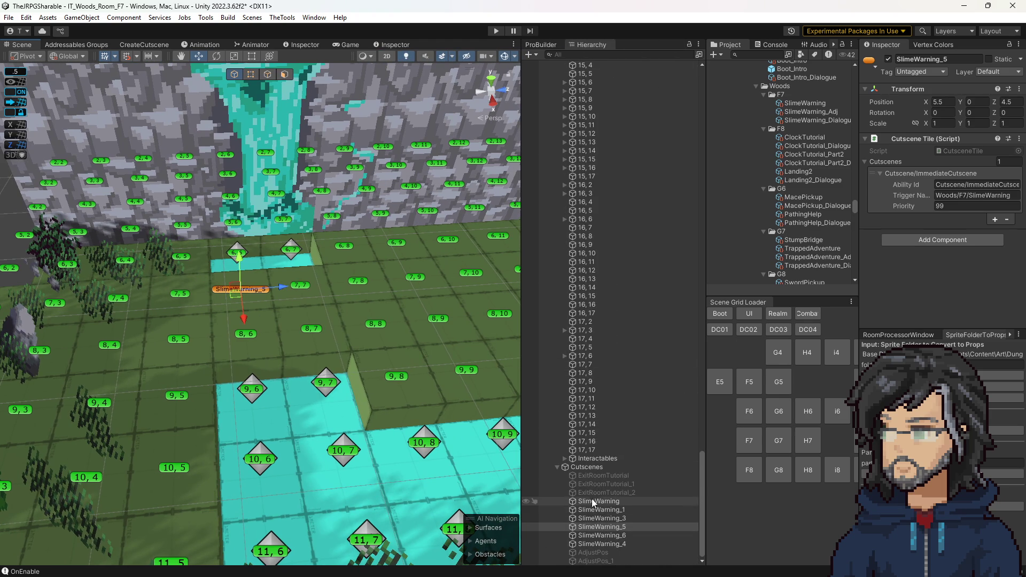
double_click(601, 535)
drag(280, 428, 321, 415)
scroll(321, 415, up, 5)
key(Delete)
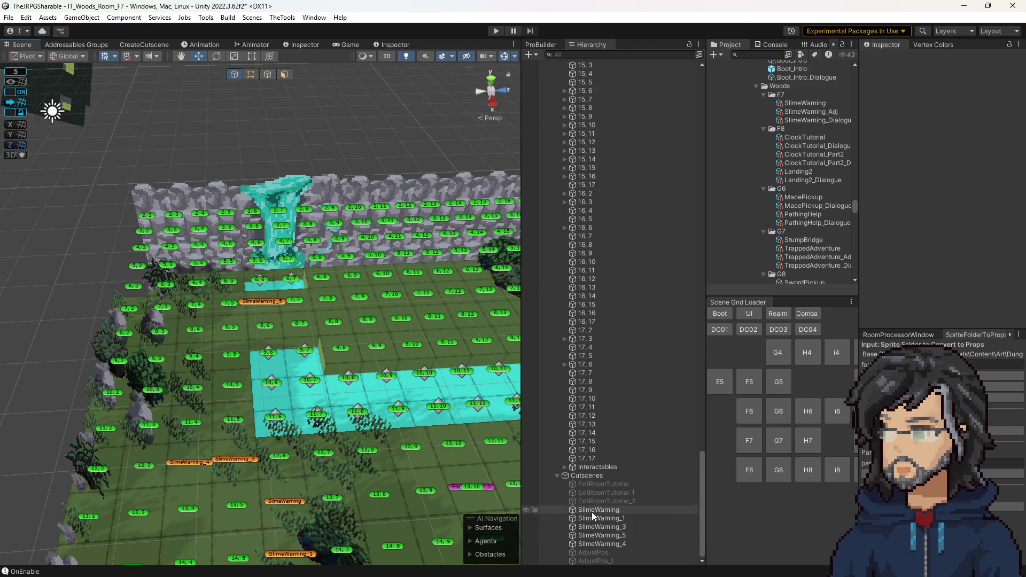
scroll(261, 360, up, 3)
scroll(262, 360, up, 2)
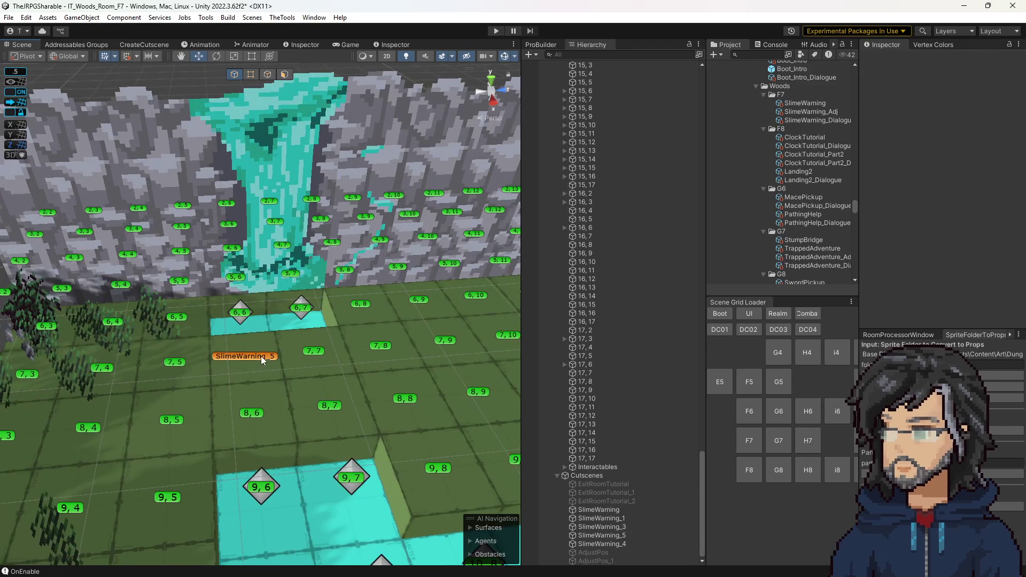
Step: Rename SlimeWarning_5 to WaterFallCutscene and duplicate it onto the neighbouring tile
click(262, 360)
text(WaterFa)
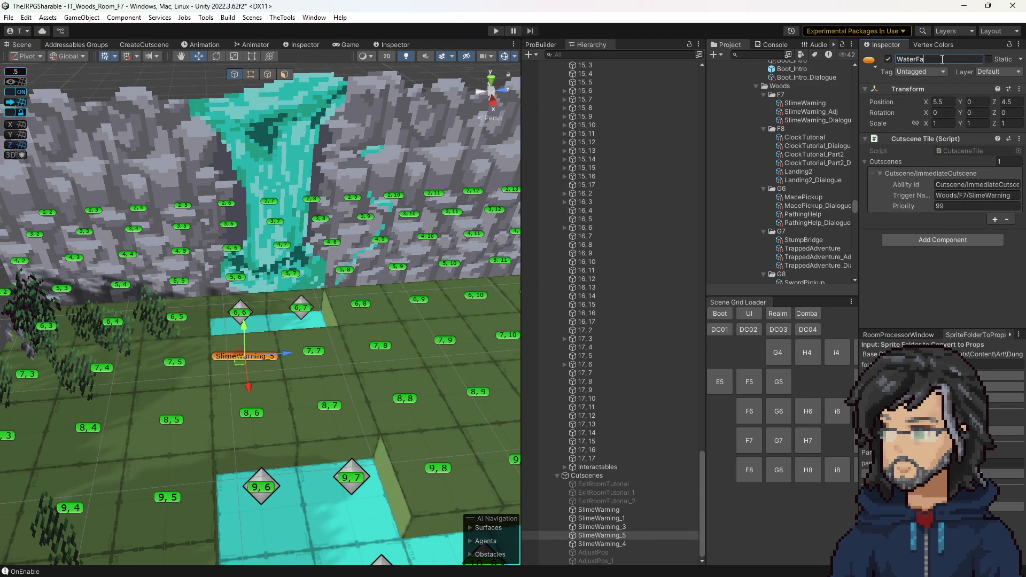
text(ll)
key(Return)
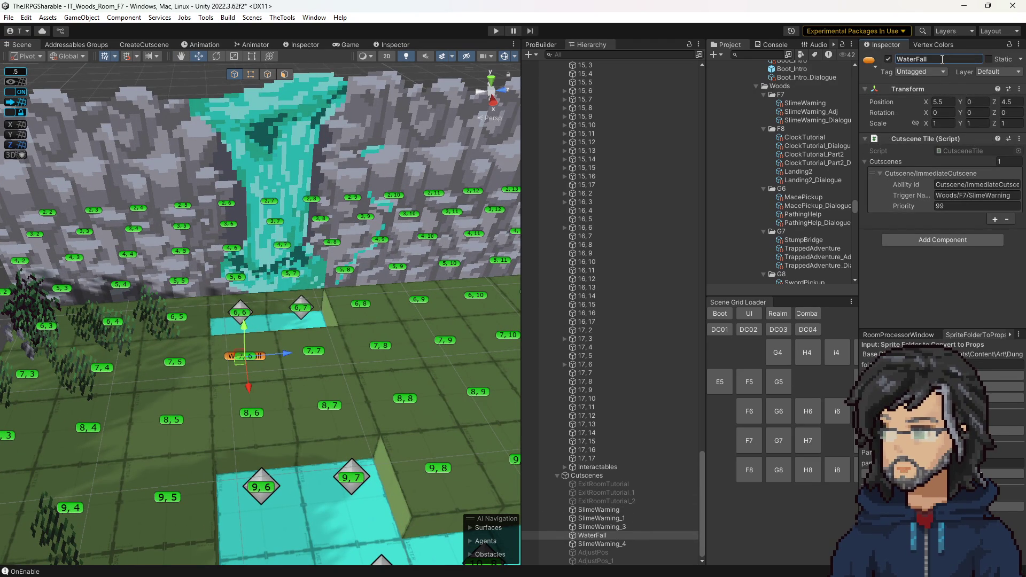
text(Cutscene)
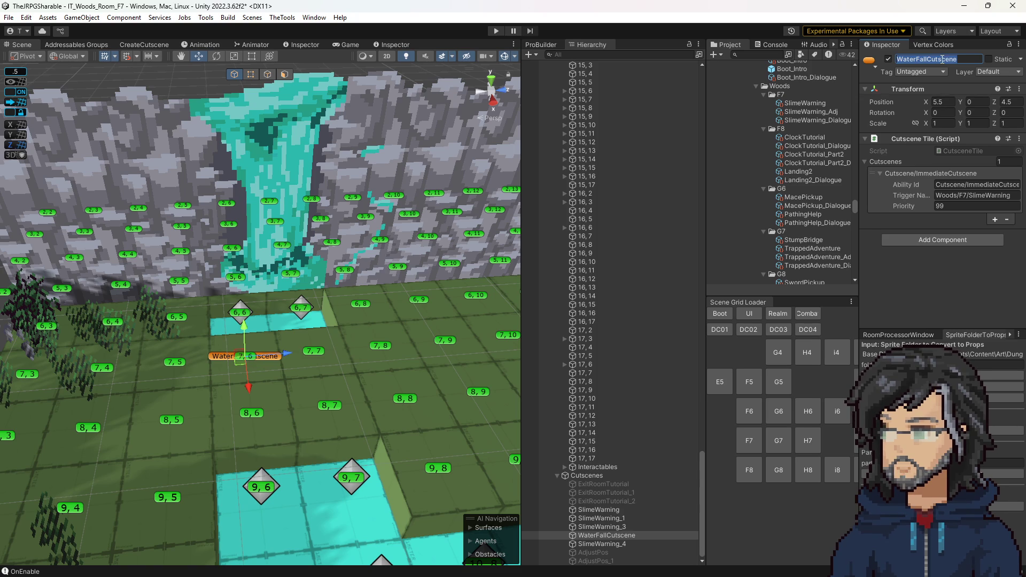
click(618, 535)
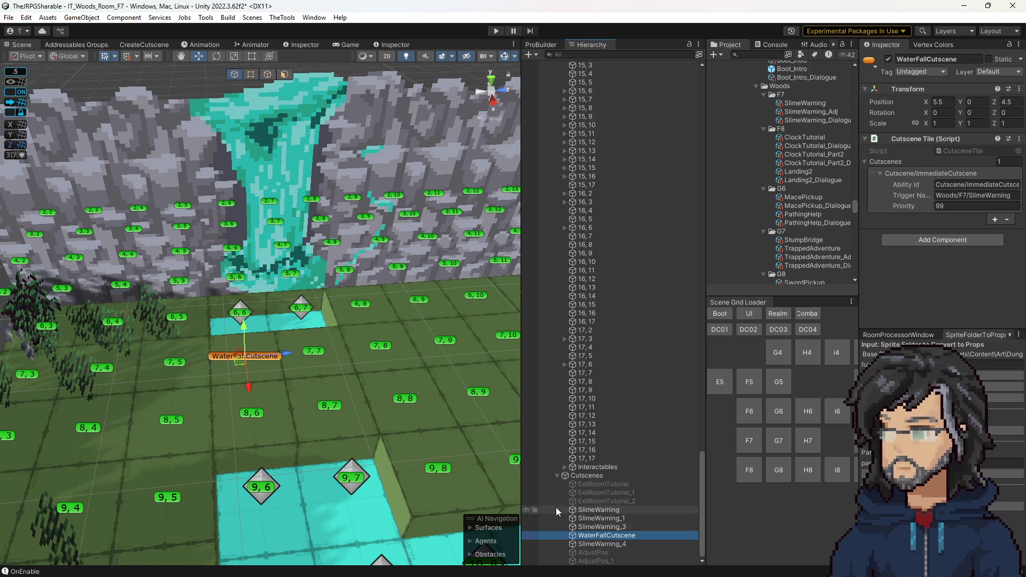
key(ctrl+d)
drag(278, 404, 294, 447)
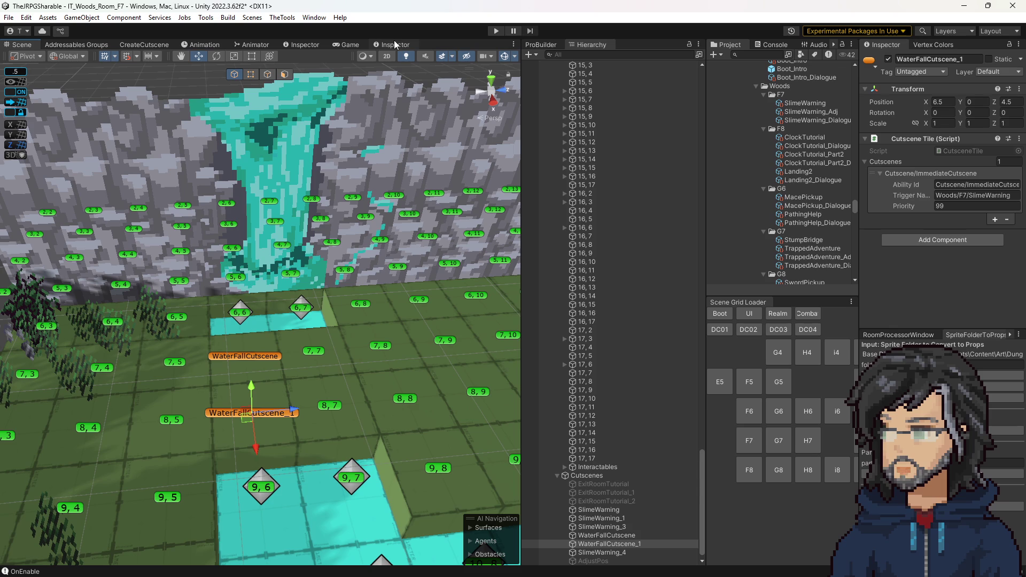
click(144, 46)
Step: Set the new sequence to room F7, name Waterfall and trigger Woods/F7/Waterfall
click(128, 66)
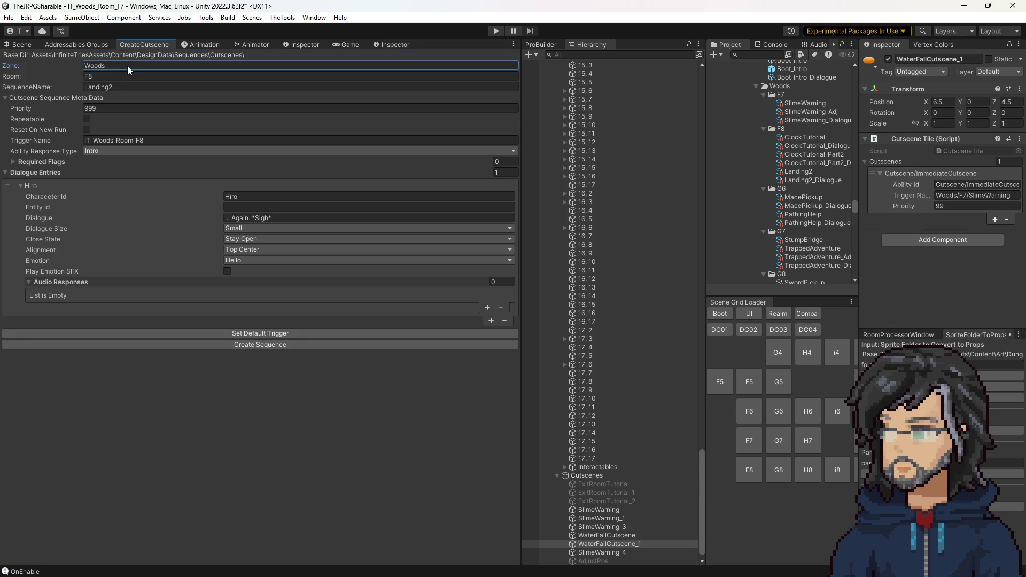
click(127, 87)
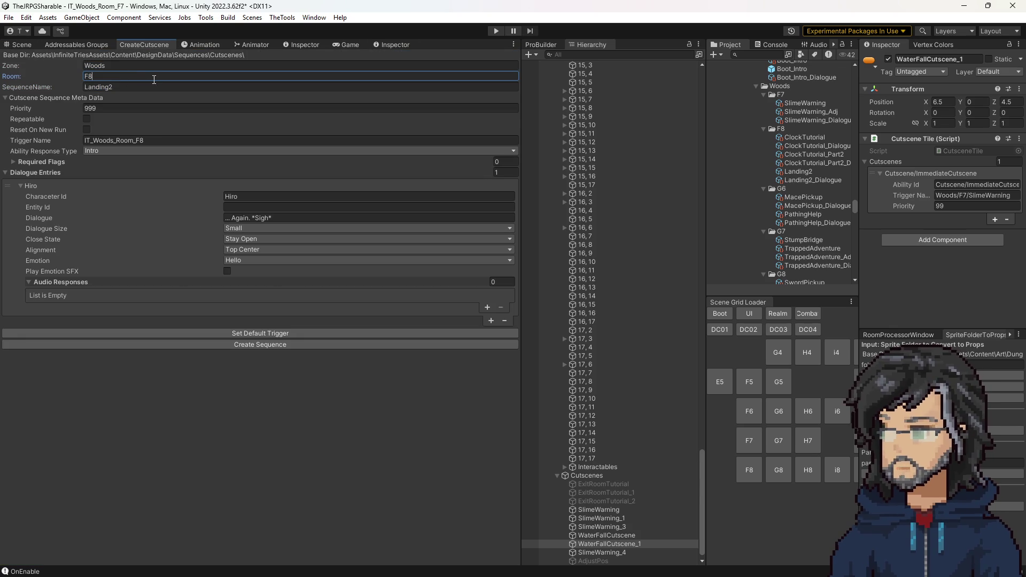
key(BackSpace)
text(7)
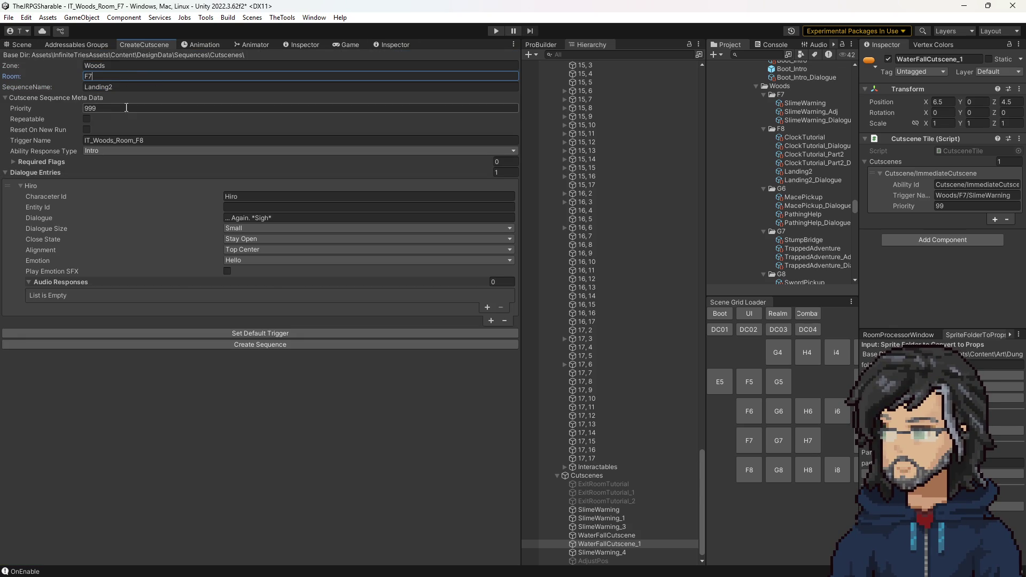
click(126, 85)
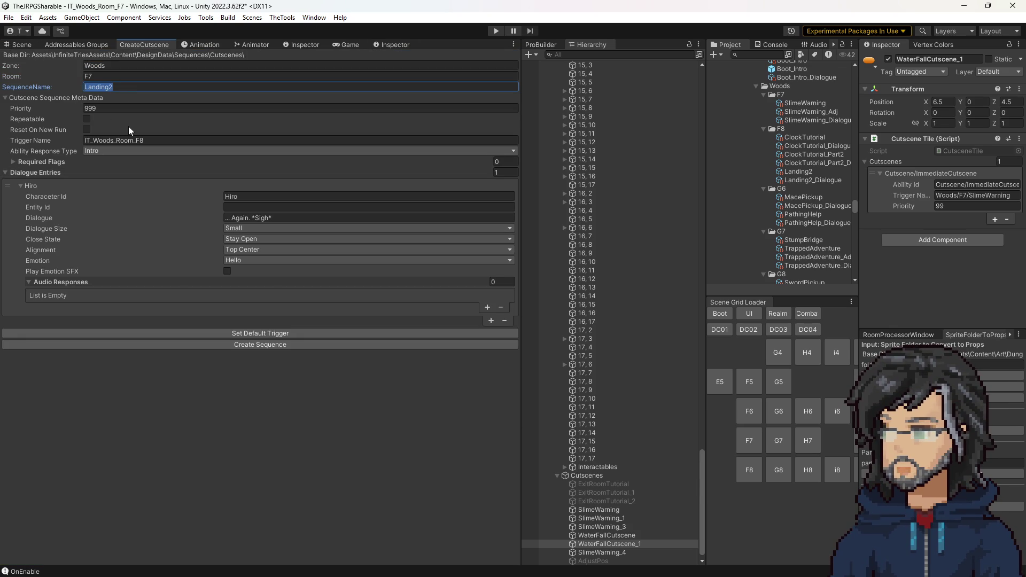
text(Waterfall)
click(110, 108)
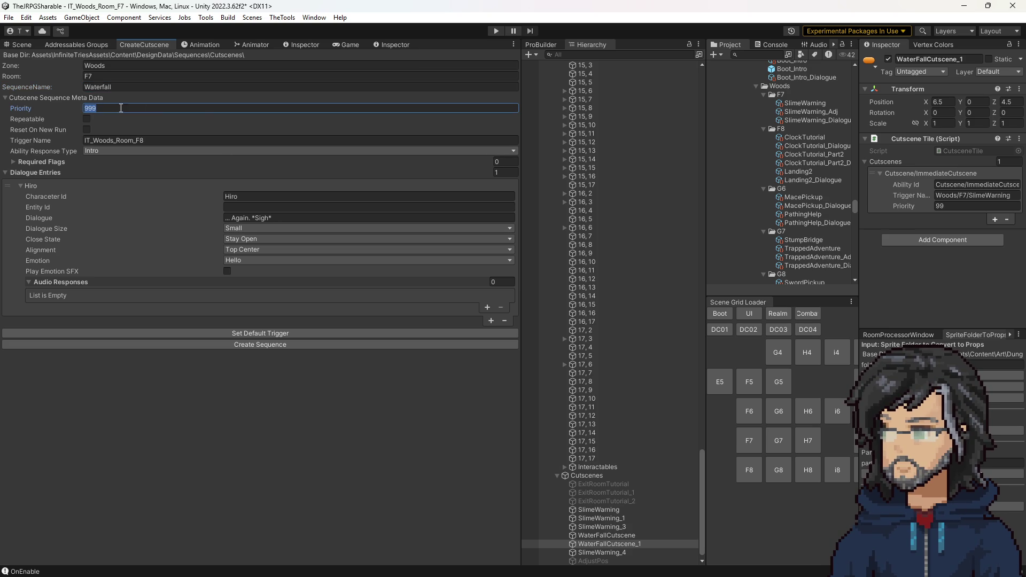
click(110, 140)
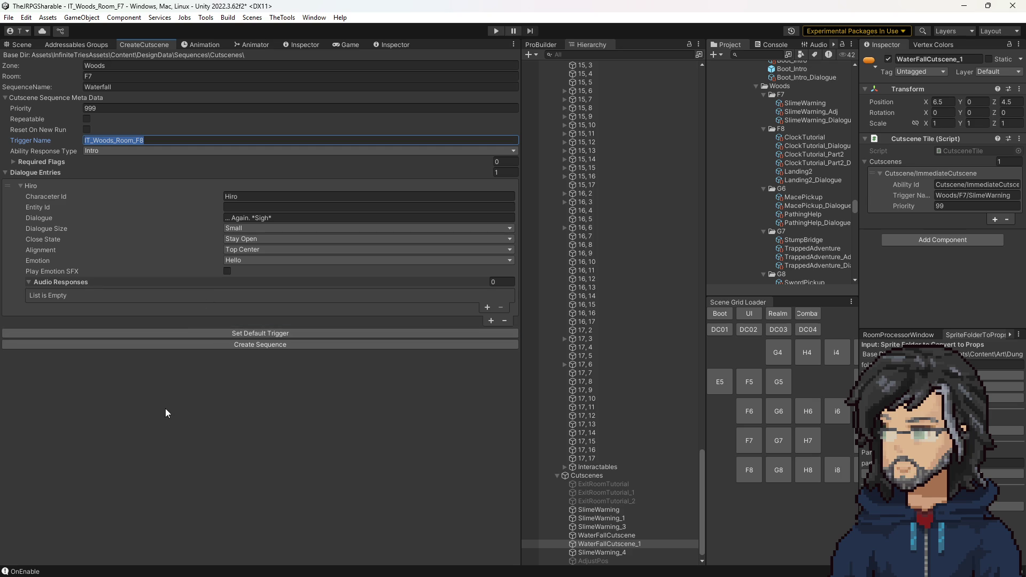
click(145, 107)
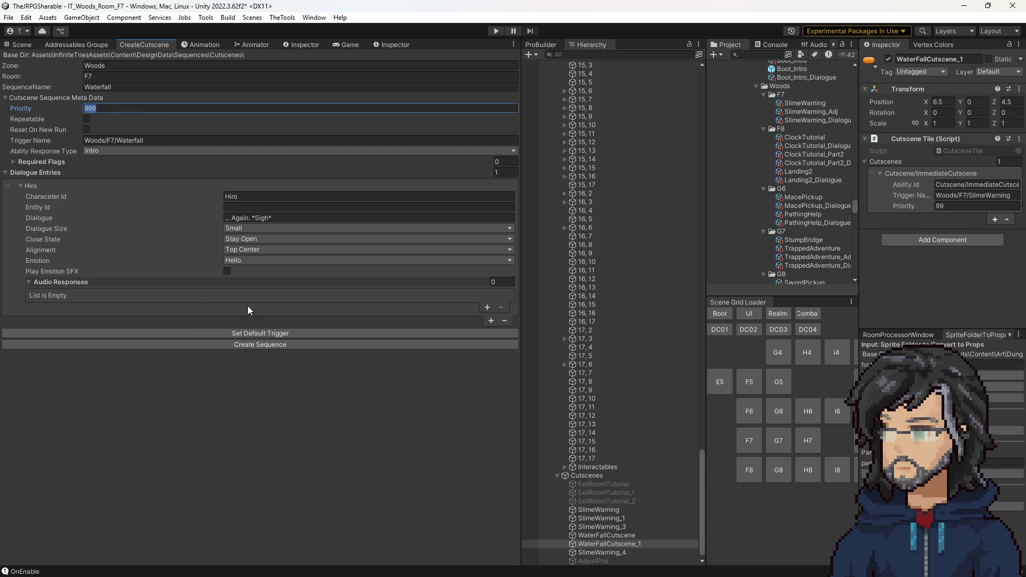
Step: Set Ability Response Type to End Of Turn and add a second dialogue entry
click(169, 141)
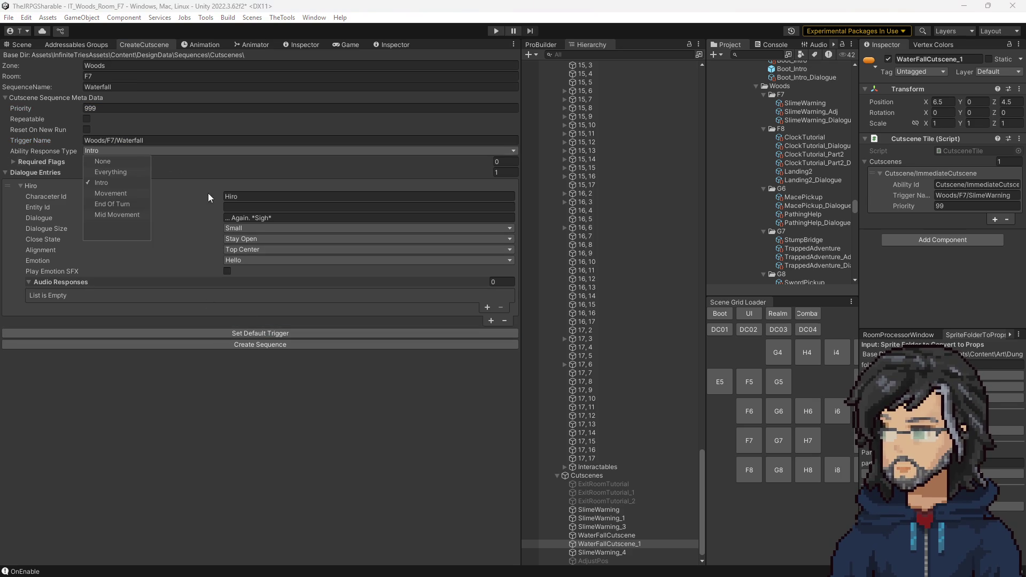
click(113, 204)
text(What a beatiful Waterfall.)
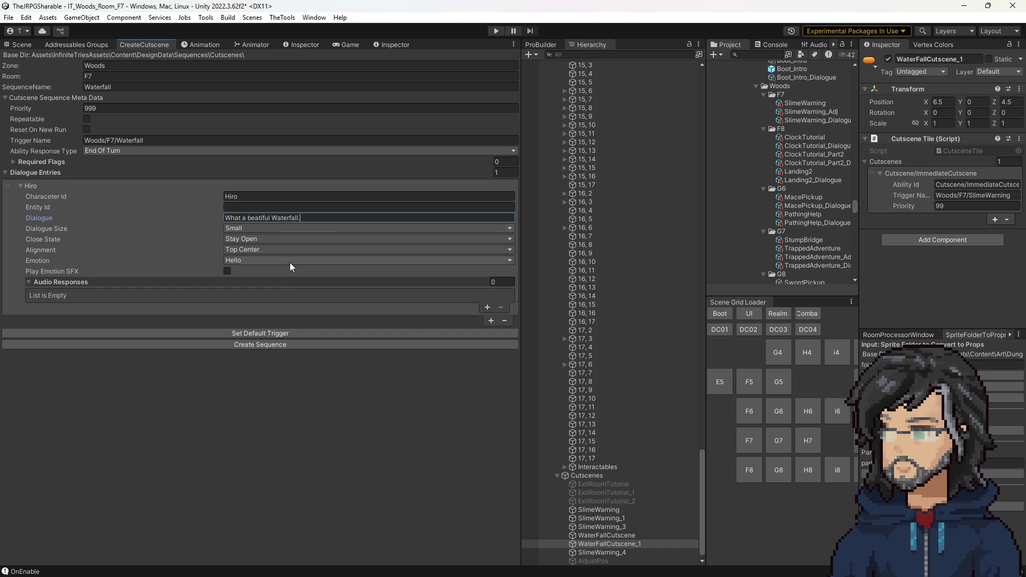
click(294, 230)
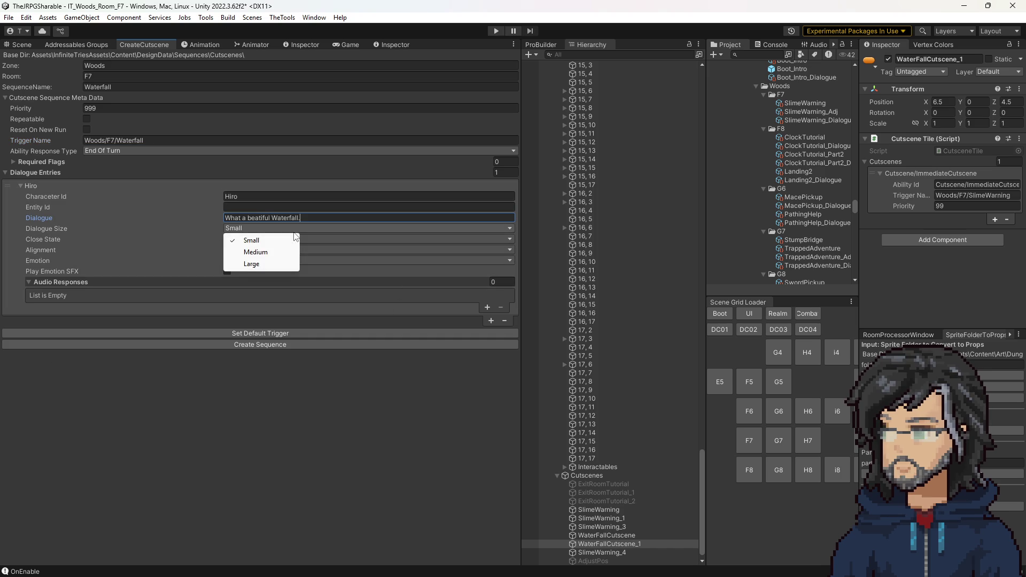
click(483, 306)
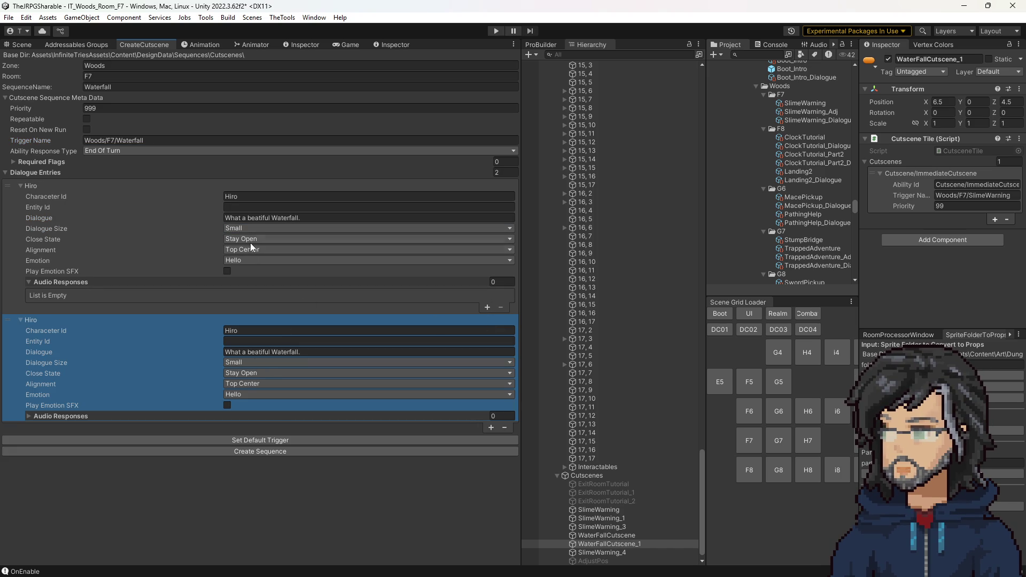
Step: Align the first line Bottom Center and fill the second entry with the Goddess reply about Voswin's beauties
click(244, 249)
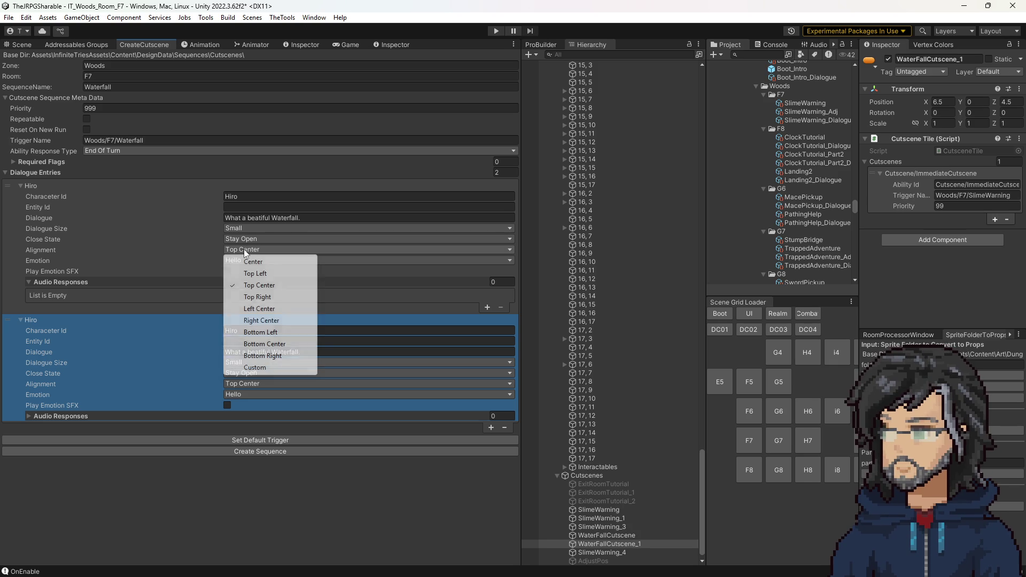
click(267, 345)
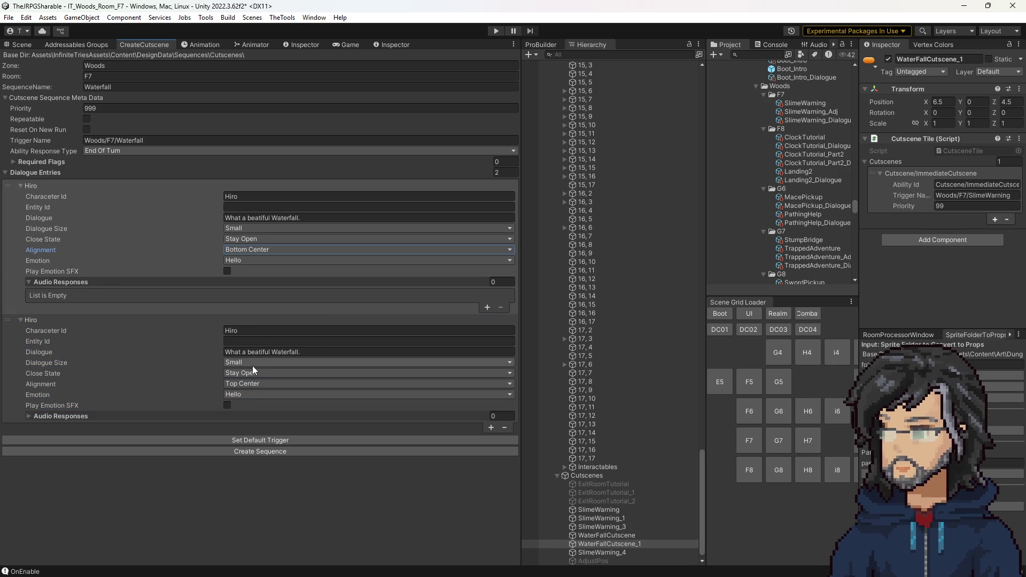
click(241, 329)
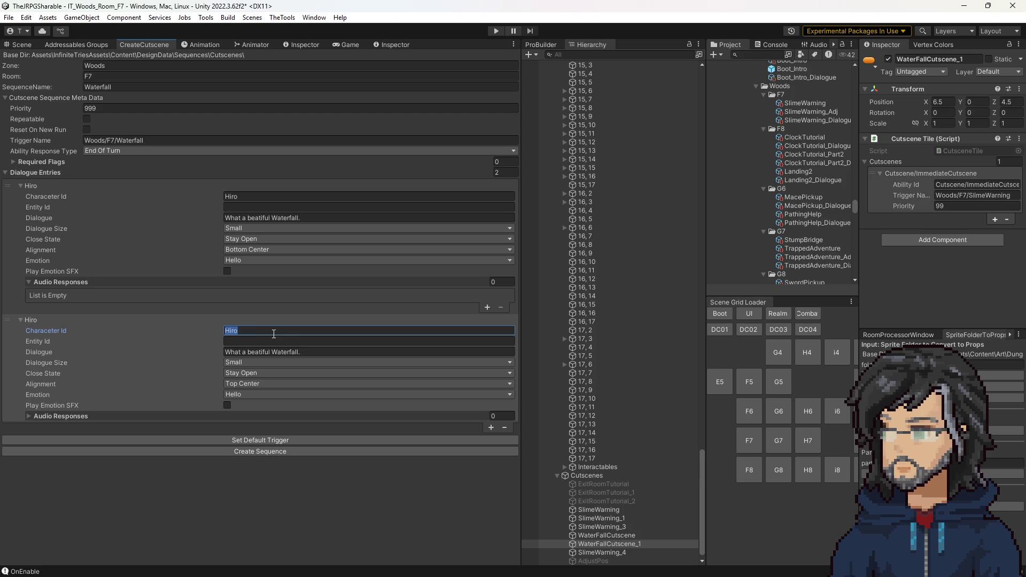
text(Yes, Voswin is full of many beauties, at least until the Demon Lord resurrects.)
click(271, 352)
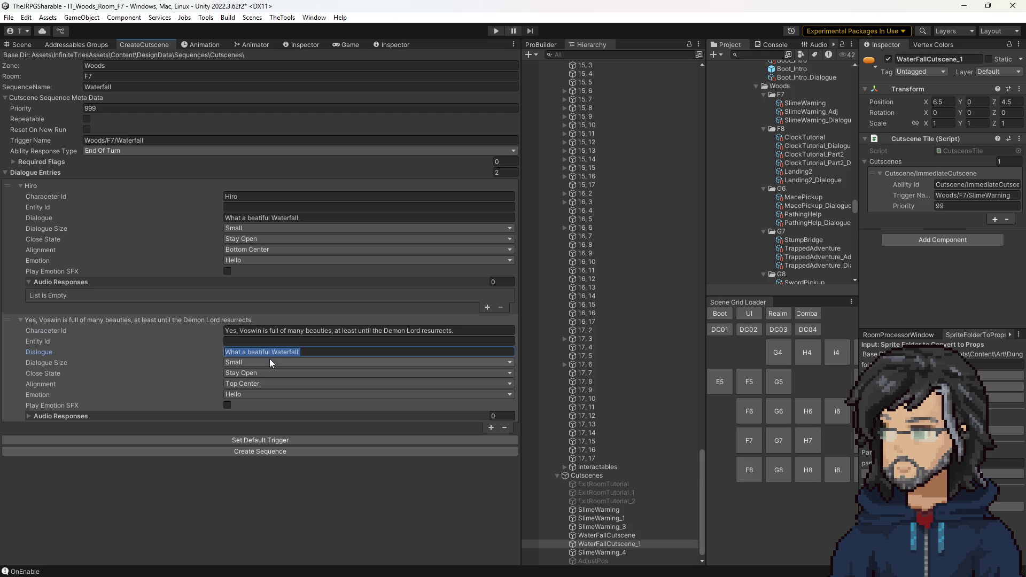
text(Yes, Voswin is full of many beauties, at least until the Demon Lord resurrects.)
click(289, 331)
text(Godd)
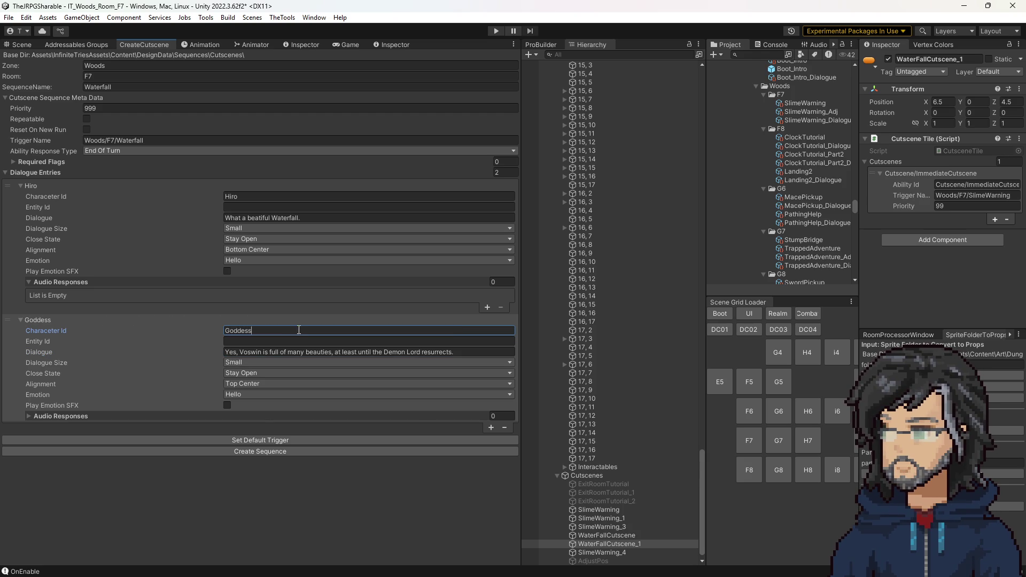
Step: Make the Goddess line Right Center and Medium, then duplicate it as a third entry
key(Tab)
click(273, 374)
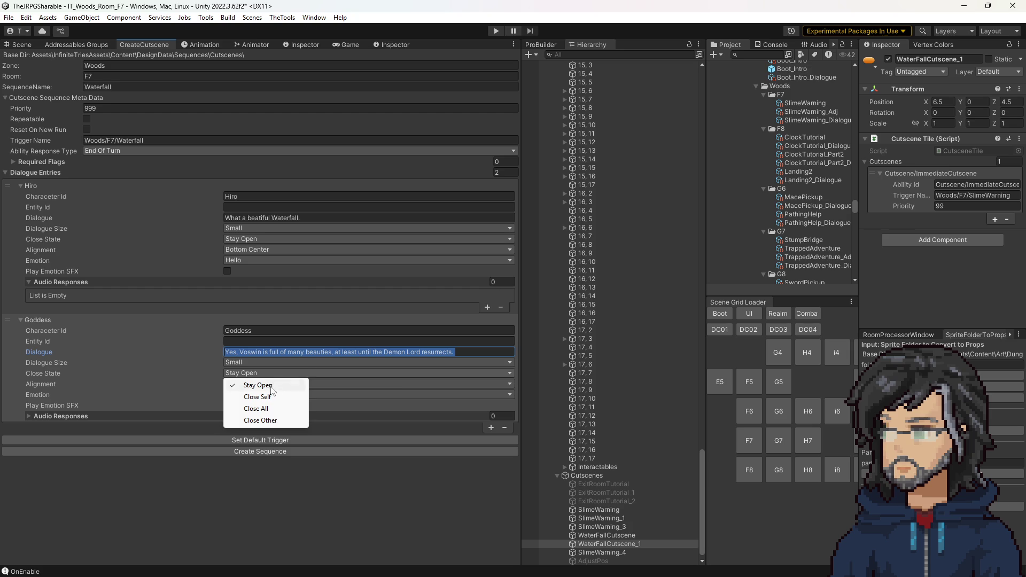
click(353, 383)
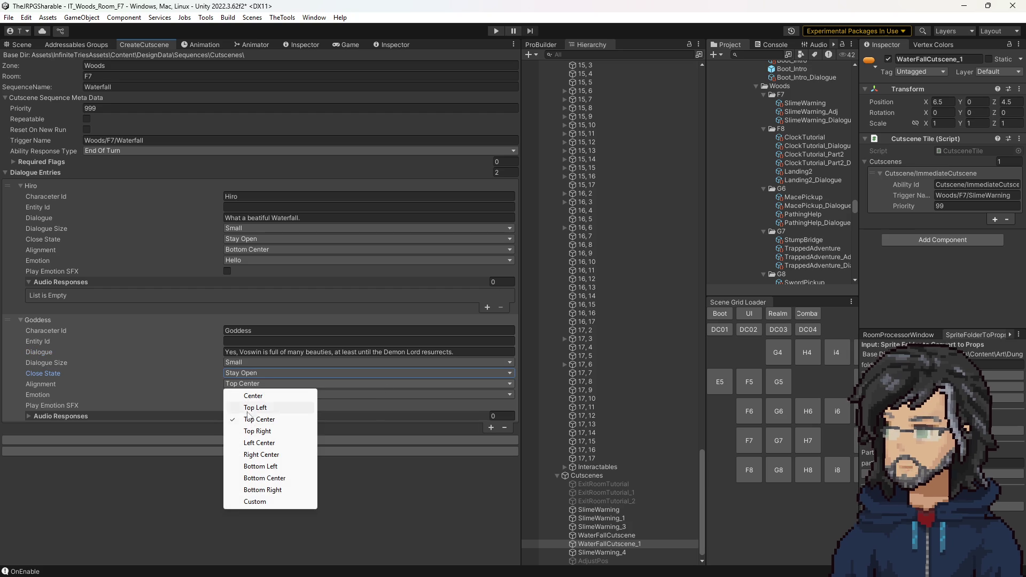
click(276, 458)
click(253, 362)
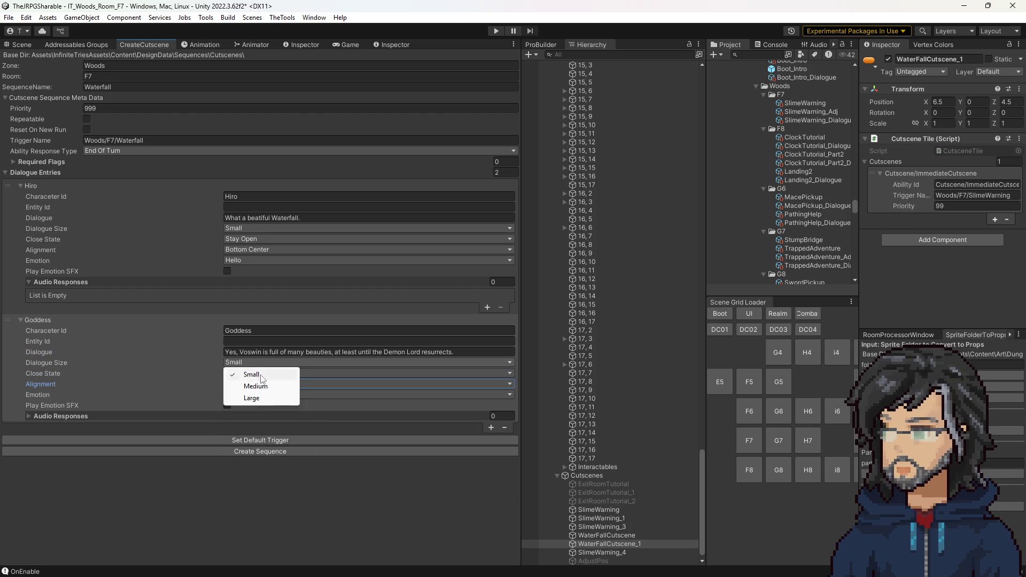
click(245, 385)
click(491, 429)
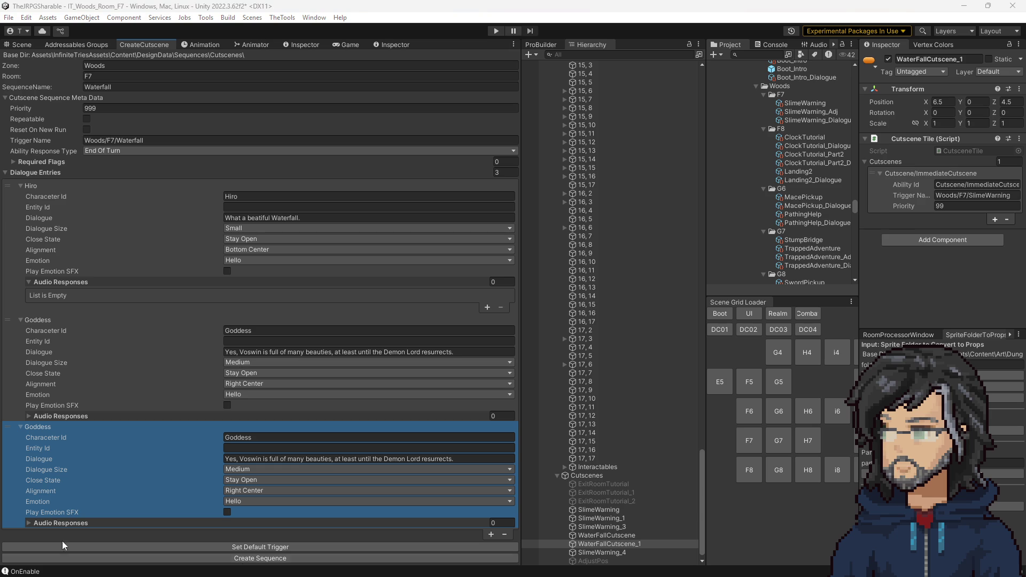
Step: Add a fourth dialogue entry with the pasted reply about the timer, keeping its size Medium
click(366, 458)
text(Resurrects? He isn't even around?)
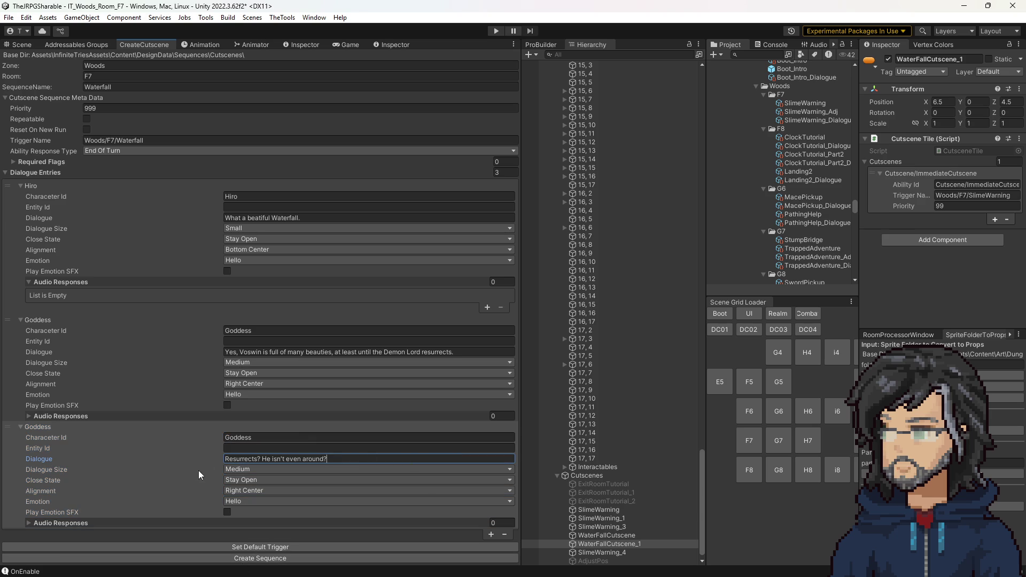
click(491, 535)
click(255, 544)
text(Hiro)
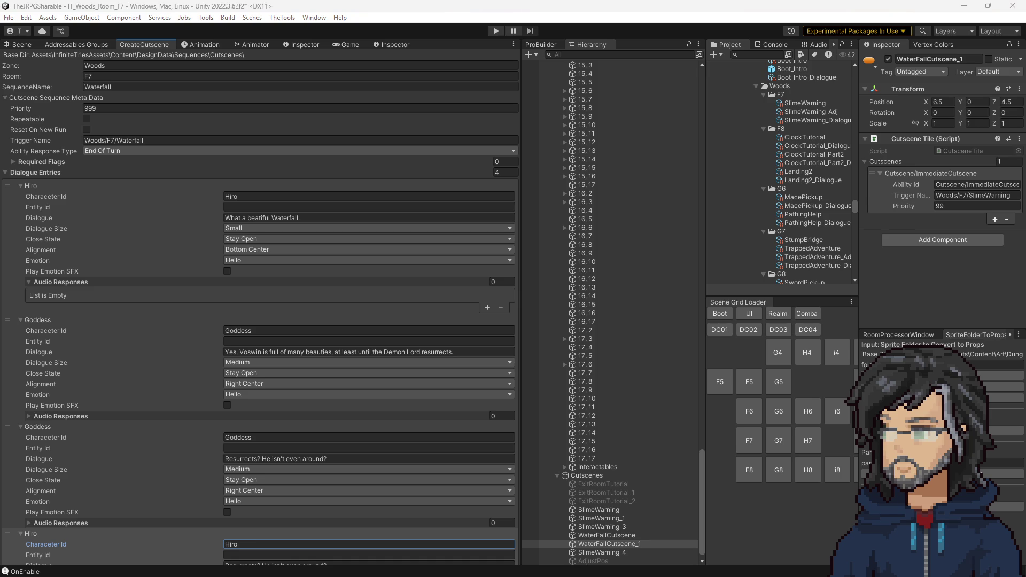
key(Tab)
key(Tab)
text(Well yes, that what the timer is counting down too. So hurry along)
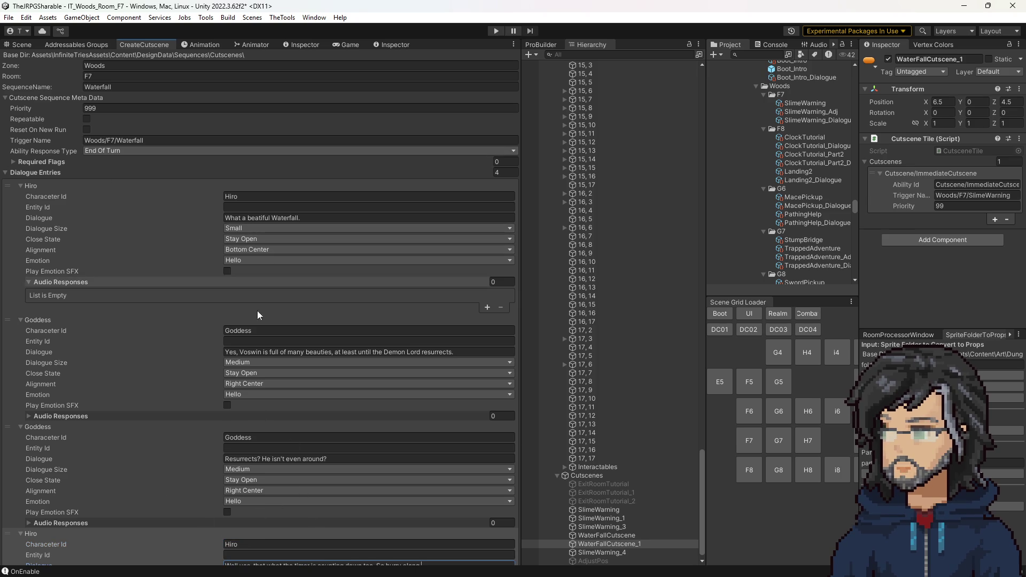
click(258, 474)
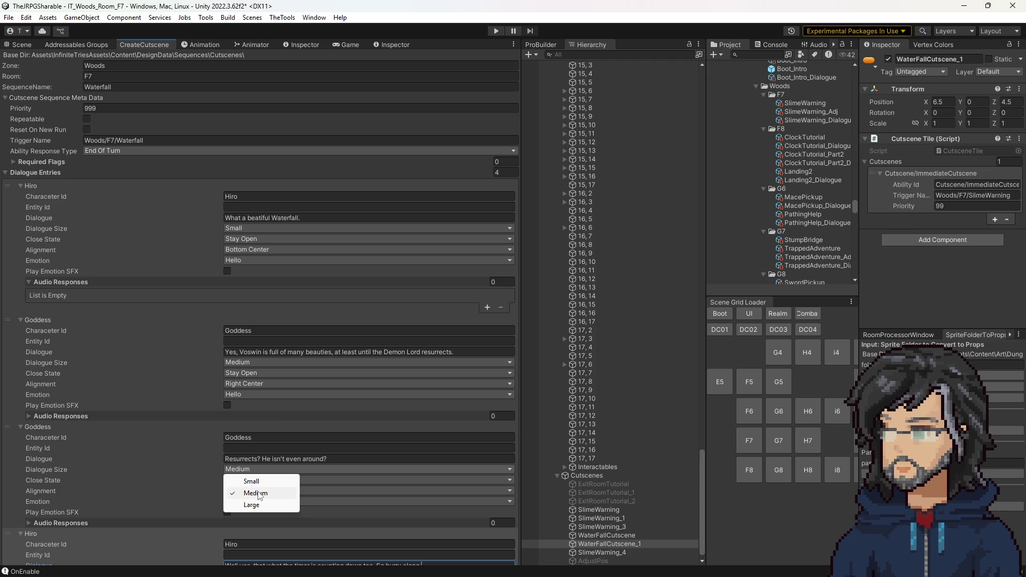
click(258, 490)
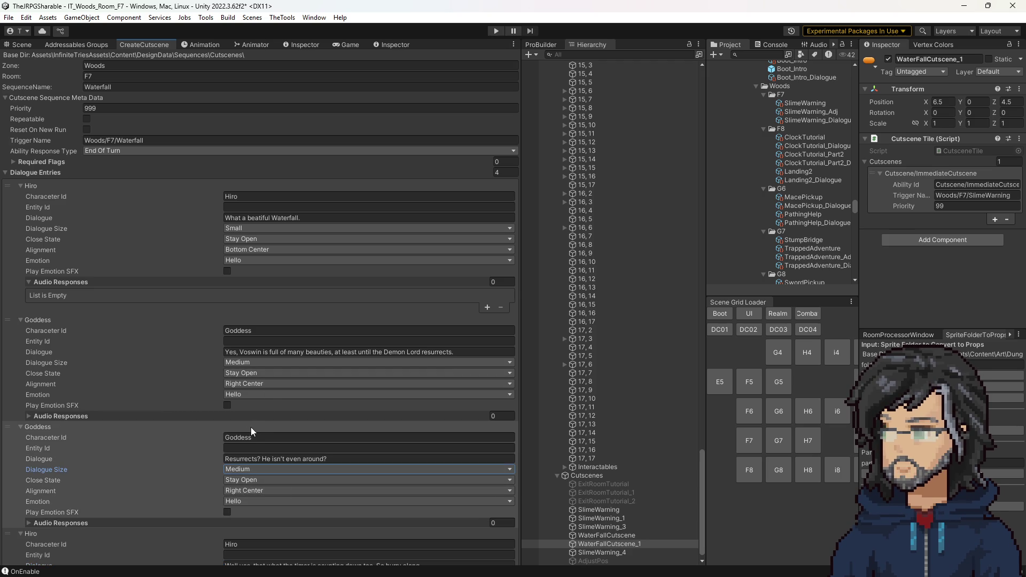
Step: Set the third entry's speaker to Hiro and the fourth entry's speaker to Goddess
click(261, 437)
text(Hiro)
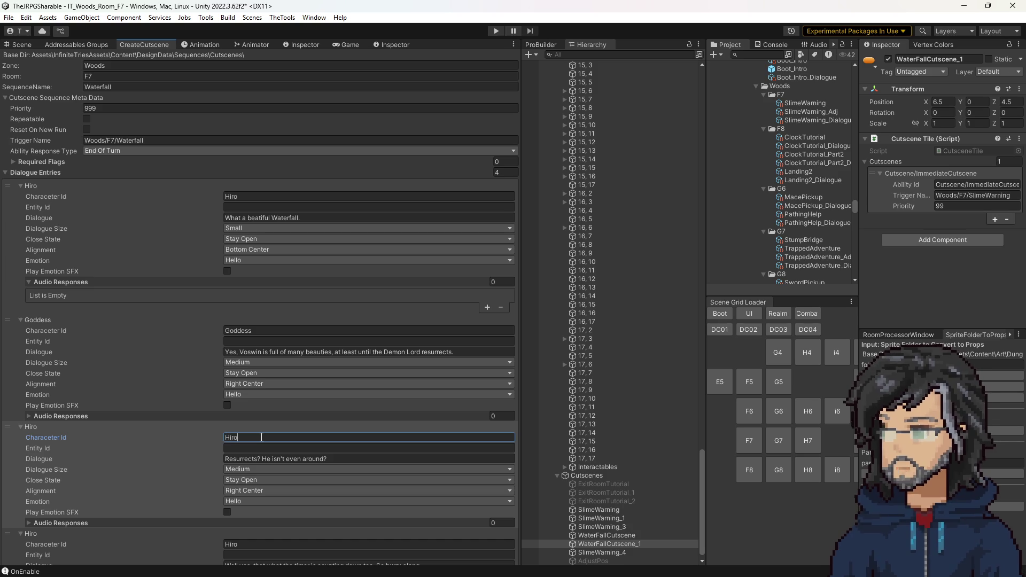
click(240, 331)
click(246, 544)
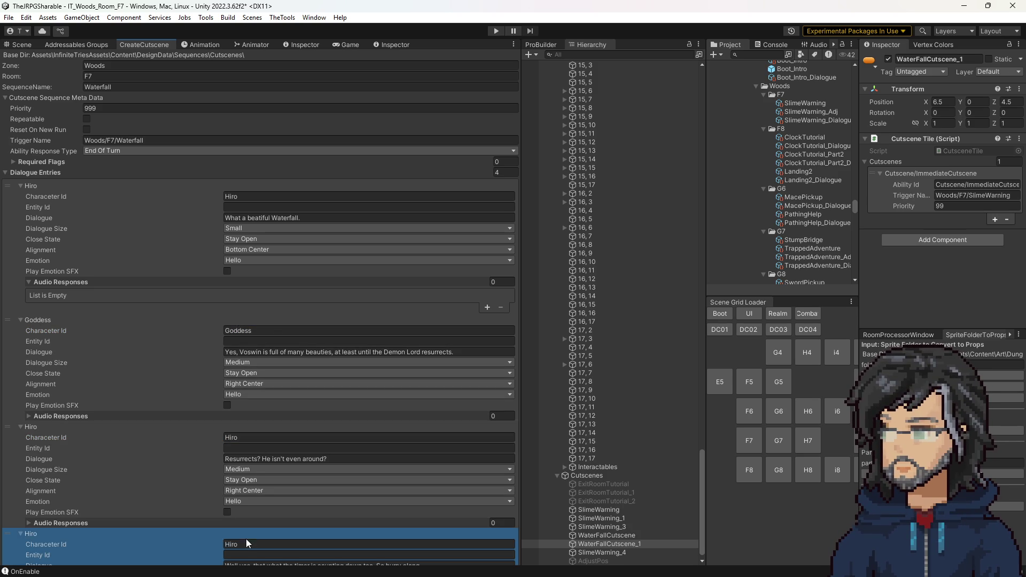
text(Goddess)
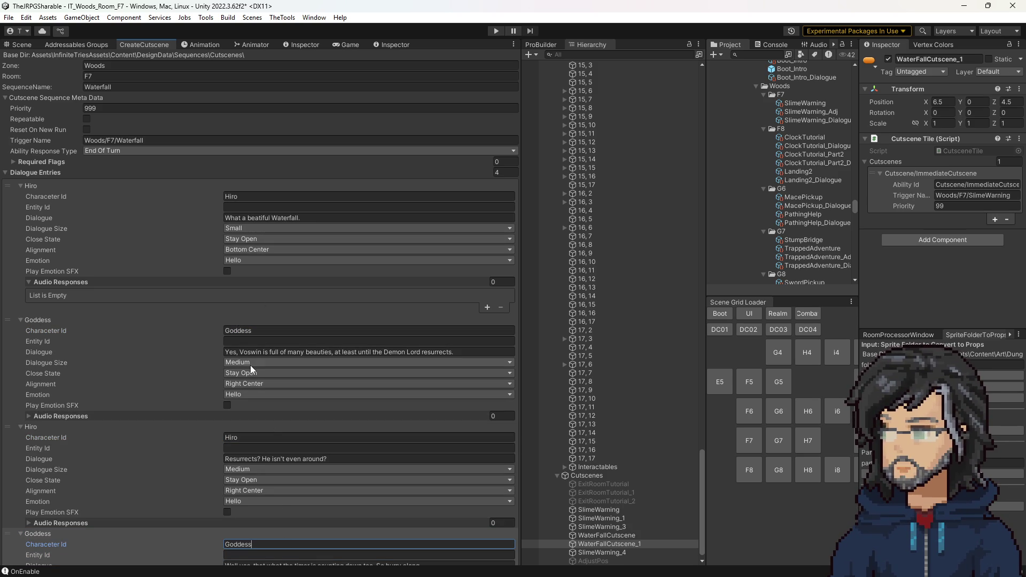
Step: Make Hiro's line Small and Bottom Center aligned, then collapse the first two entries
click(259, 472)
click(268, 482)
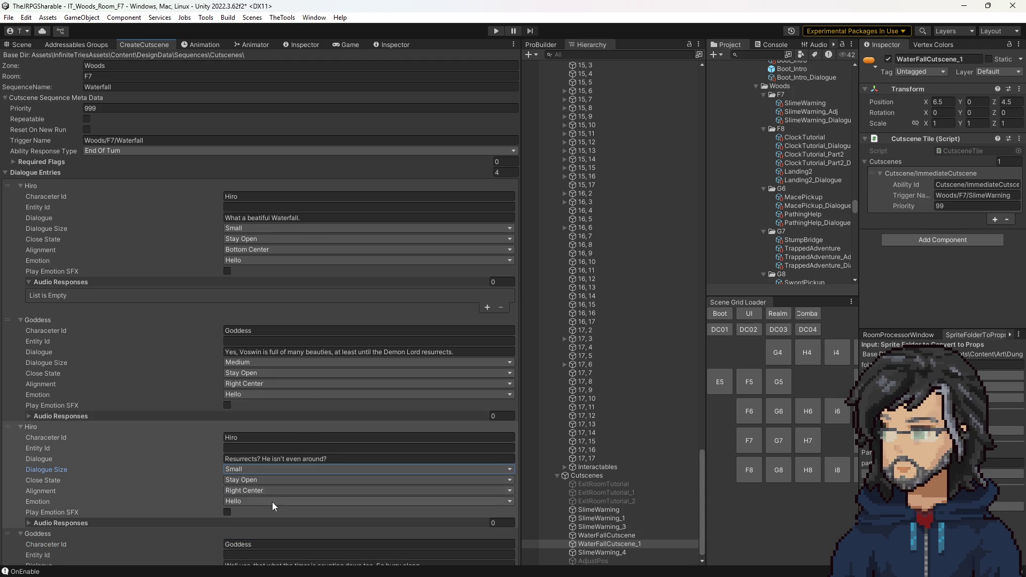
click(259, 491)
click(247, 468)
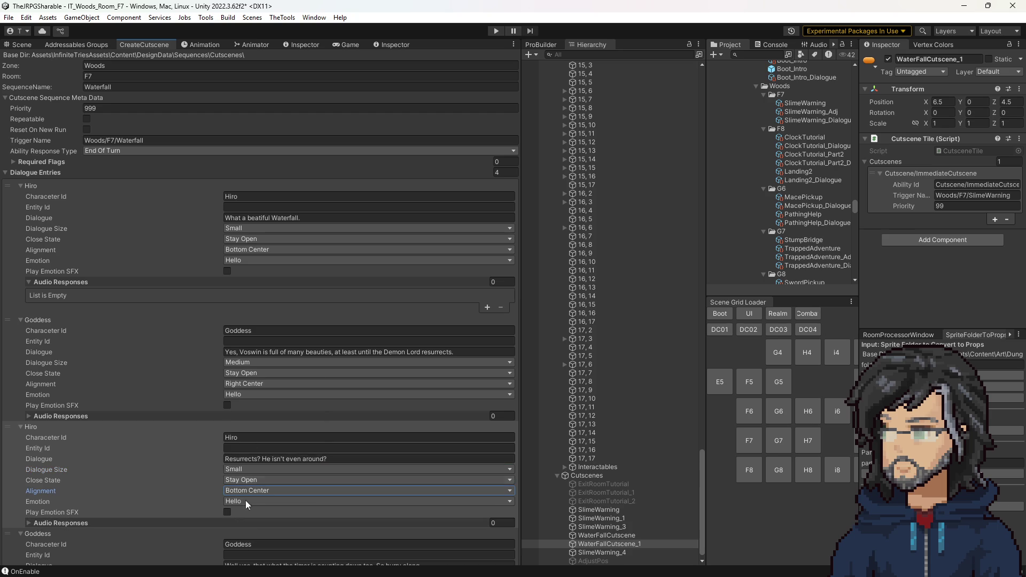
click(137, 185)
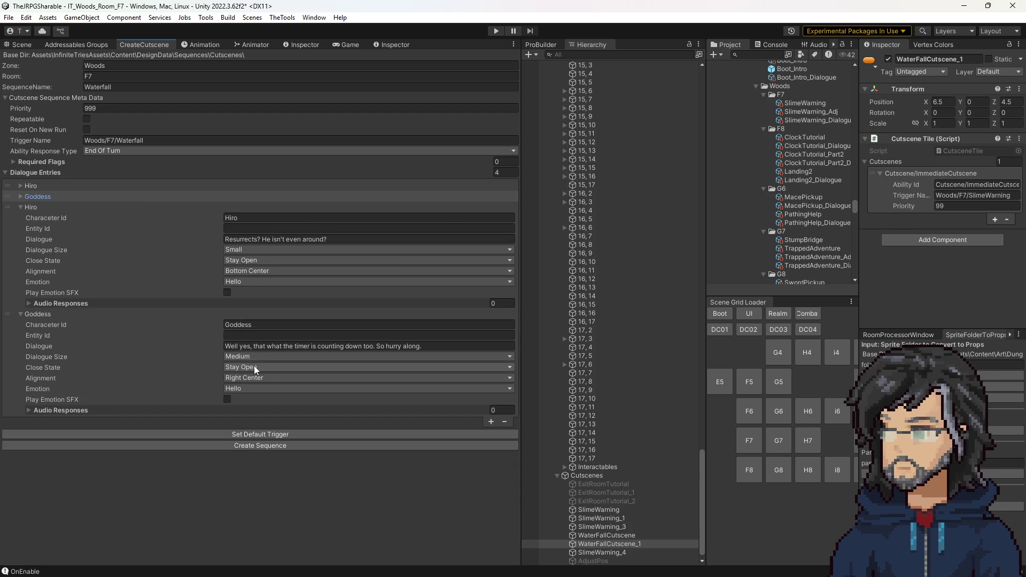
Step: Review the Goddess and Hiro entries' settings, expanding and collapsing them unchanged
click(80, 197)
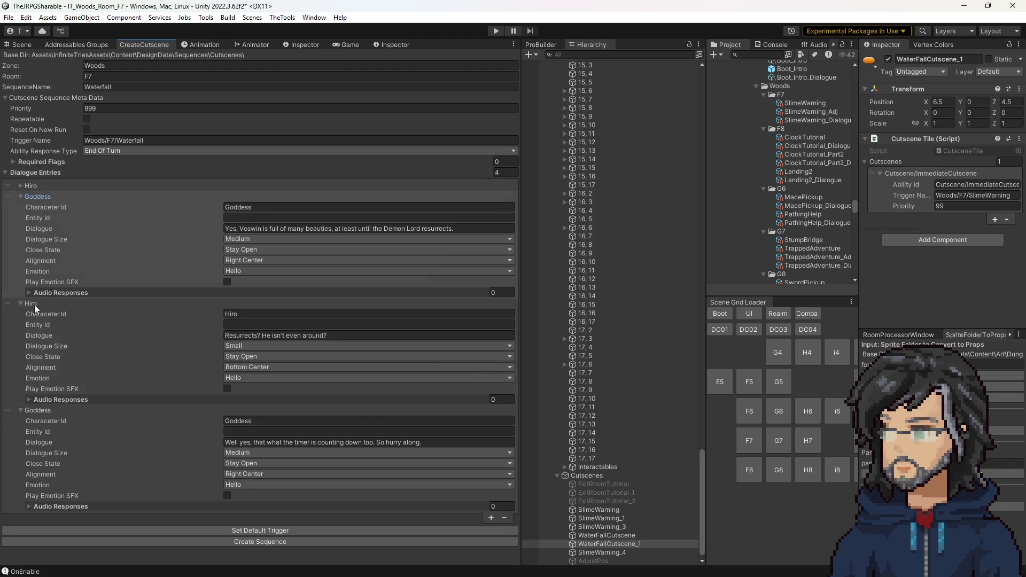
click(266, 312)
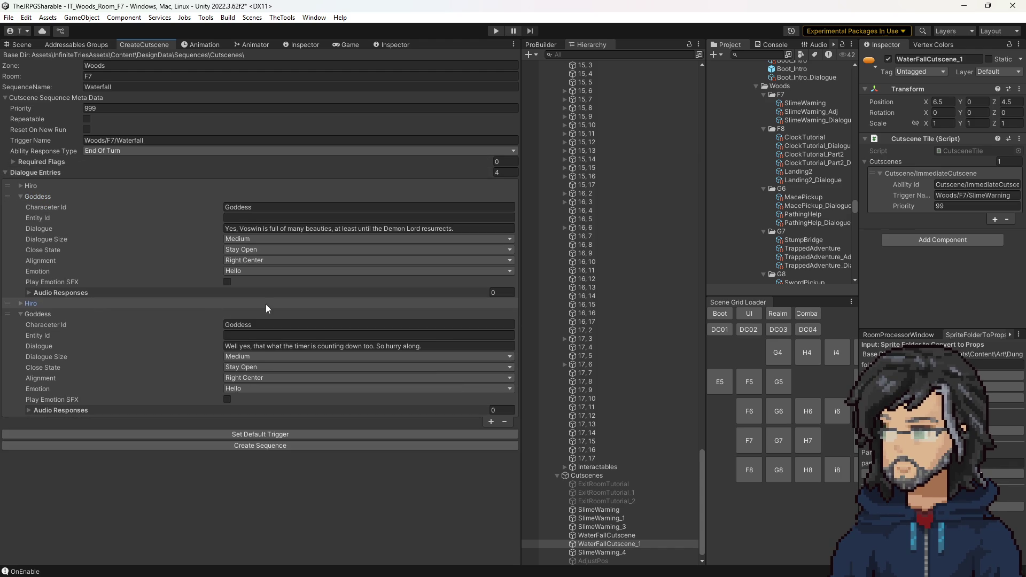
click(257, 378)
click(167, 457)
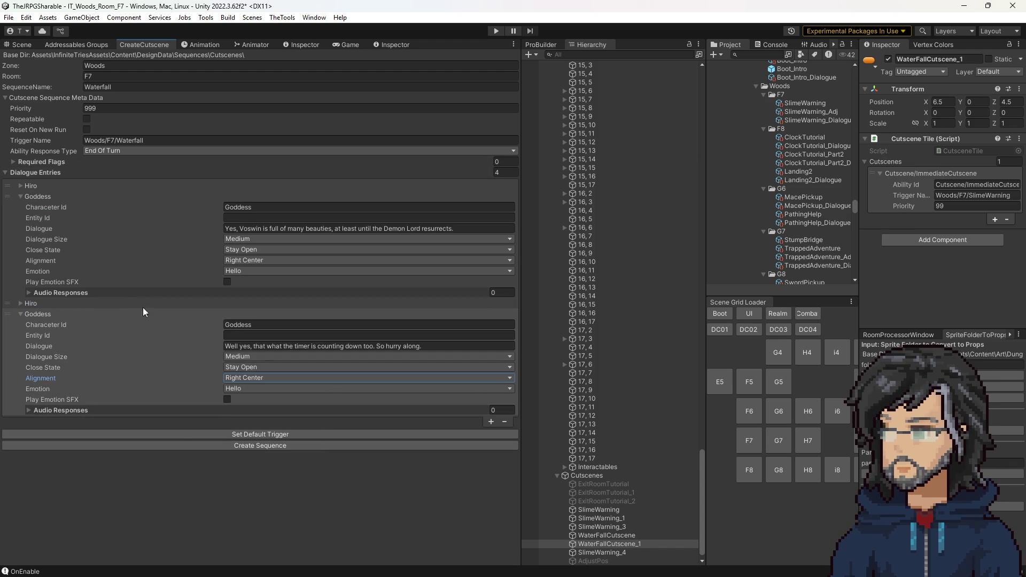
click(83, 305)
click(82, 306)
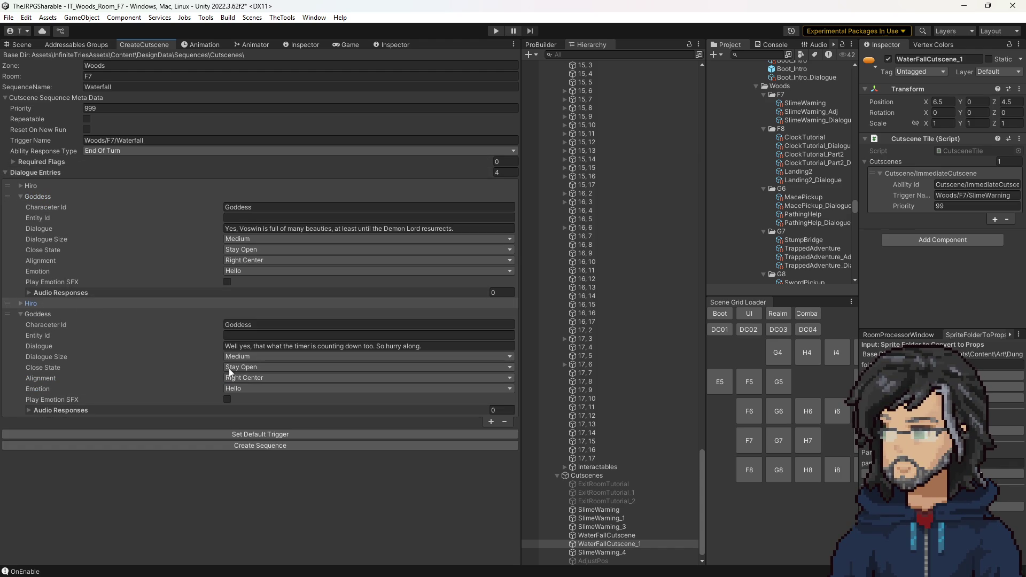
click(72, 185)
click(71, 185)
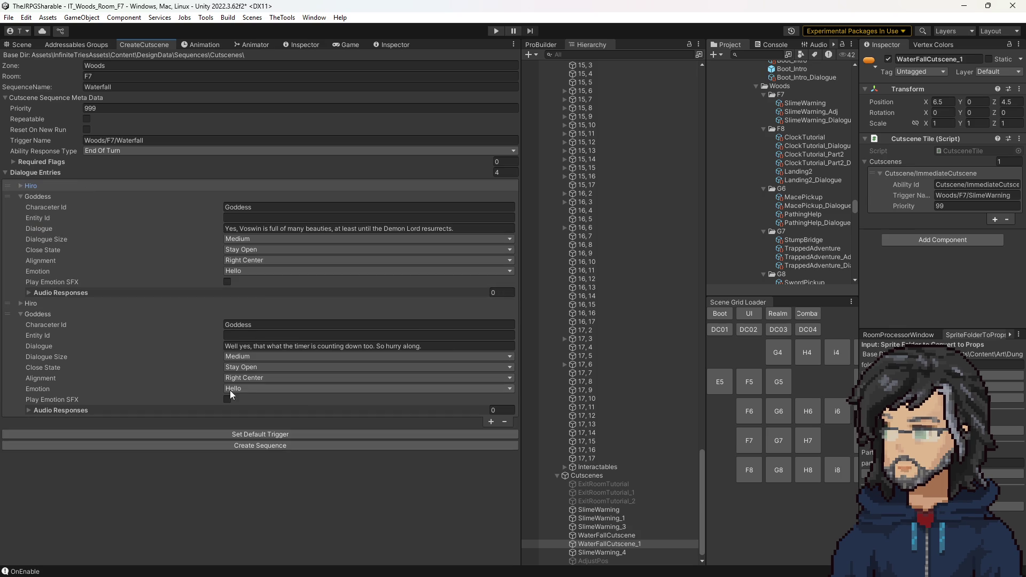
Step: Set the last Goddess line to Close All and create the Waterfall sequence assets
click(248, 368)
click(255, 403)
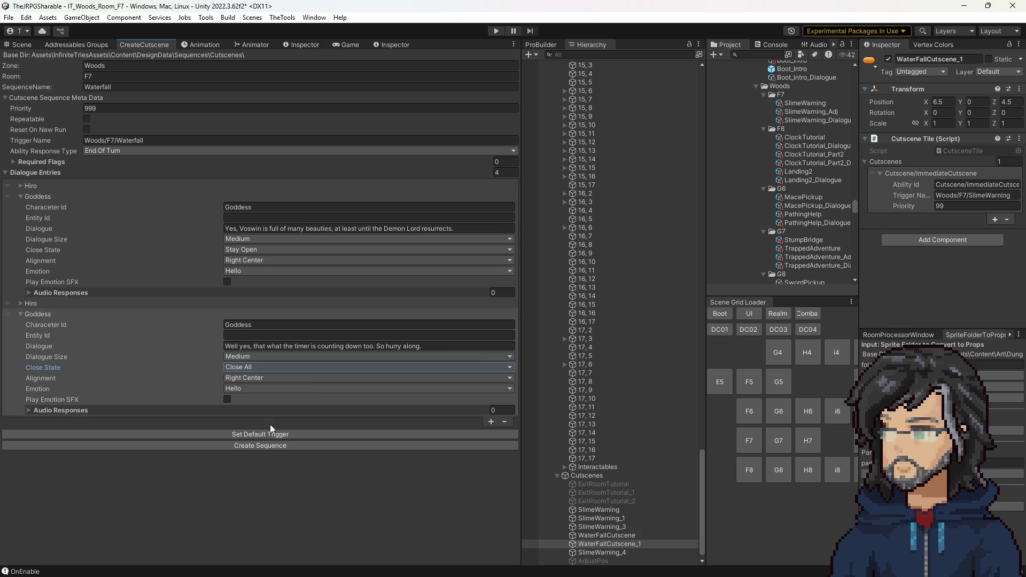
click(207, 448)
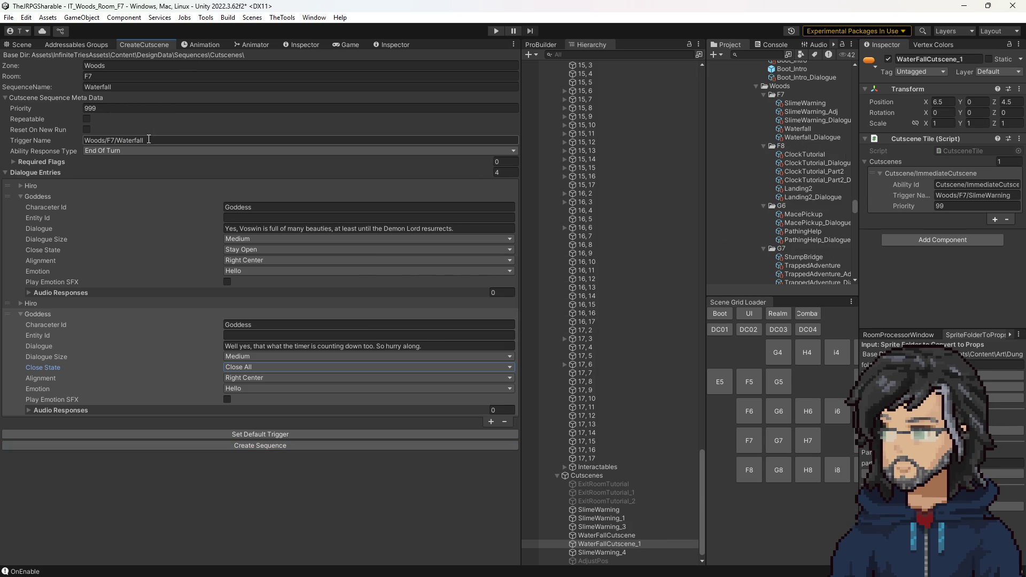
Step: Set the WaterFallCutscene tiles' Trigger Name to Woods/F7/Waterfall in the scene
key(ctrl+a)
key(ctrl+c)
click(921, 171)
click(973, 195)
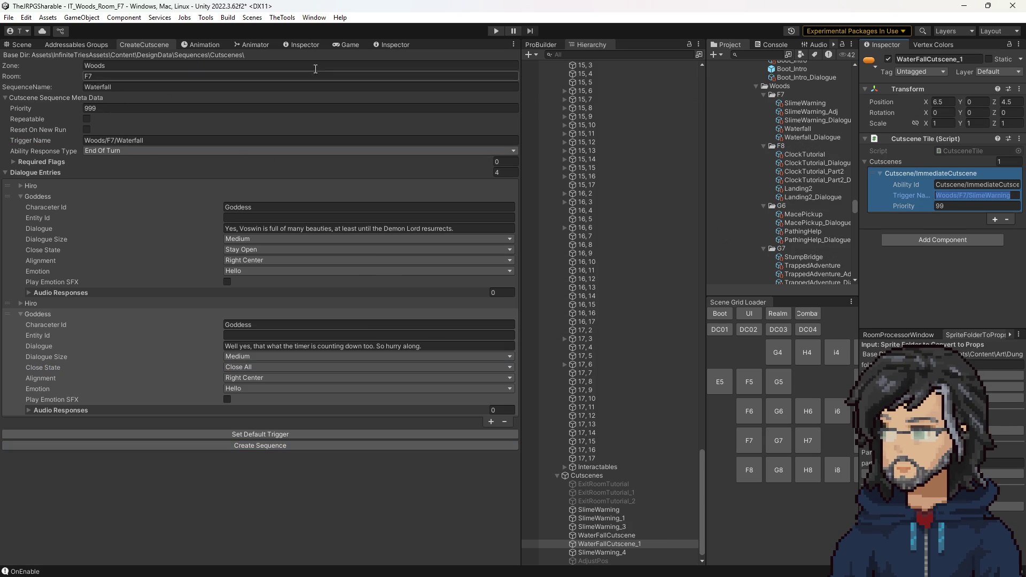
click(28, 47)
click(966, 195)
key(ctrl+v)
click(245, 357)
click(938, 276)
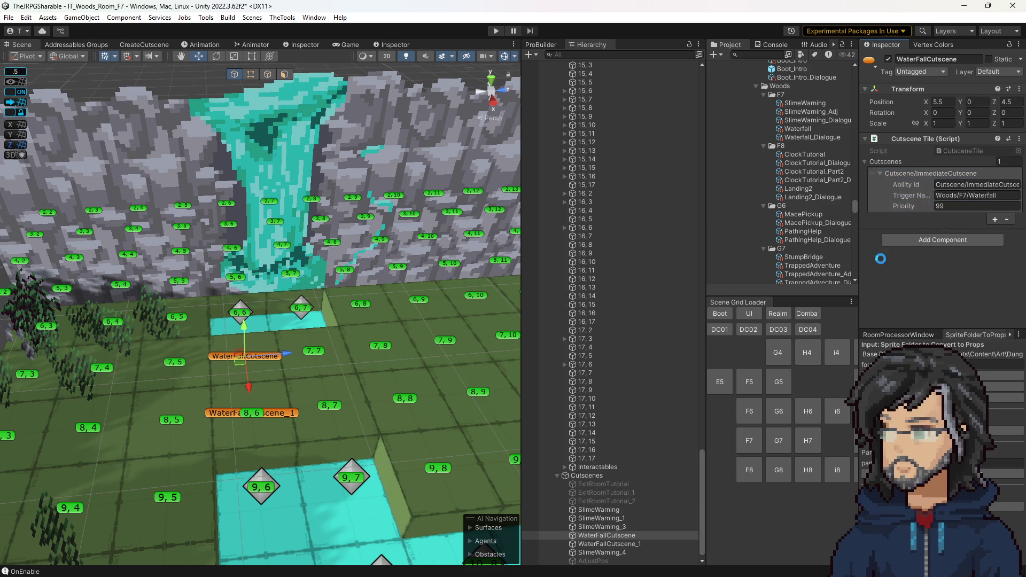
scroll(807, 219, up, 2)
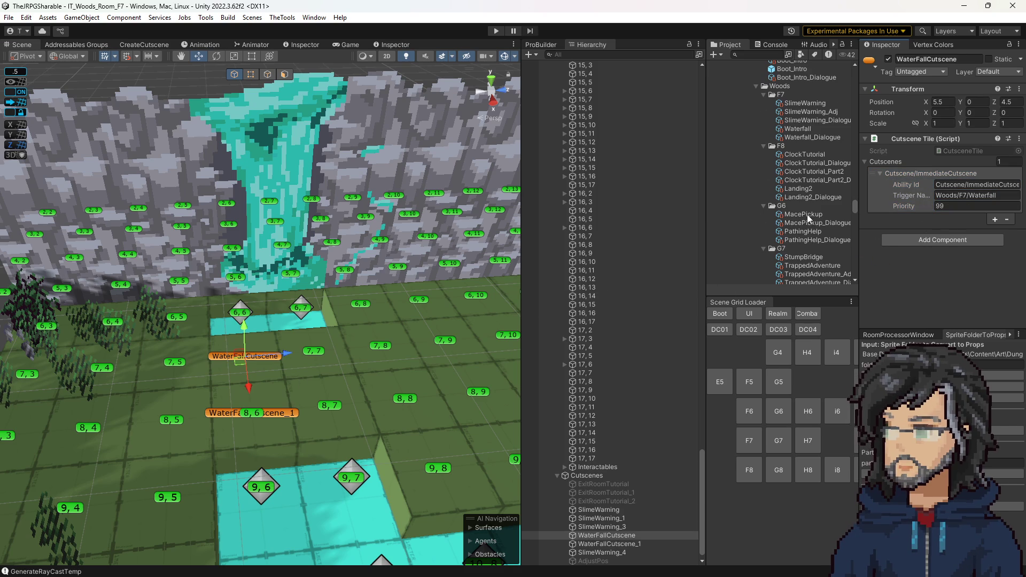
Step: Add a Navigate To Tile step to the Waterfall sequence asset
click(799, 162)
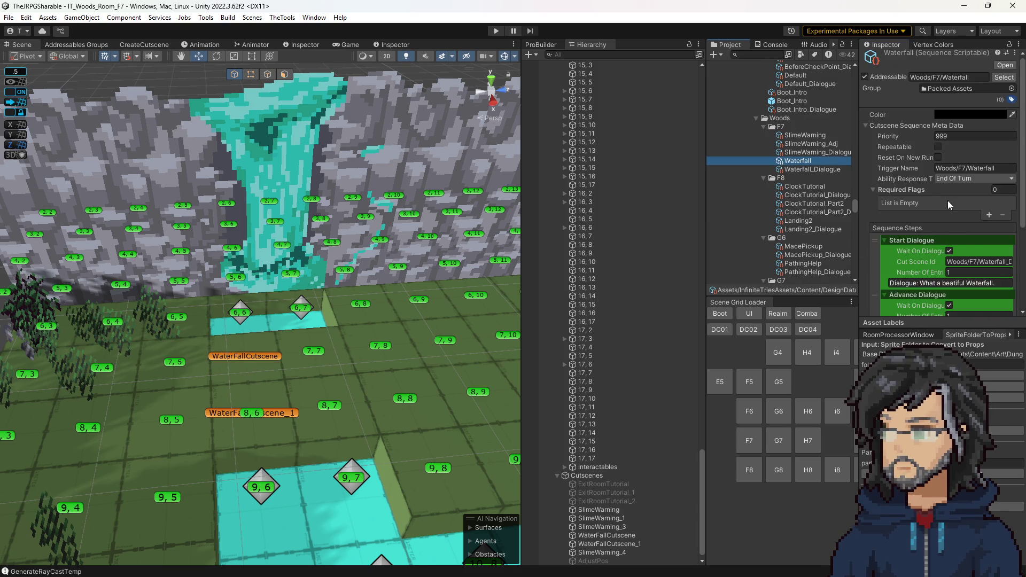
scroll(957, 189, down, 4)
click(992, 304)
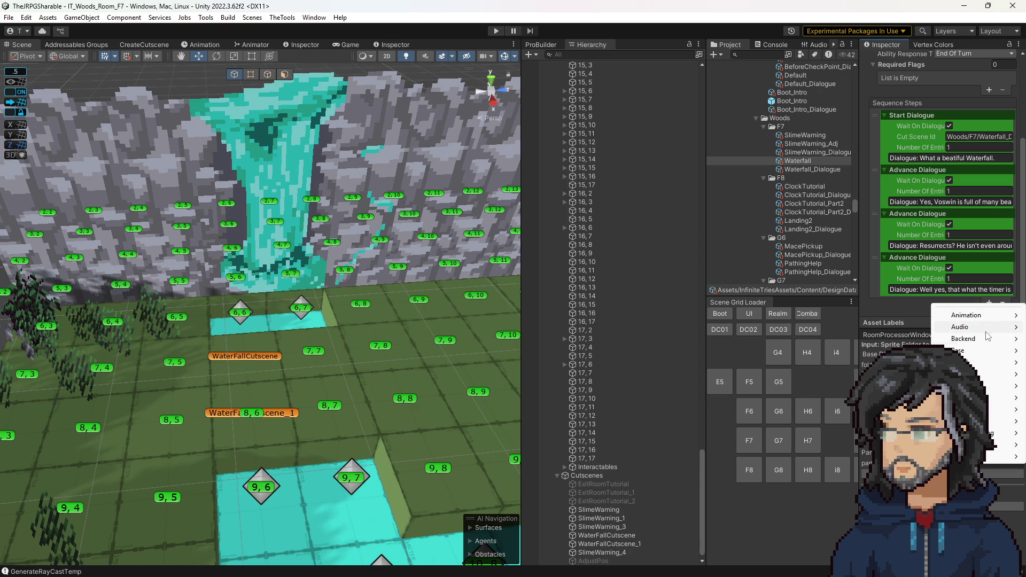
mouse_move(971, 399)
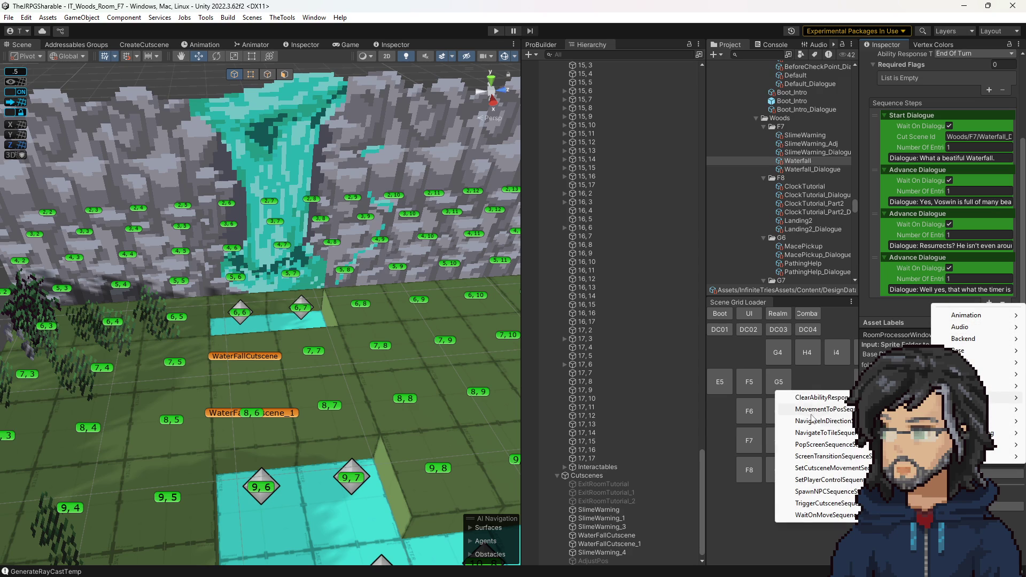
click(815, 433)
Step: Configure the Navigate To Tile step: Player to tile 7,7, override range 64, placed after Start Dialogue
drag(871, 300, 893, 124)
click(984, 152)
click(952, 138)
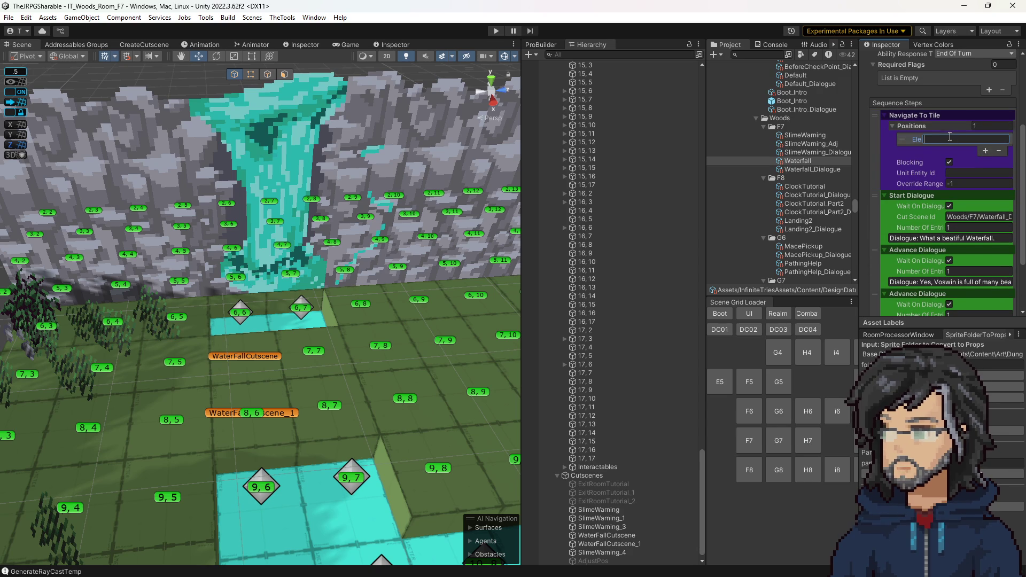
text(7)
text(,7)
click(977, 172)
text(layer)
click(966, 184)
text(64)
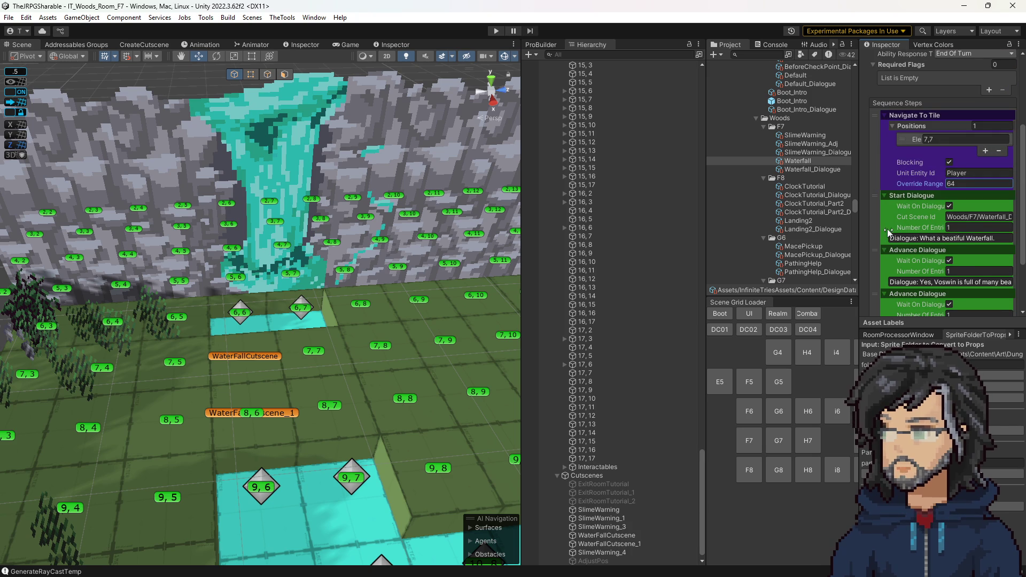
scroll(889, 232, down, 3)
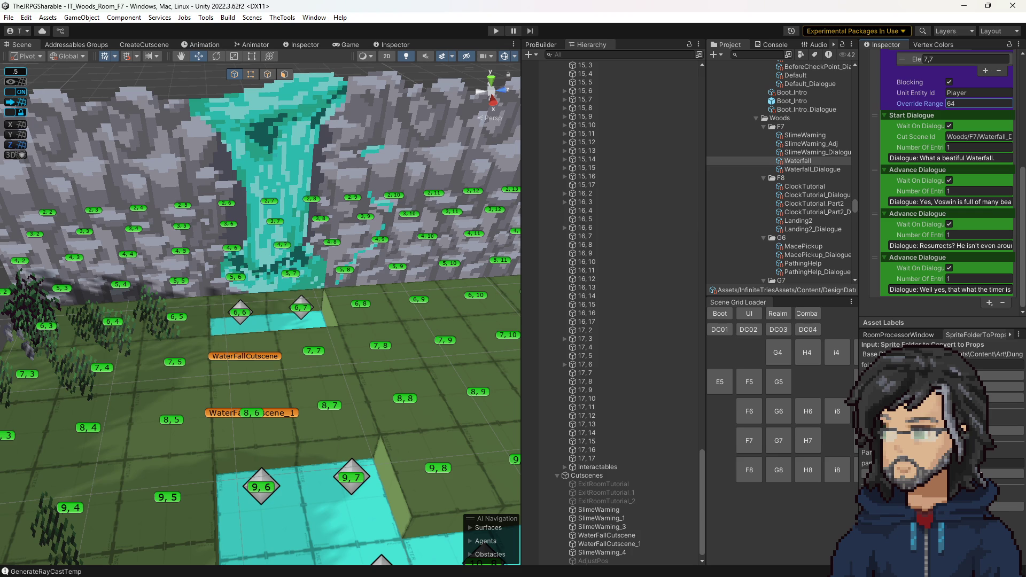
scroll(994, 207, up, 2)
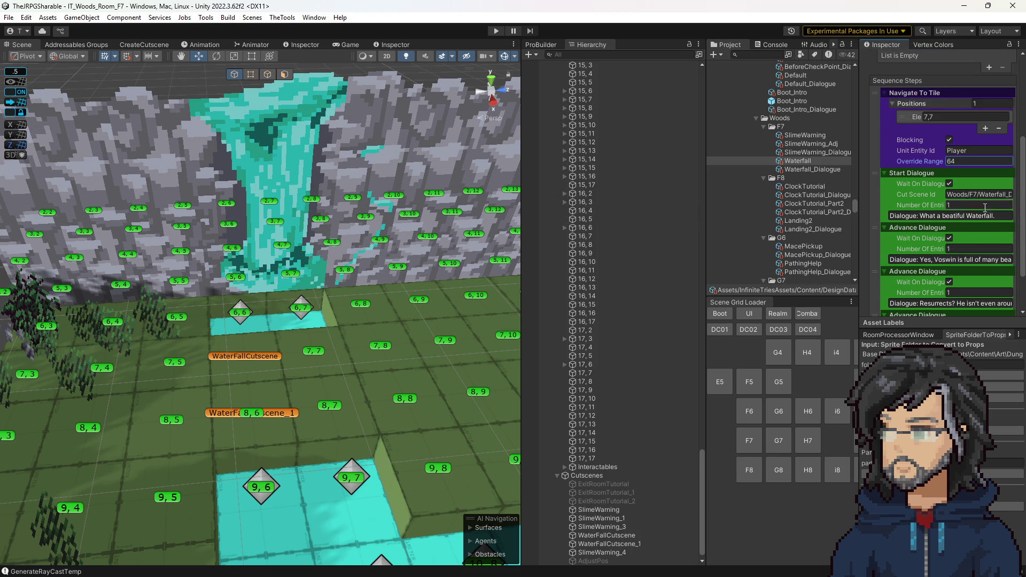
scroll(942, 210, down, 1)
scroll(927, 244, down, 1)
scroll(915, 215, up, 2)
drag(878, 92, 913, 147)
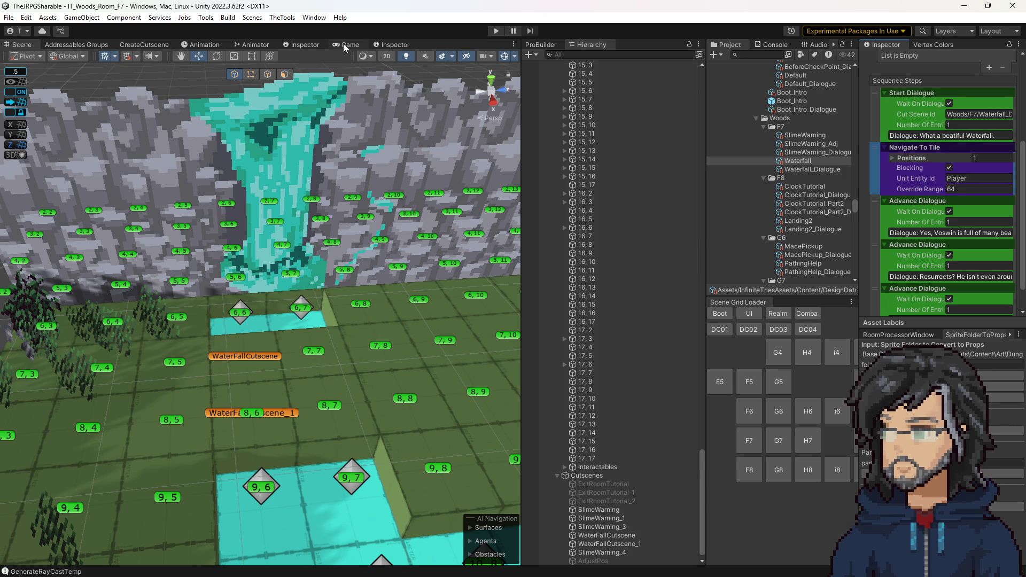
Step: Set Hiro's first line in Waterfall_Dialogue to Close Self and return to the Waterfall sequence
click(802, 170)
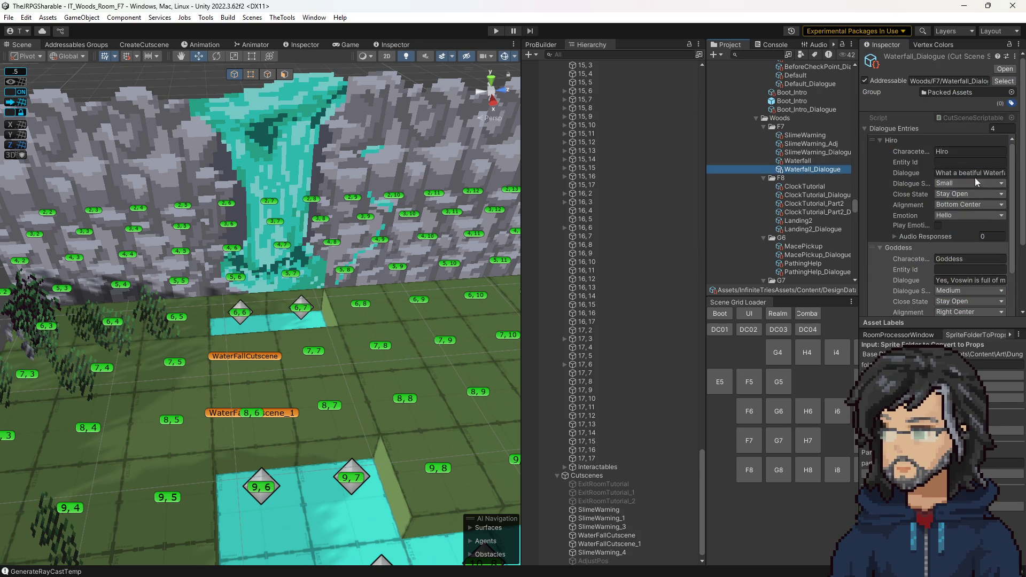
click(955, 193)
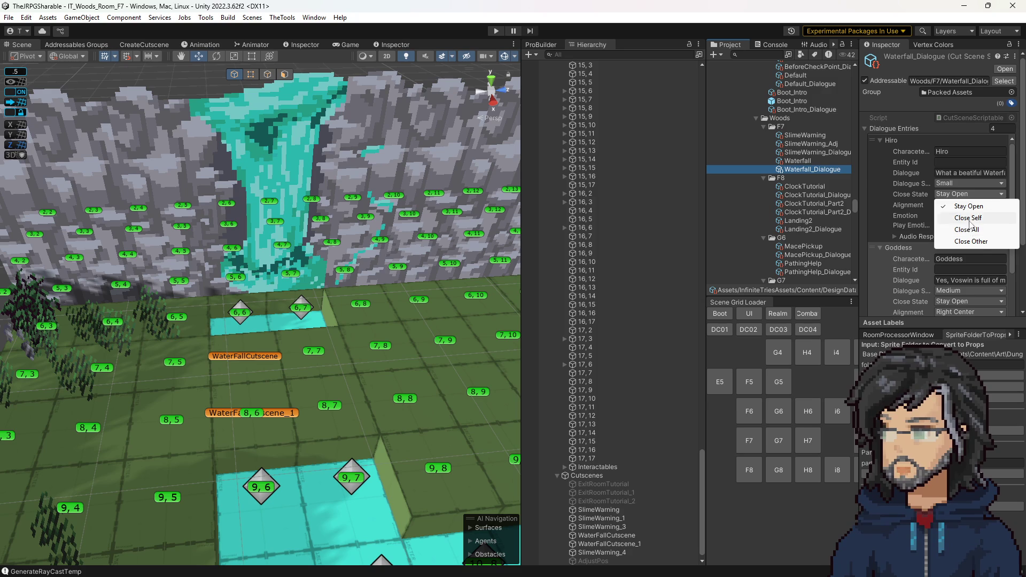
click(918, 218)
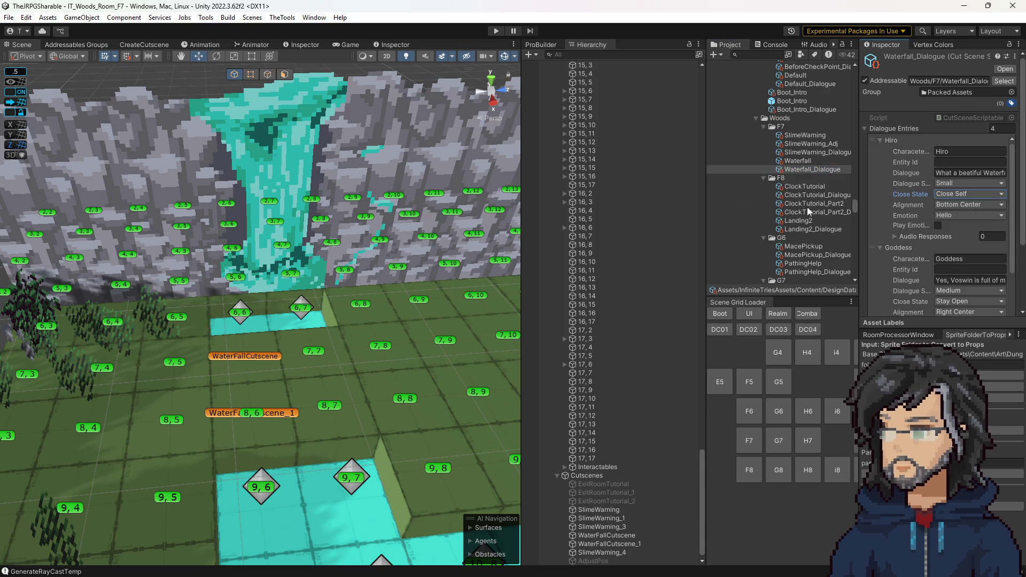
click(813, 162)
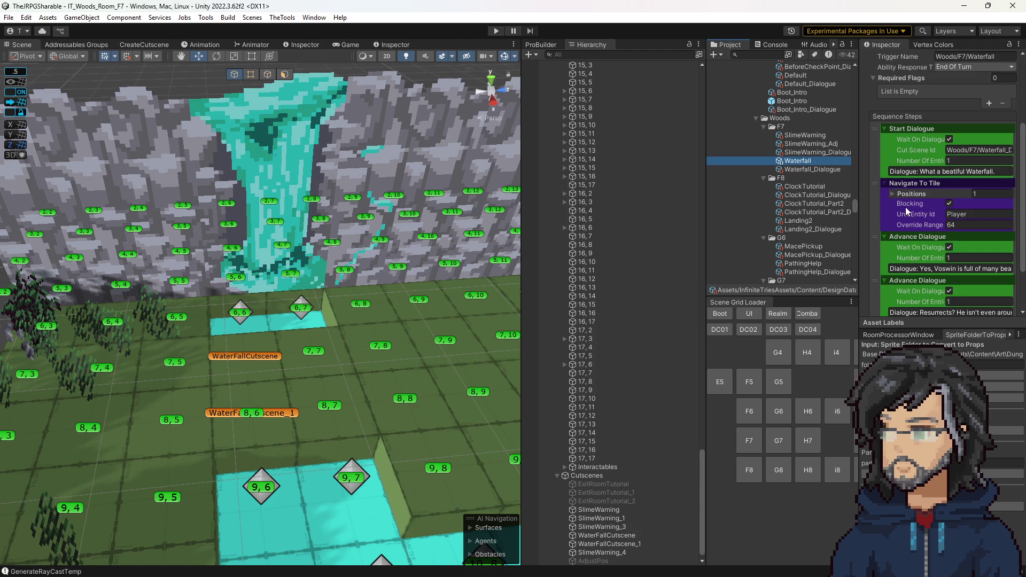
scroll(906, 207, down, 3)
Step: Add a Set Unit Direction step facing W near the start of the sequence
click(991, 306)
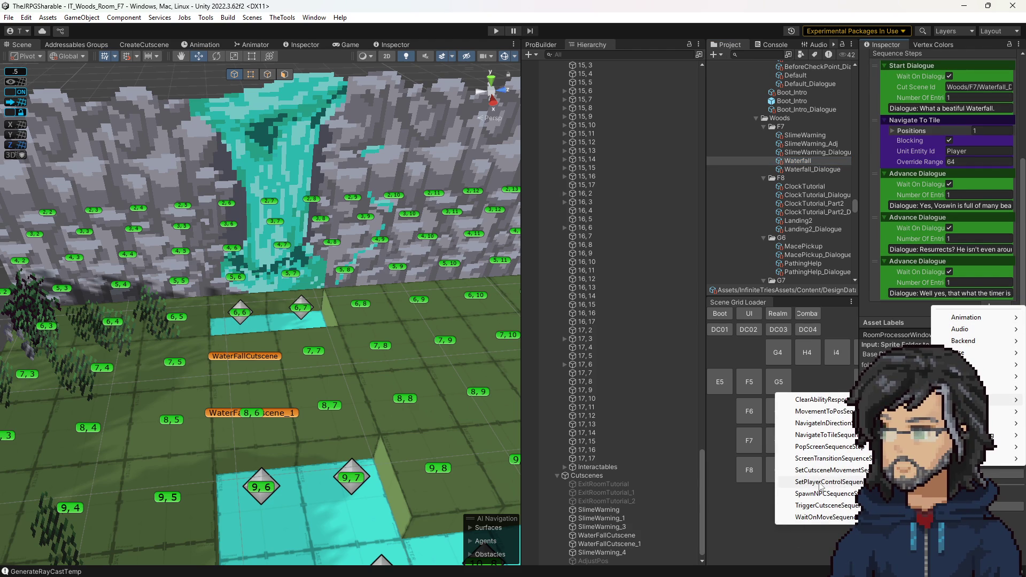
mouse_move(970, 459)
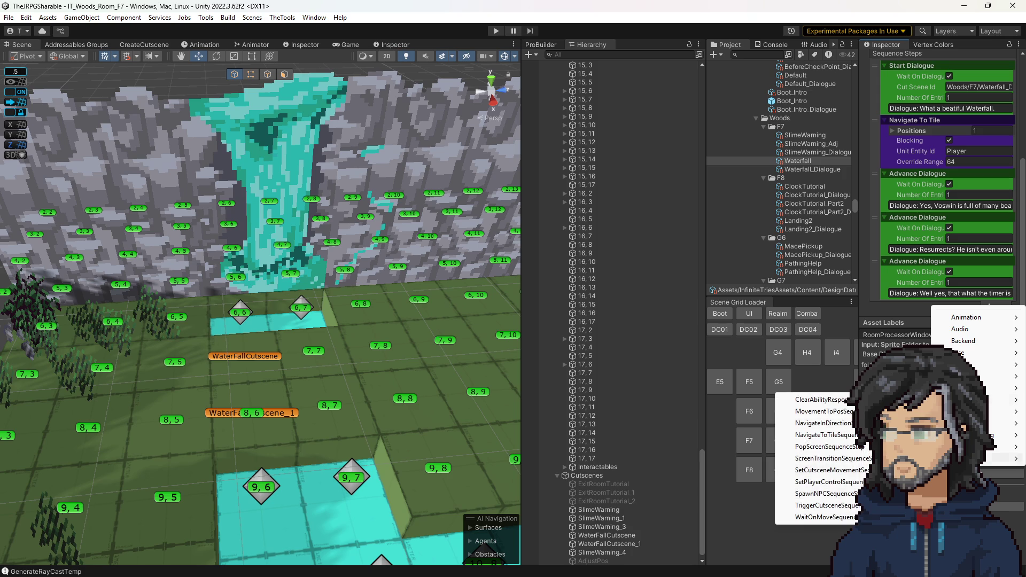
click(826, 505)
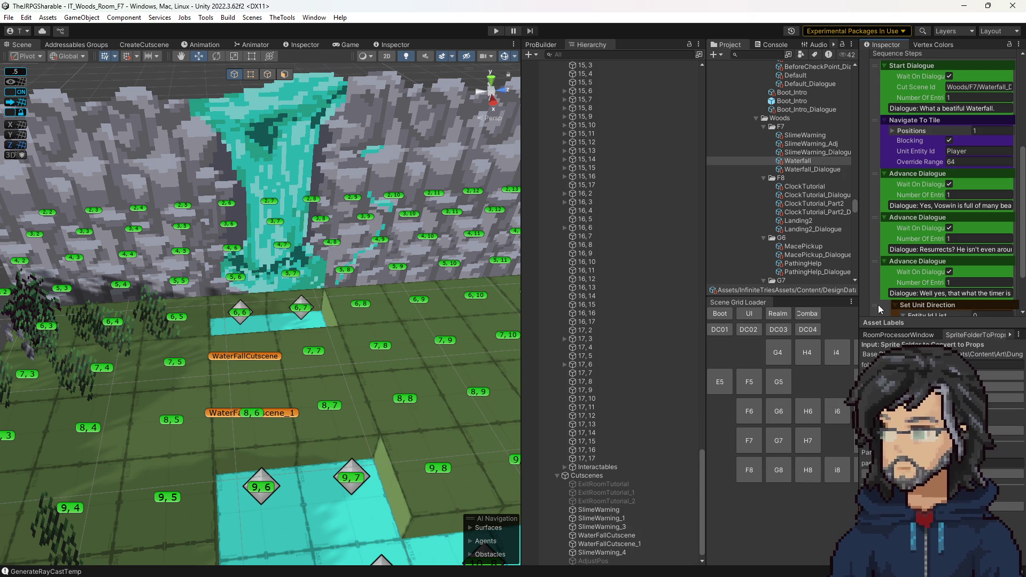
drag(873, 149, 870, 81)
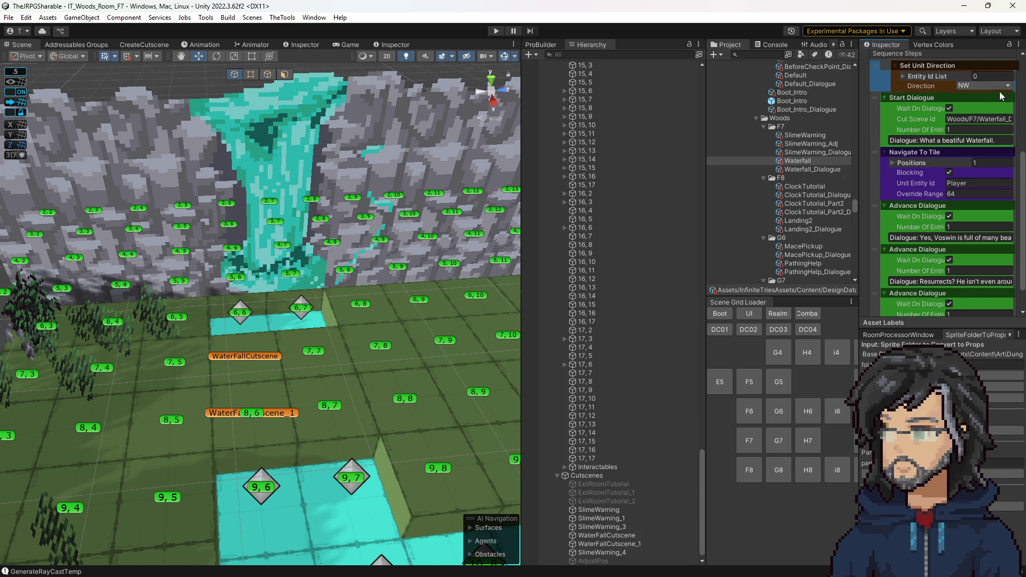
click(985, 85)
click(979, 134)
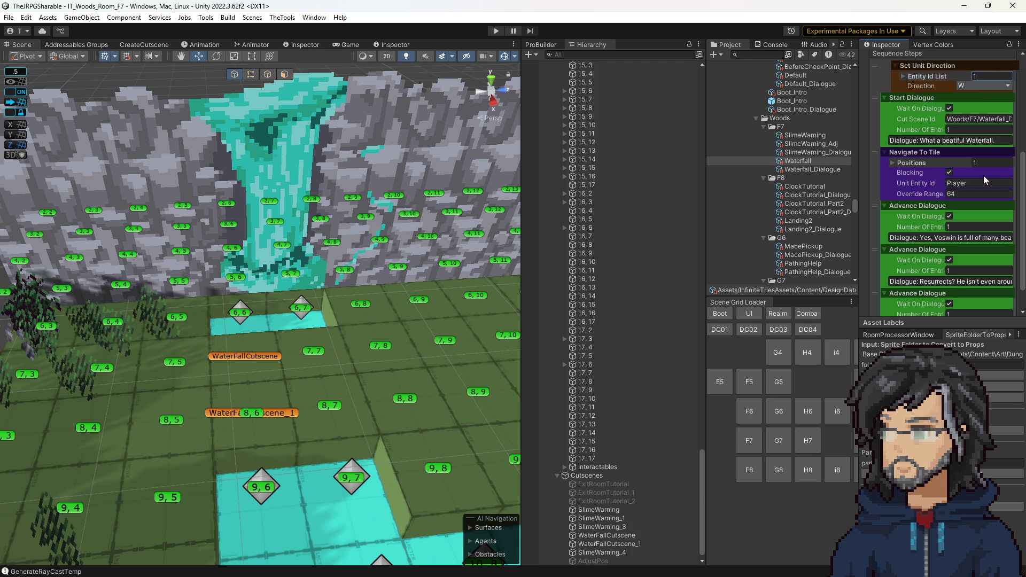
Step: Target the direction step at Player and move Navigate To Tile above it
click(903, 75)
click(956, 90)
text(Player)
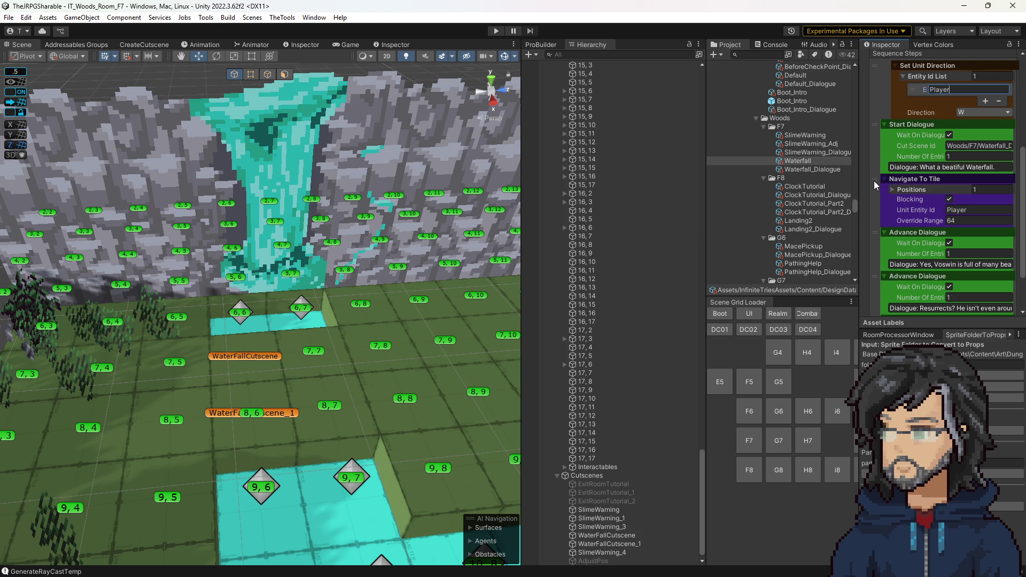
drag(875, 180, 874, 74)
click(893, 77)
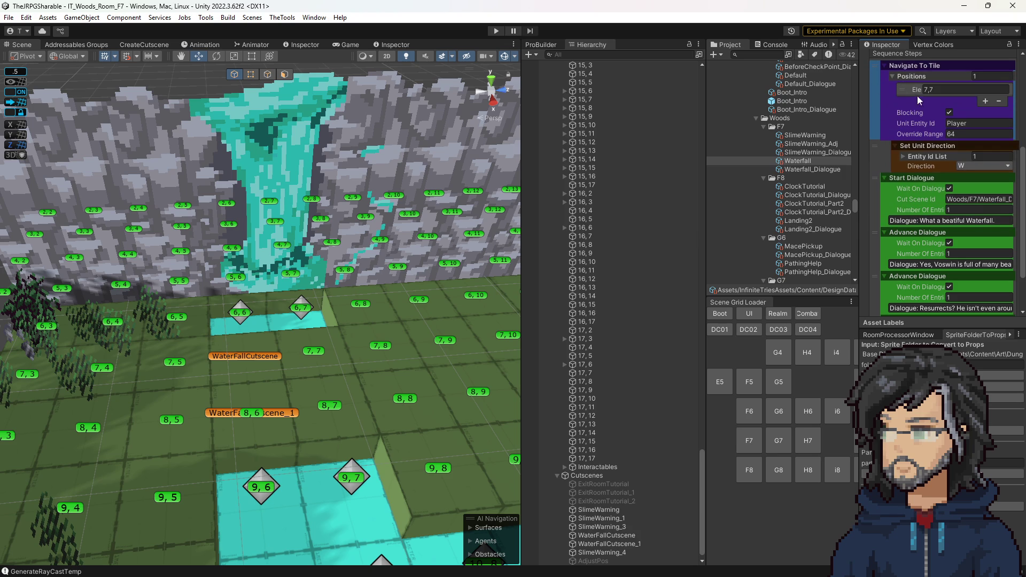
Step: Change the opening Navigate To Tile target from 7,7 to 7,6
click(941, 89)
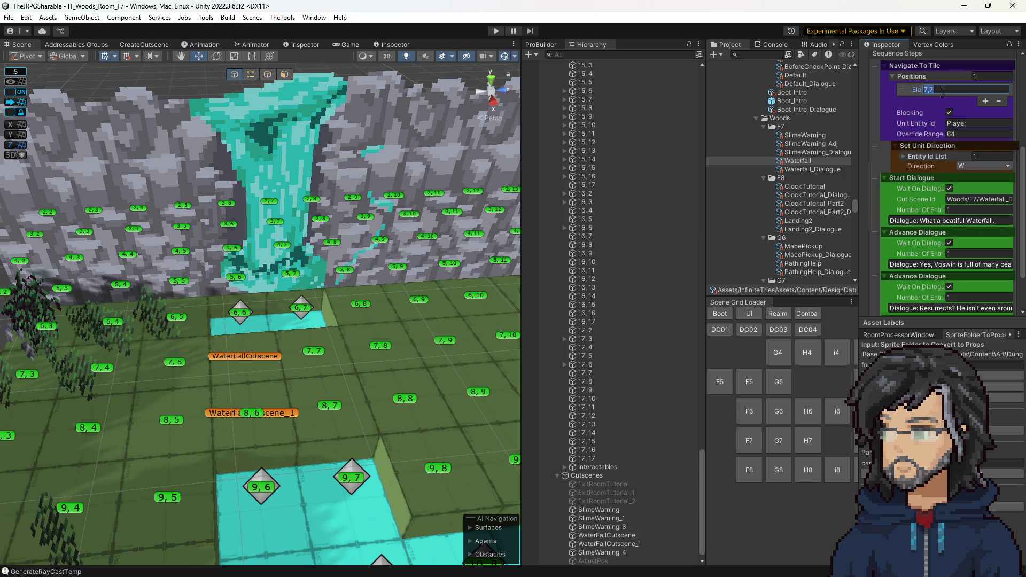
text(7,6)
scroll(922, 177, down, 1)
scroll(922, 185, down, 1)
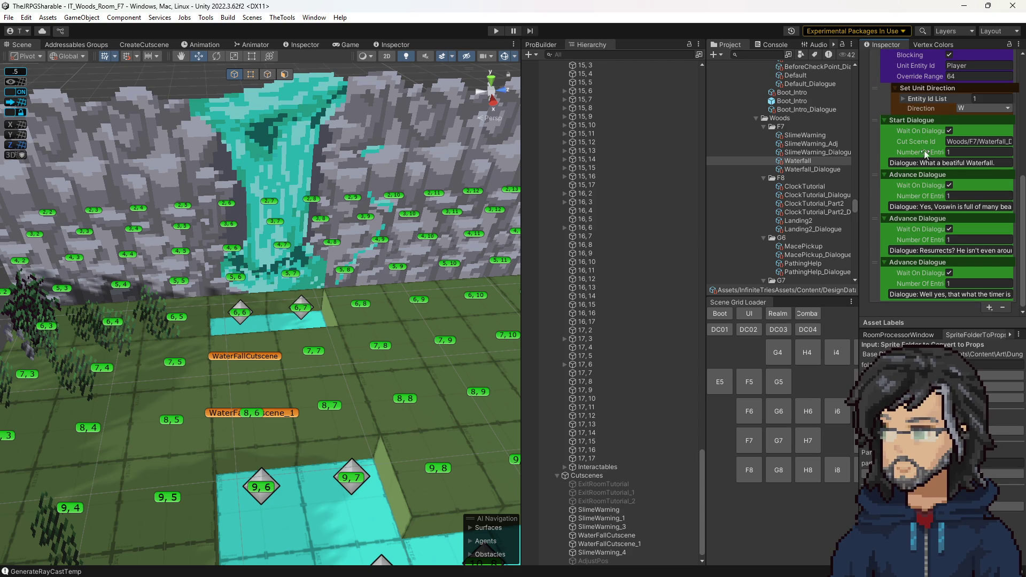
click(990, 309)
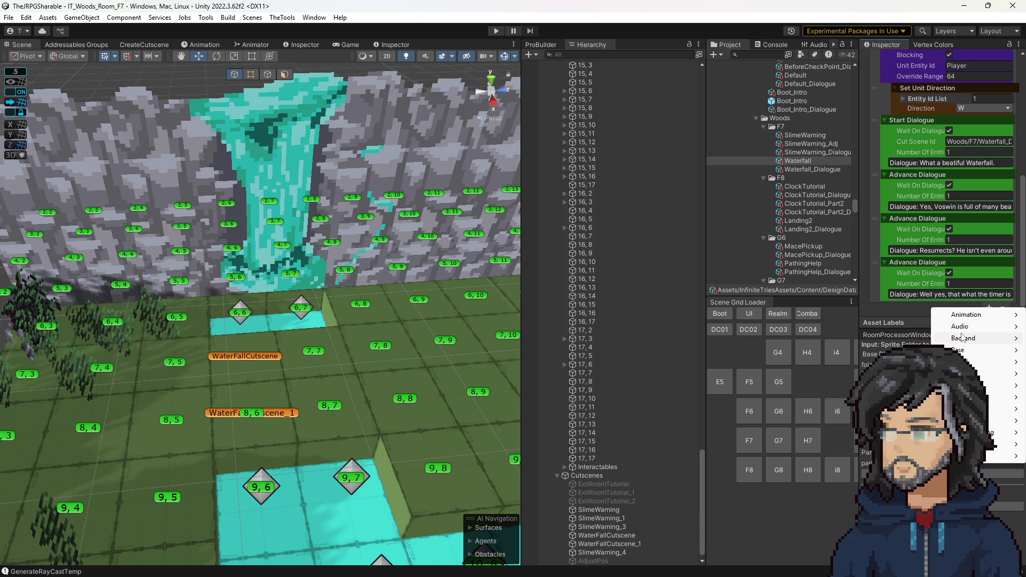
mouse_move(1003, 399)
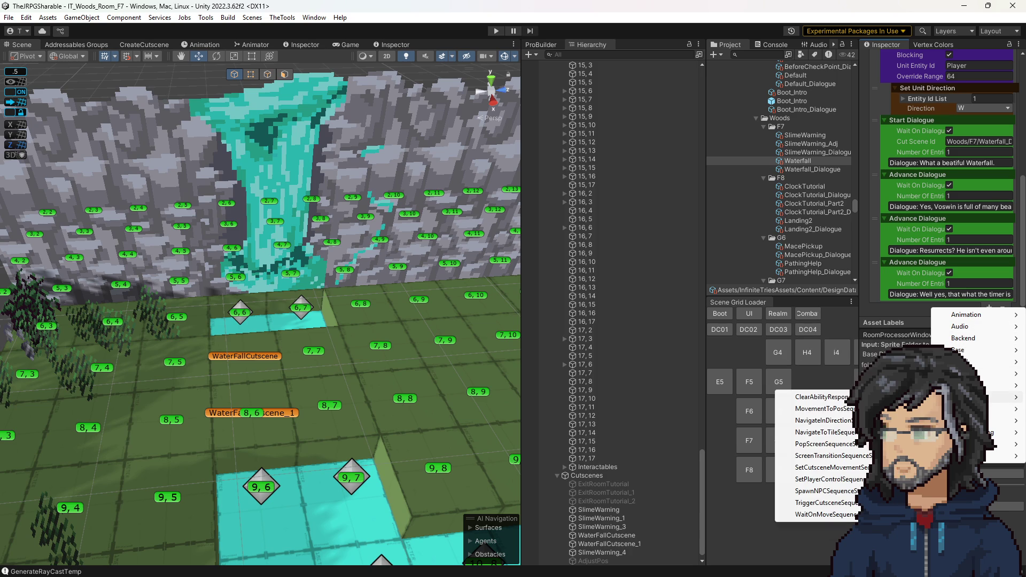
Step: Add a Navigate To Tile step sending Player to tile 7,8 with range 64, after the opening dialogue line
click(829, 432)
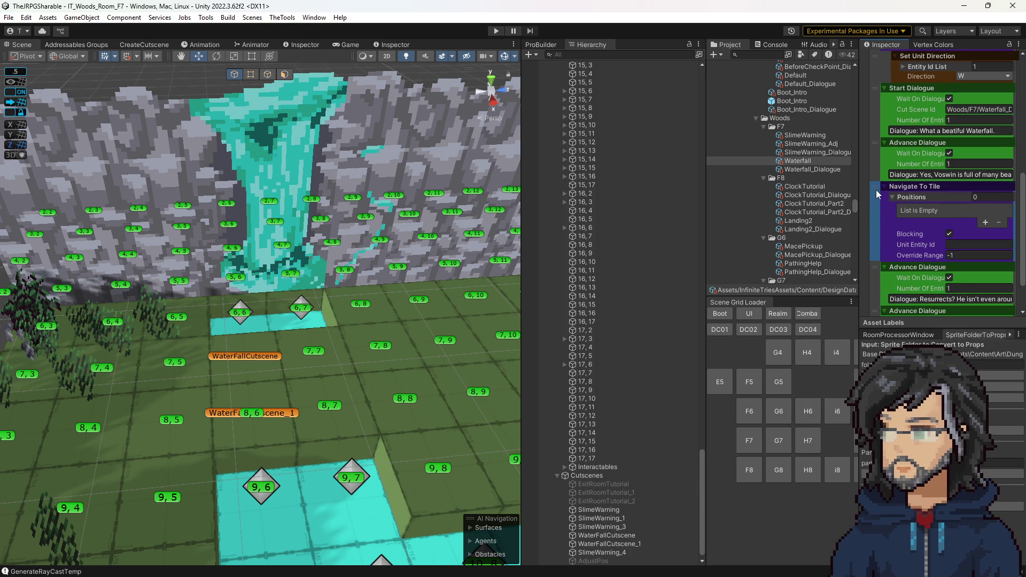
click(986, 223)
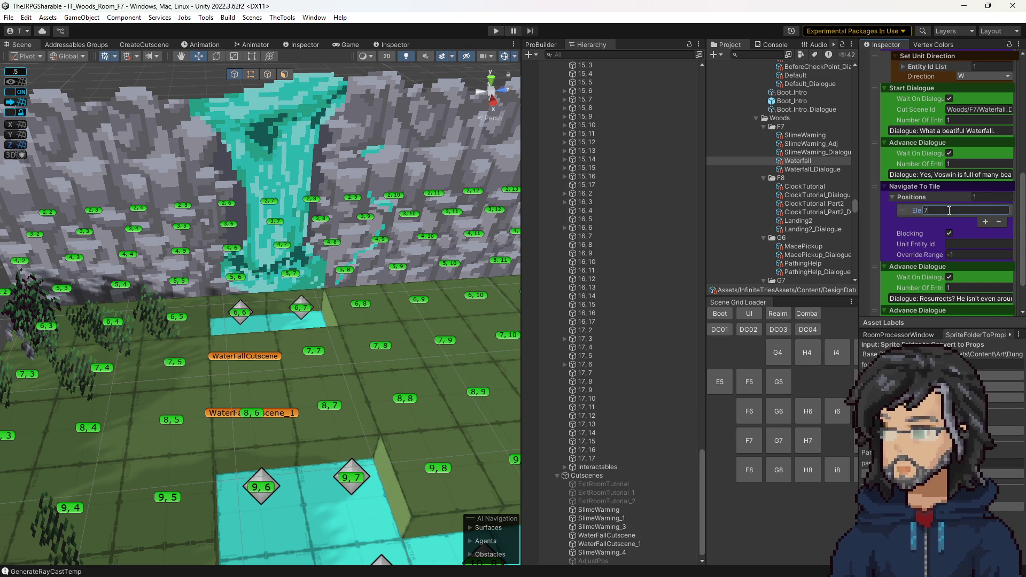
text(7)
click(960, 243)
text(Playe)
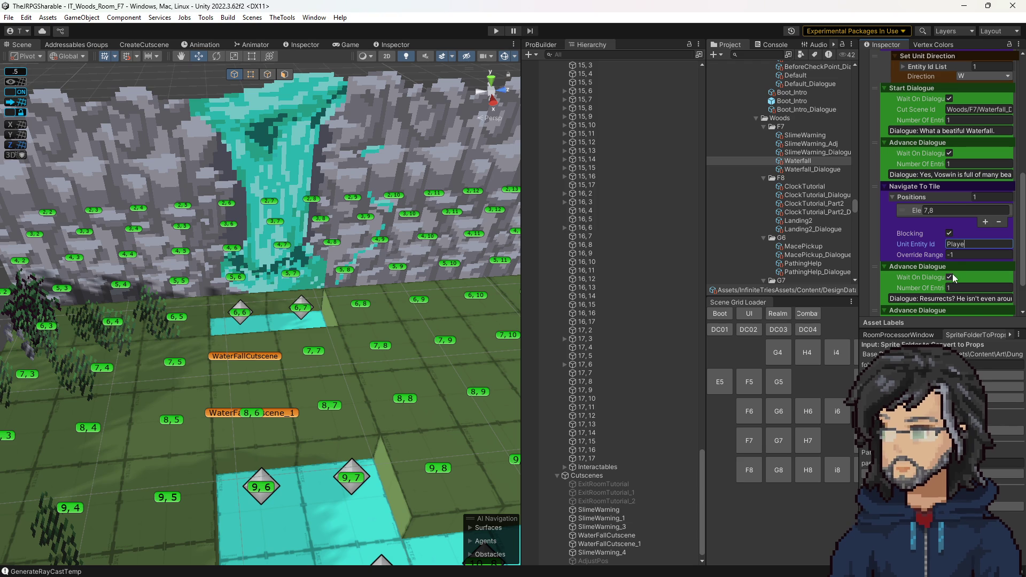
click(957, 253)
text(64)
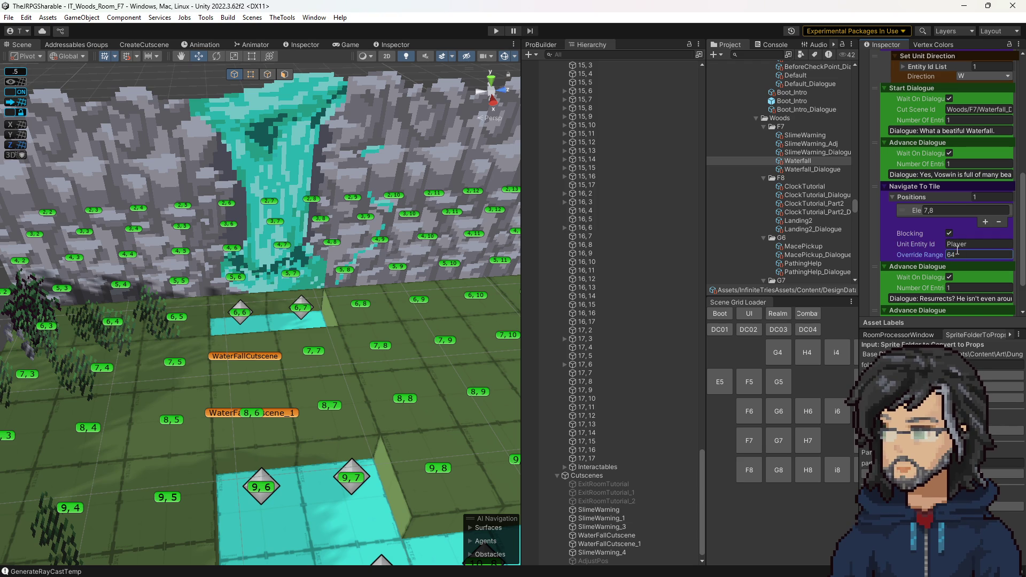
scroll(935, 250, up, 2)
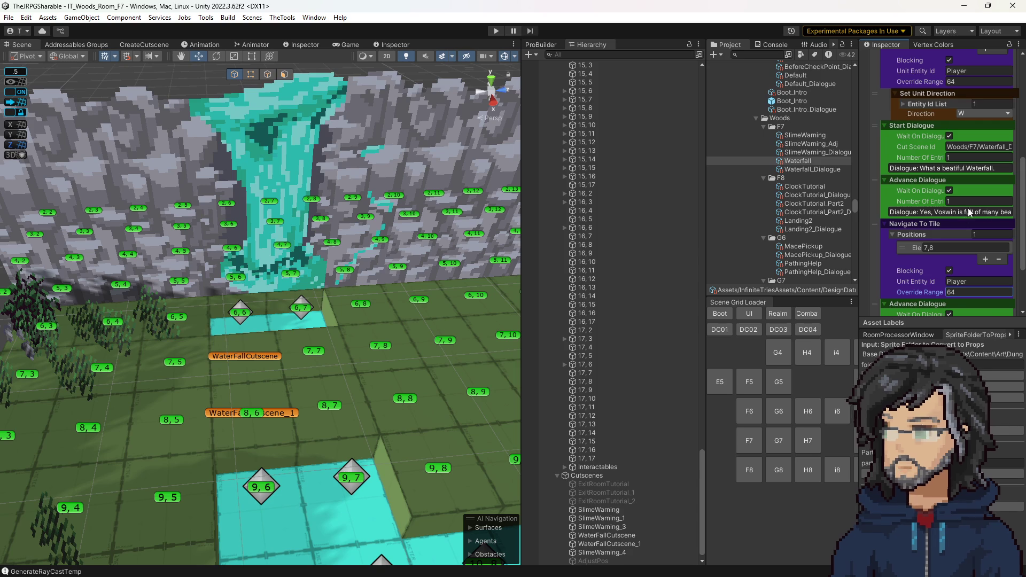
scroll(982, 209, down, 4)
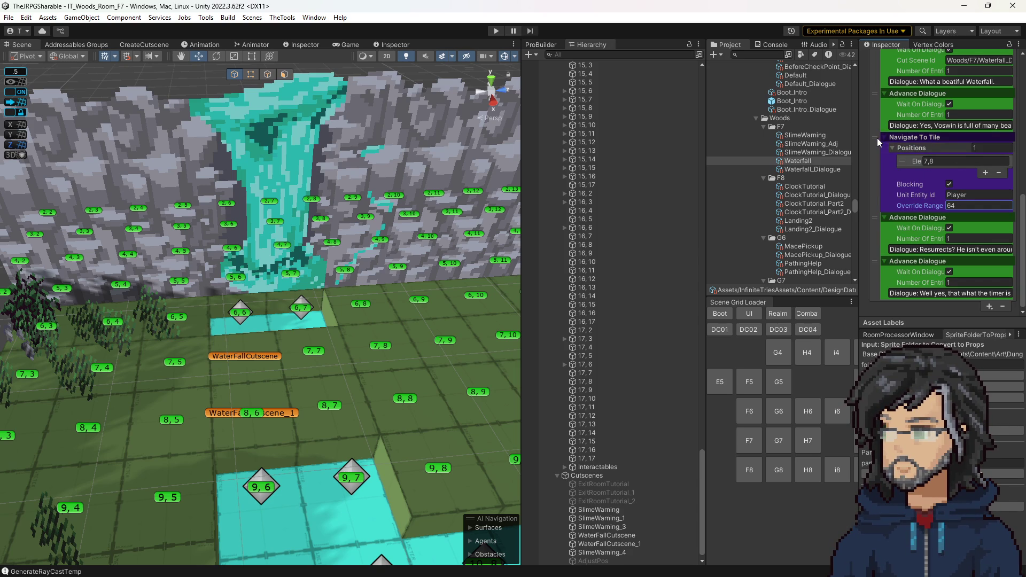
drag(878, 138, 868, 113)
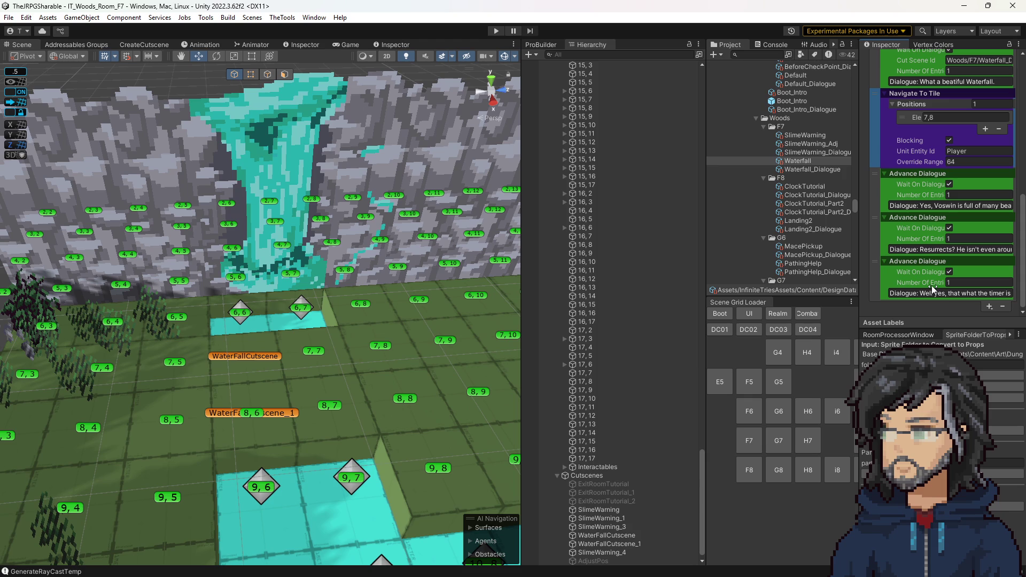
click(990, 306)
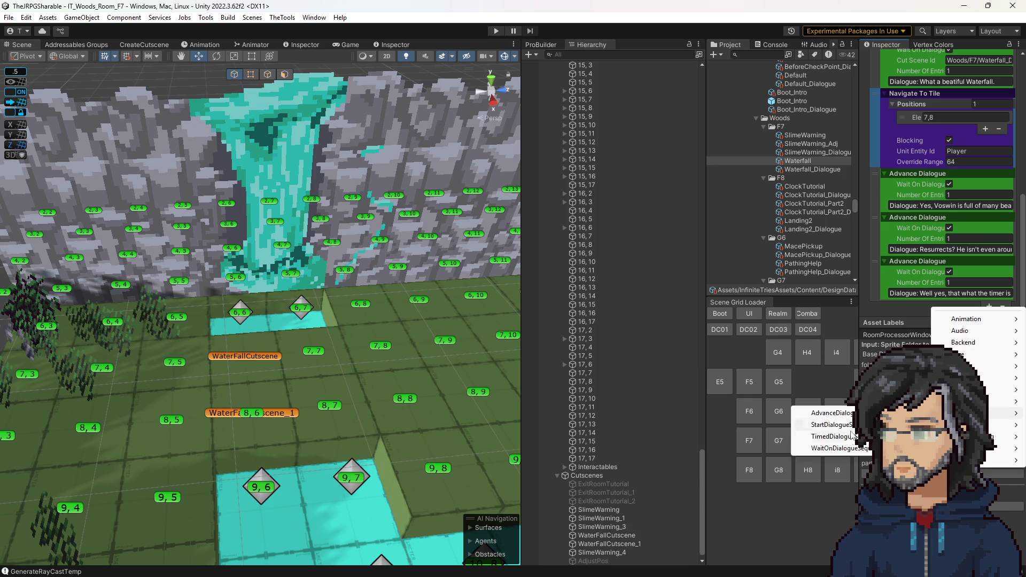
mouse_move(974, 401)
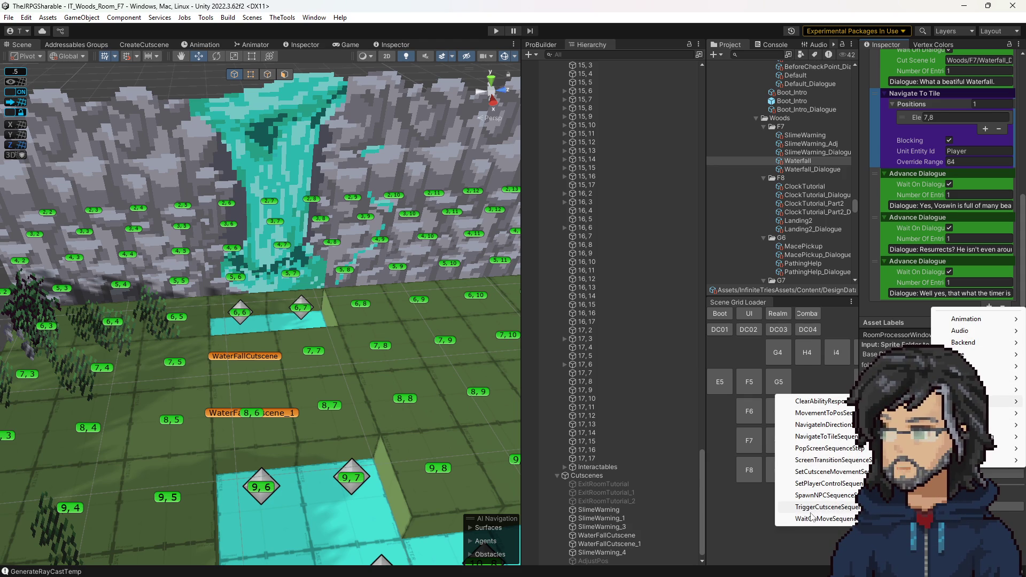
Step: Add a third Navigate To Tile step for Player with one position, then show Waterfall_Dialogue
click(826, 436)
scroll(878, 288, down, 1)
scroll(878, 270, down, 2)
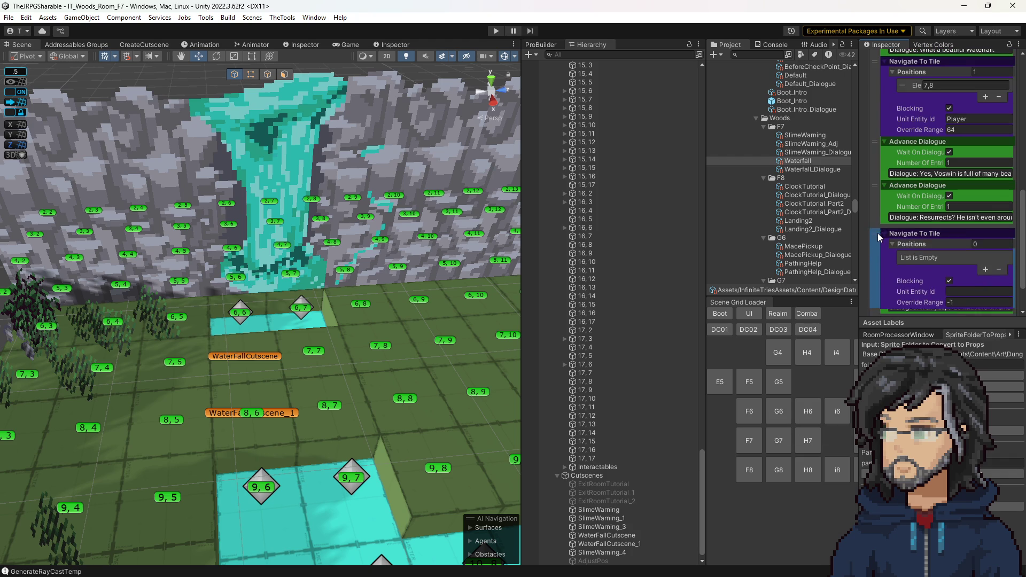
click(993, 239)
text(1)
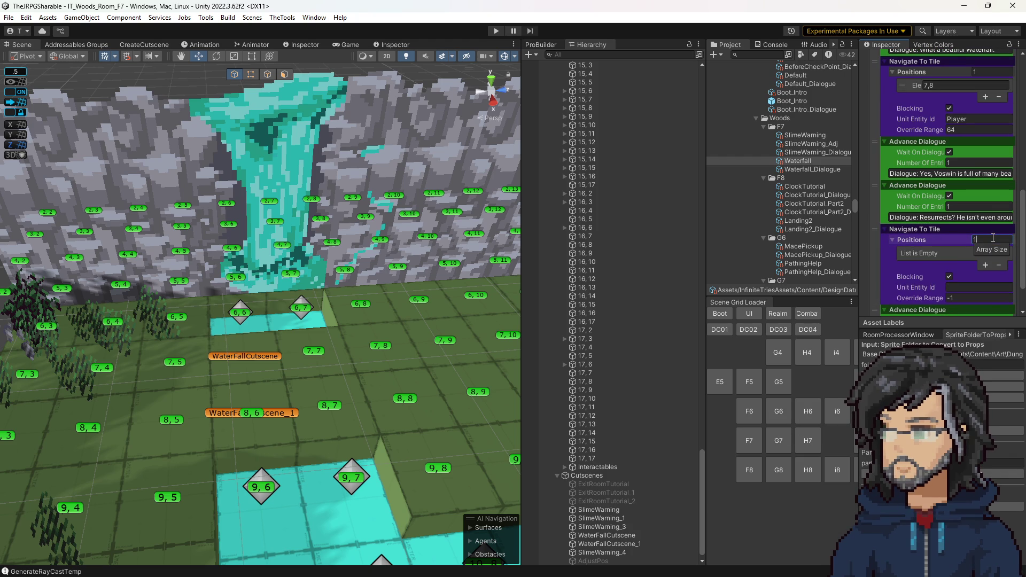
key(Return)
click(965, 287)
text(Player)
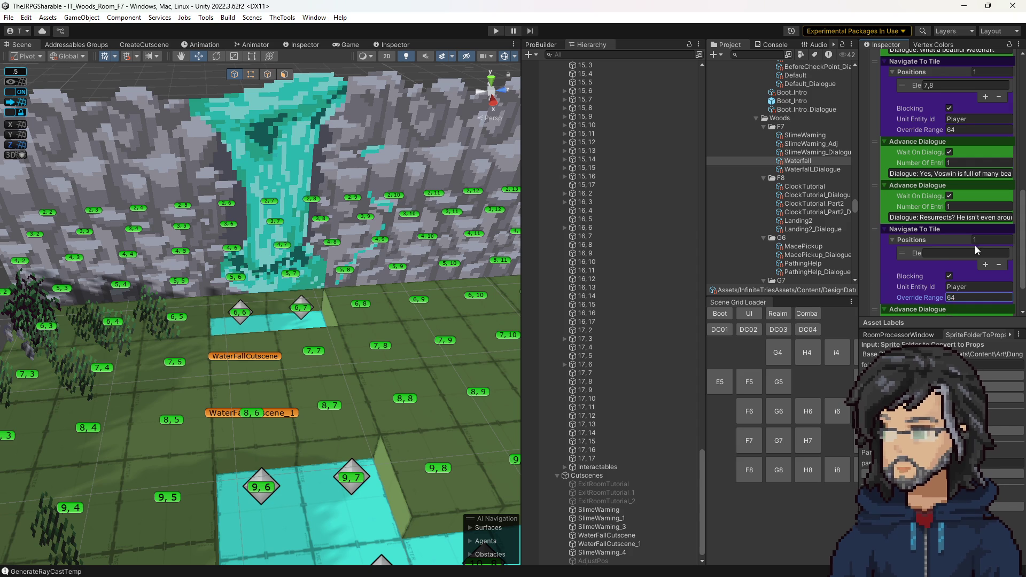
scroll(978, 245, up, 2)
scroll(931, 189, up, 2)
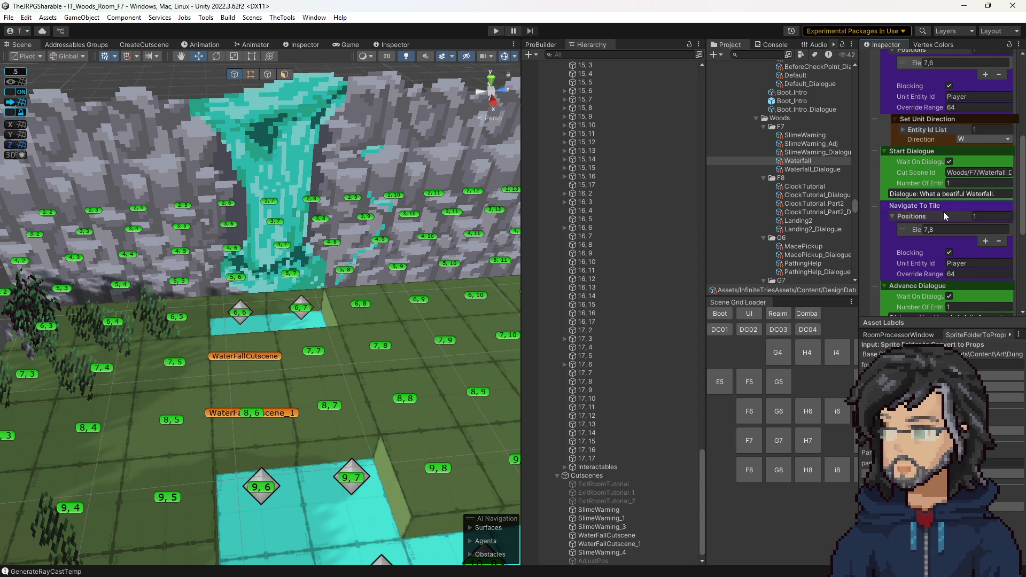
scroll(938, 202, down, 1)
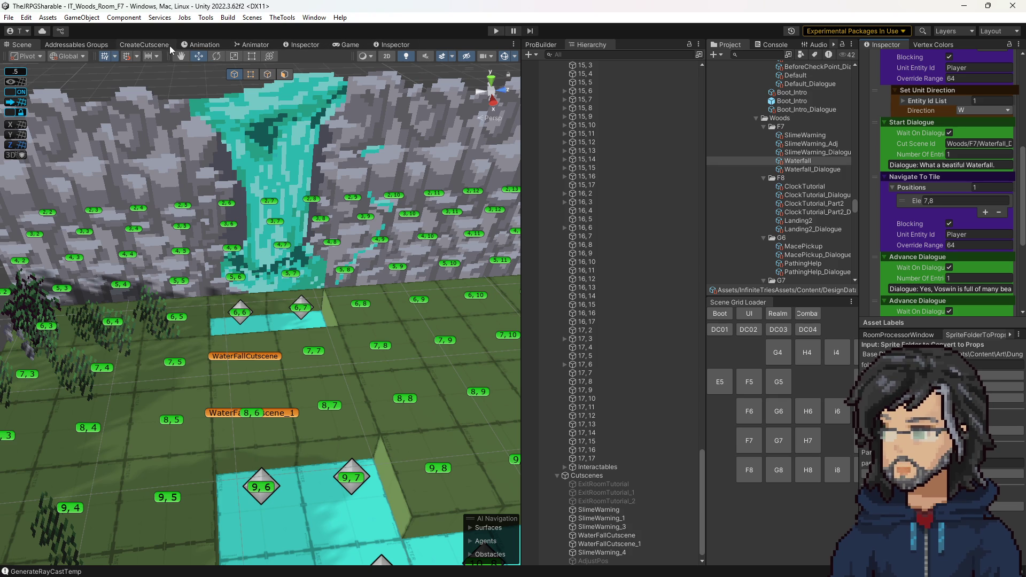
click(812, 169)
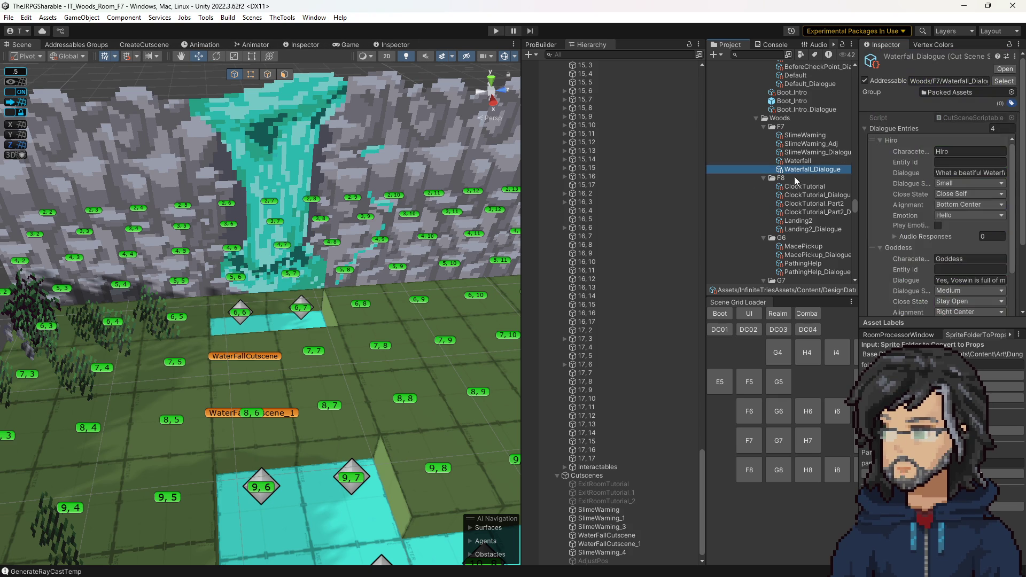
scroll(924, 218, down, 2)
Step: Set the Goddess line to Close Other and Hiro's first line back to Stay Open
click(952, 215)
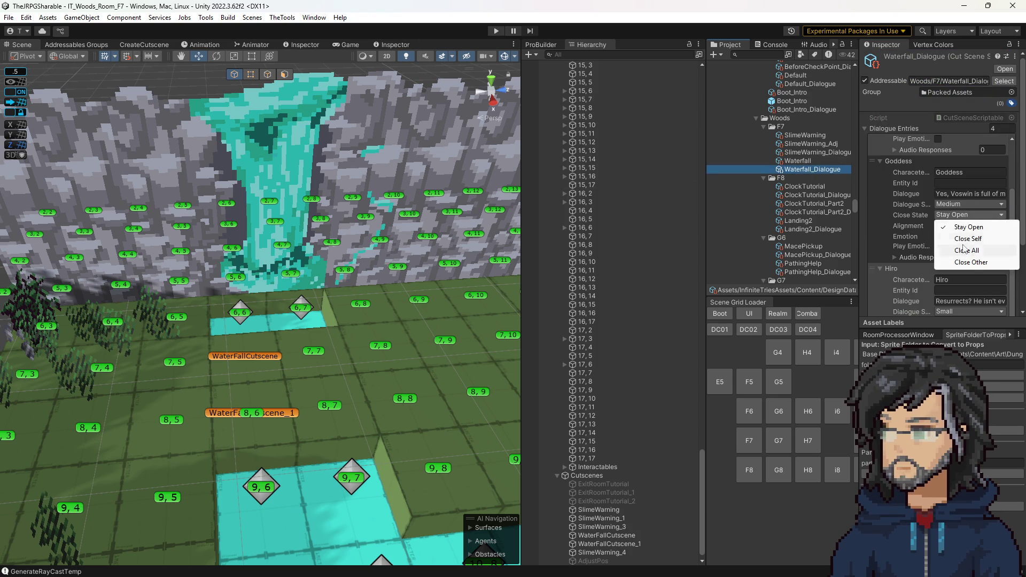
click(972, 265)
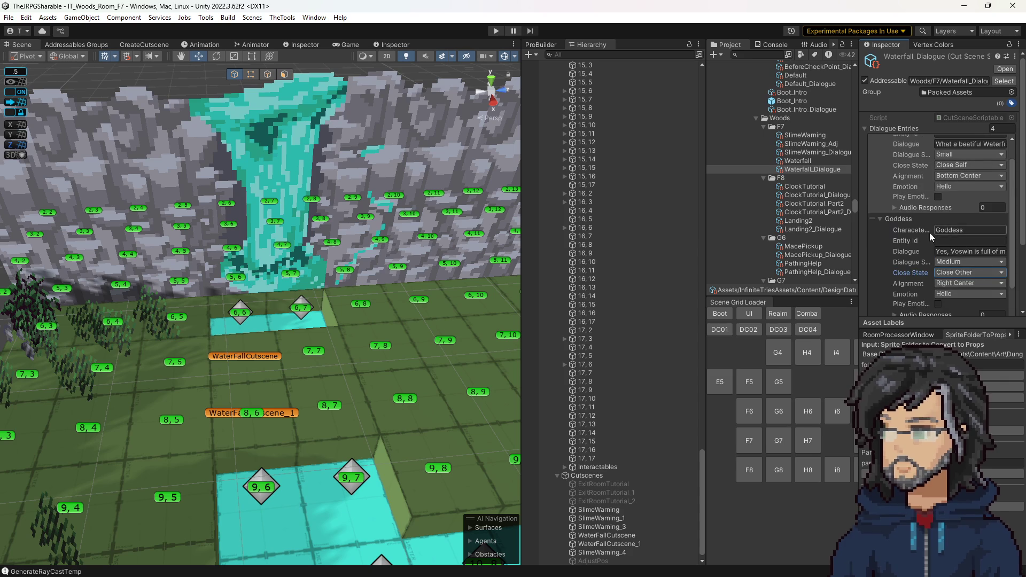
scroll(938, 226, up, 3)
click(959, 193)
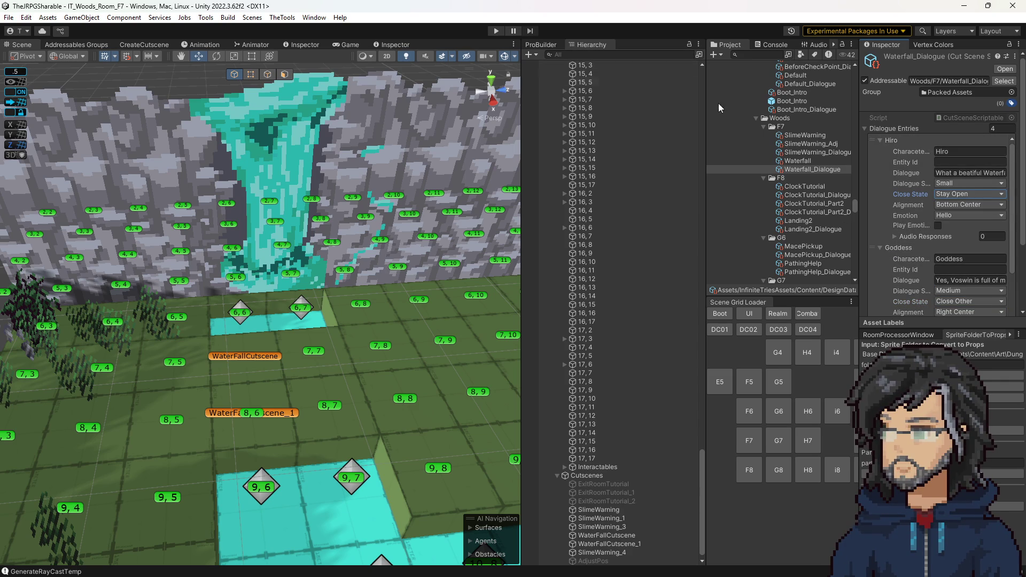
click(802, 161)
scroll(927, 184, down, 1)
scroll(926, 193, down, 1)
scroll(929, 205, down, 1)
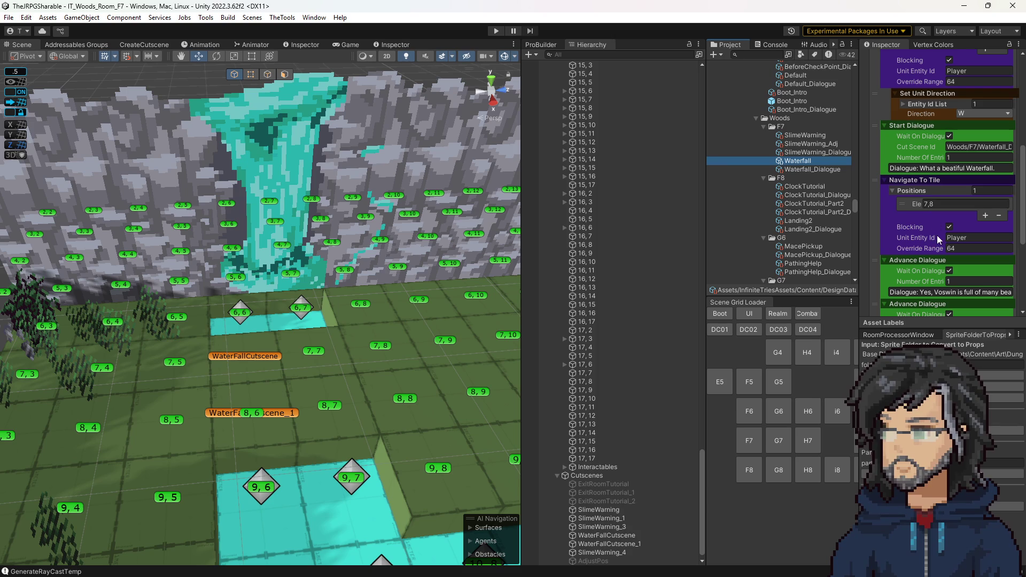
scroll(926, 229, down, 1)
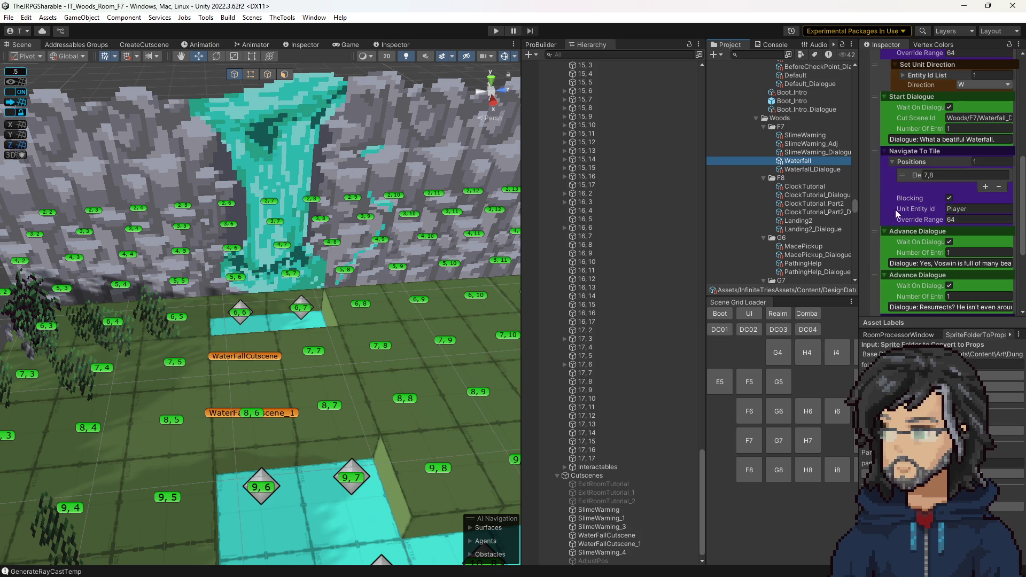
drag(870, 151, 875, 187)
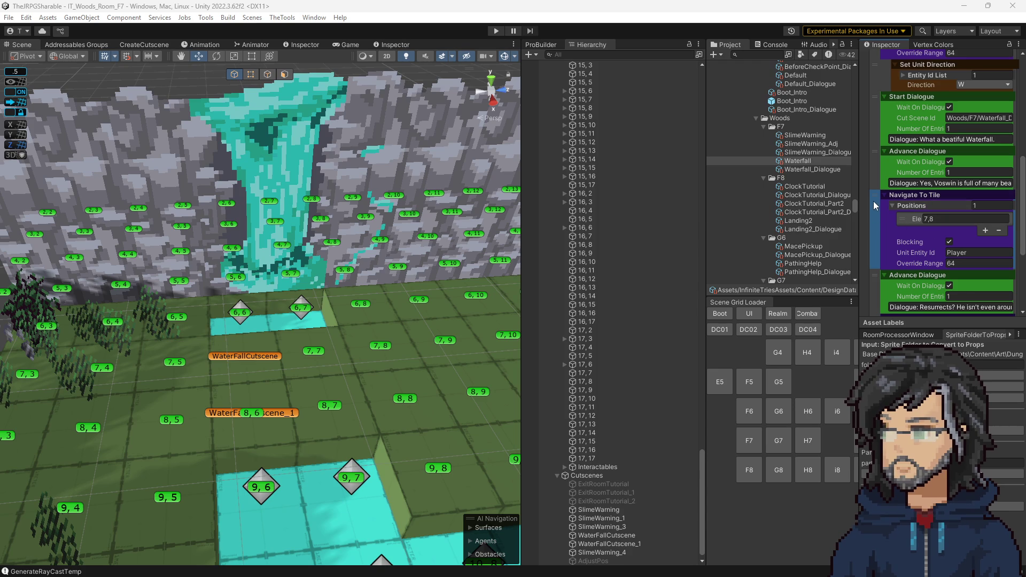
Step: Try reordering the walk step around the Voswin line and start filling the later walk step's position
drag(874, 206, 873, 164)
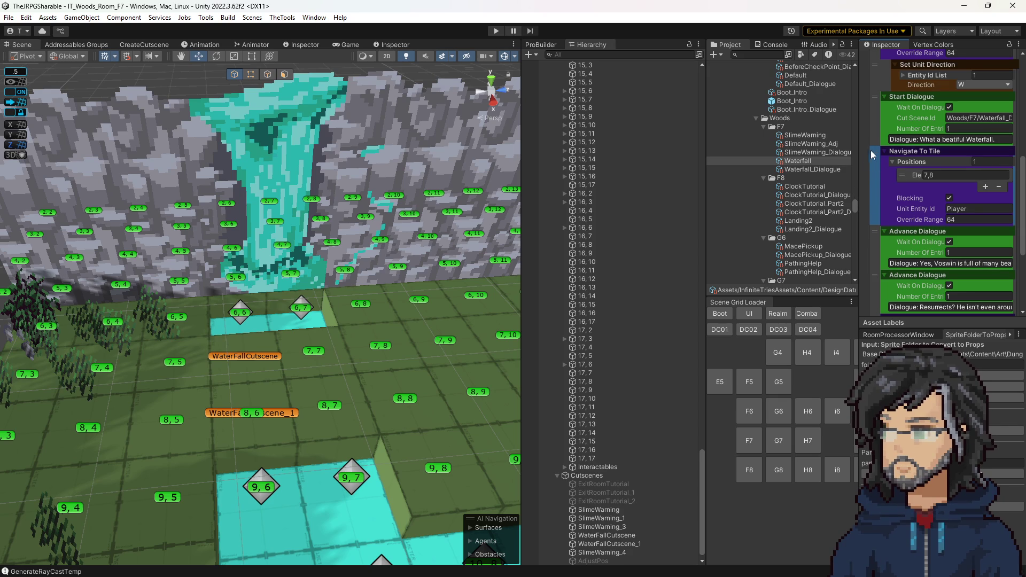
drag(873, 150, 873, 199)
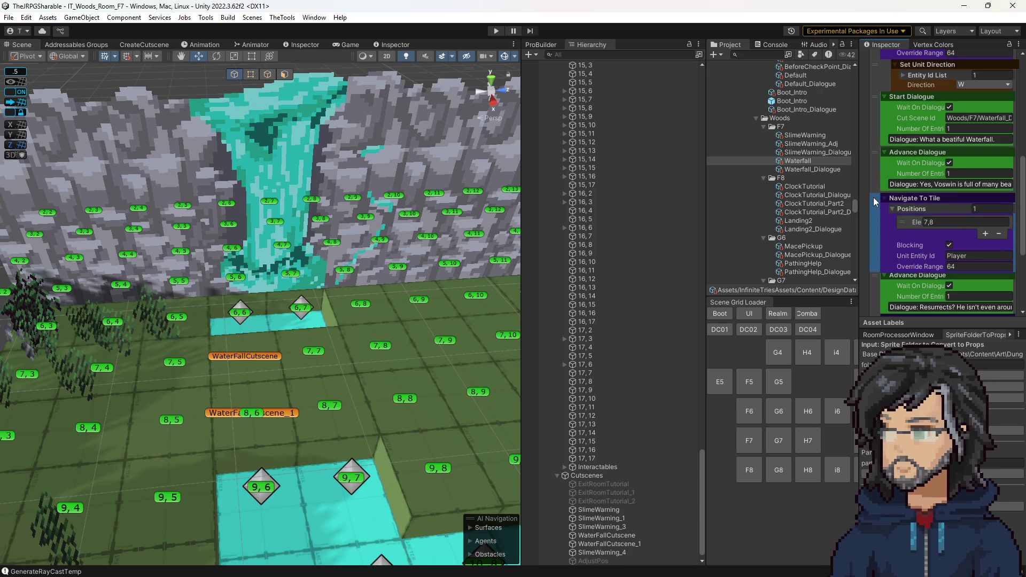
scroll(875, 203, down, 2)
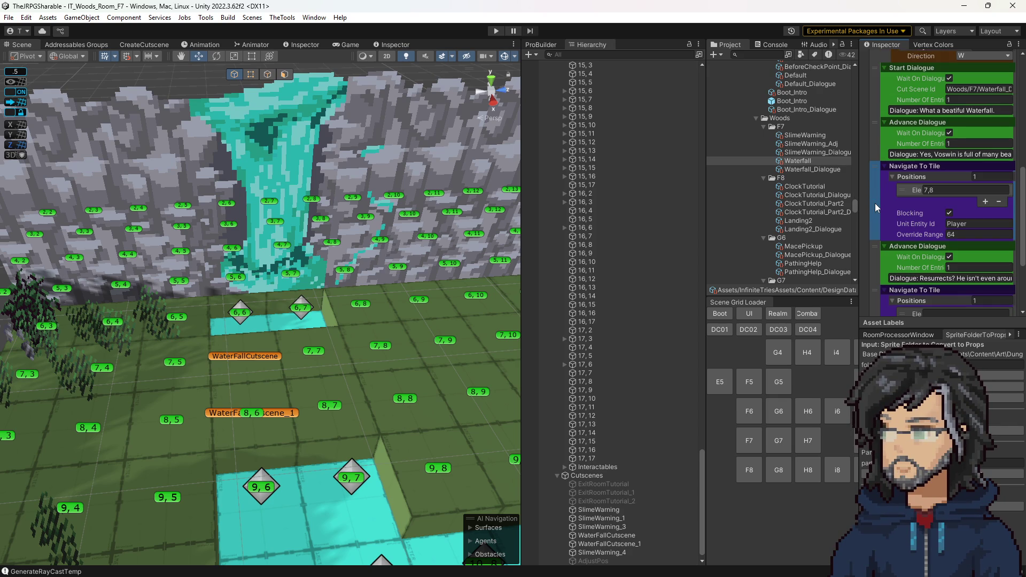
scroll(875, 204, down, 2)
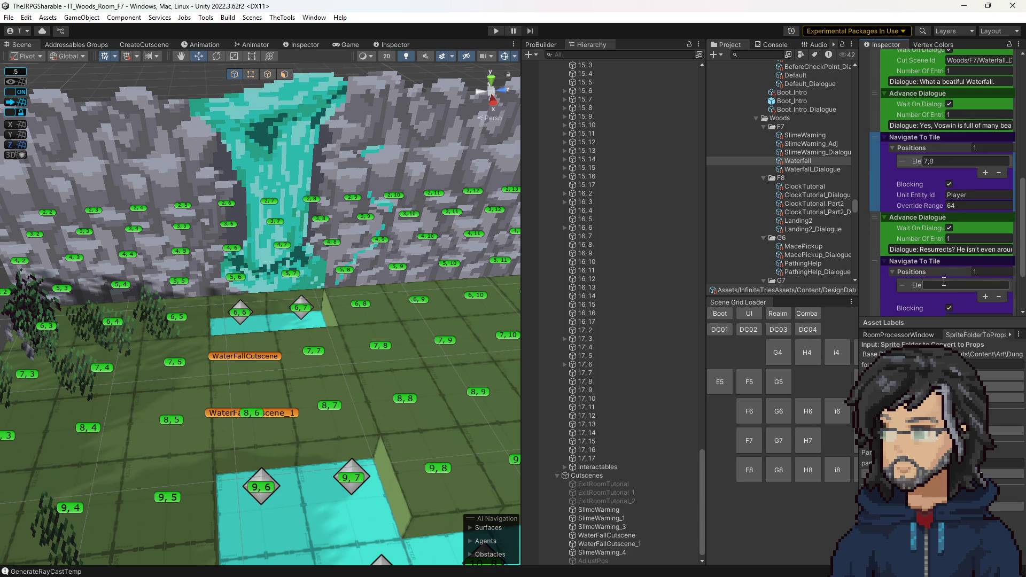
click(945, 285)
scroll(334, 371, down, 3)
scroll(394, 366, up, 3)
scroll(394, 366, down, 3)
scroll(390, 372, up, 1)
scroll(391, 372, up, 1)
scroll(398, 368, up, 2)
scroll(379, 375, up, 1)
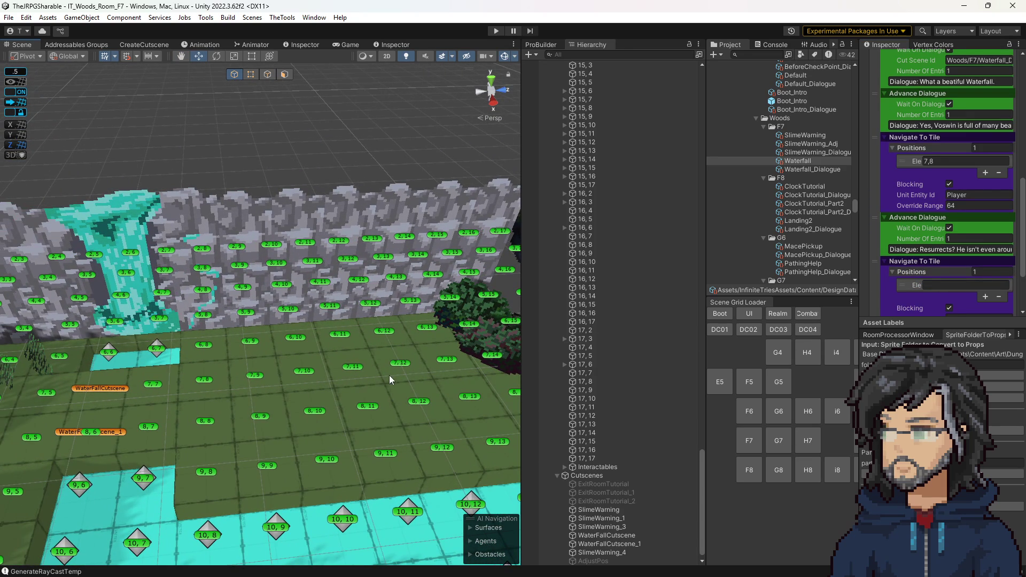
scroll(890, 231, up, 1)
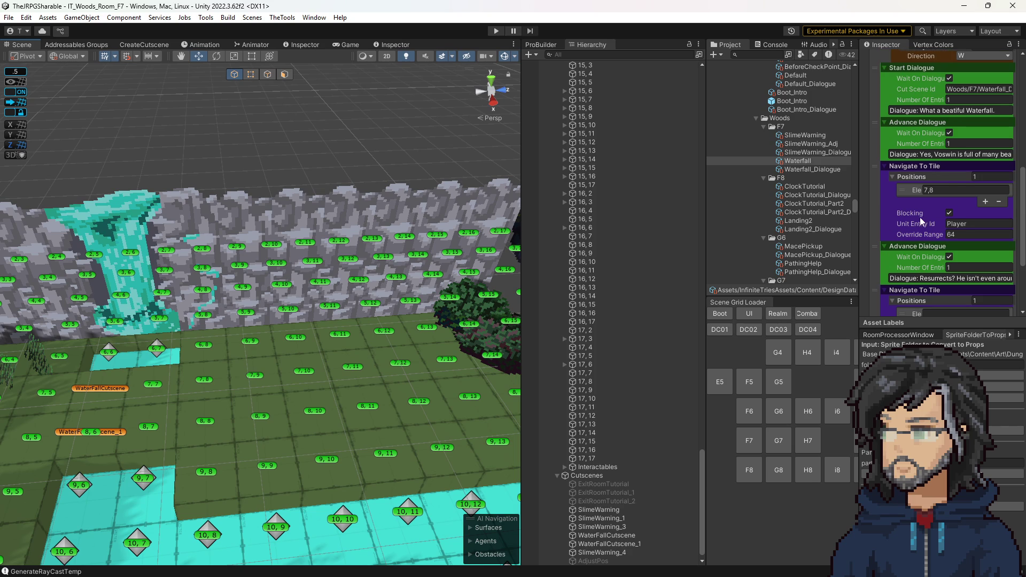
click(950, 134)
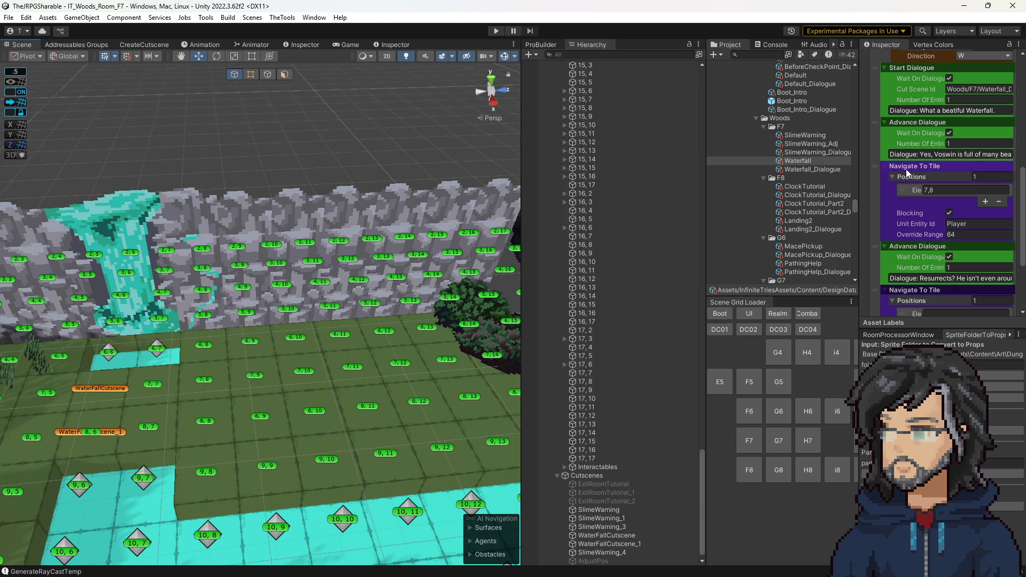
Step: Place the walk to tile 7,8 right after Start Dialogue and make it non-blocking
drag(909, 166, 922, 124)
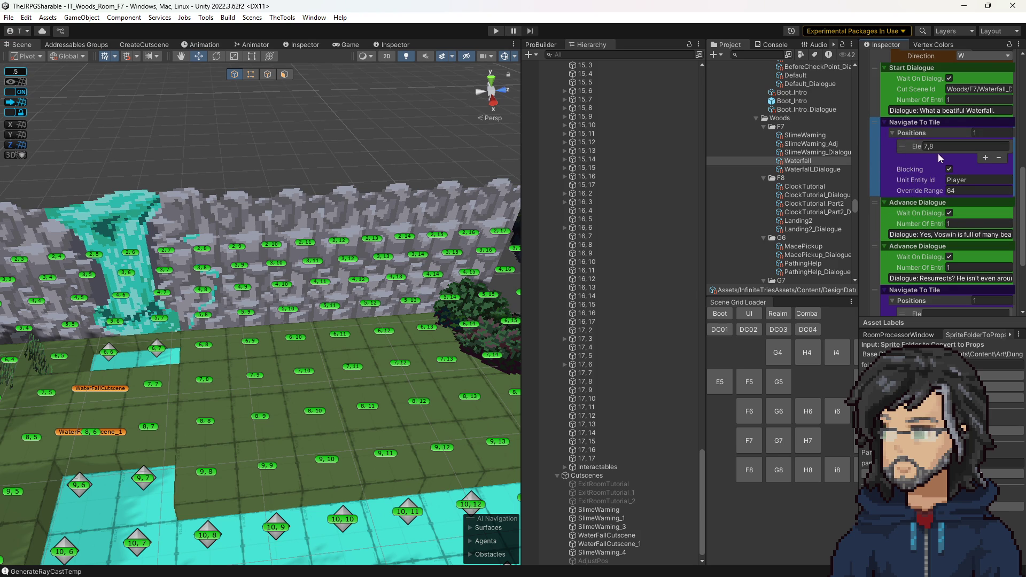
click(950, 169)
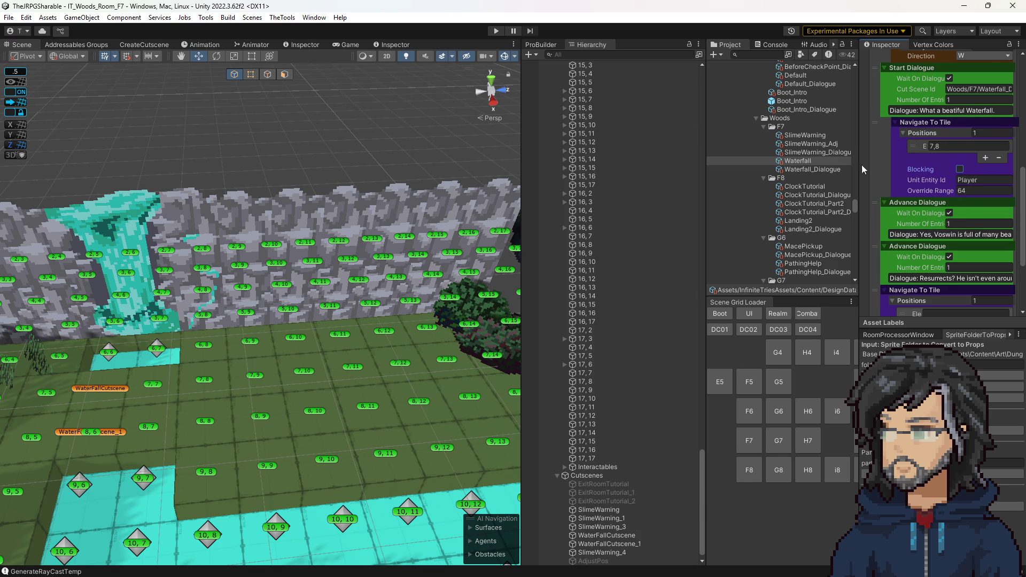
click(304, 45)
click(145, 45)
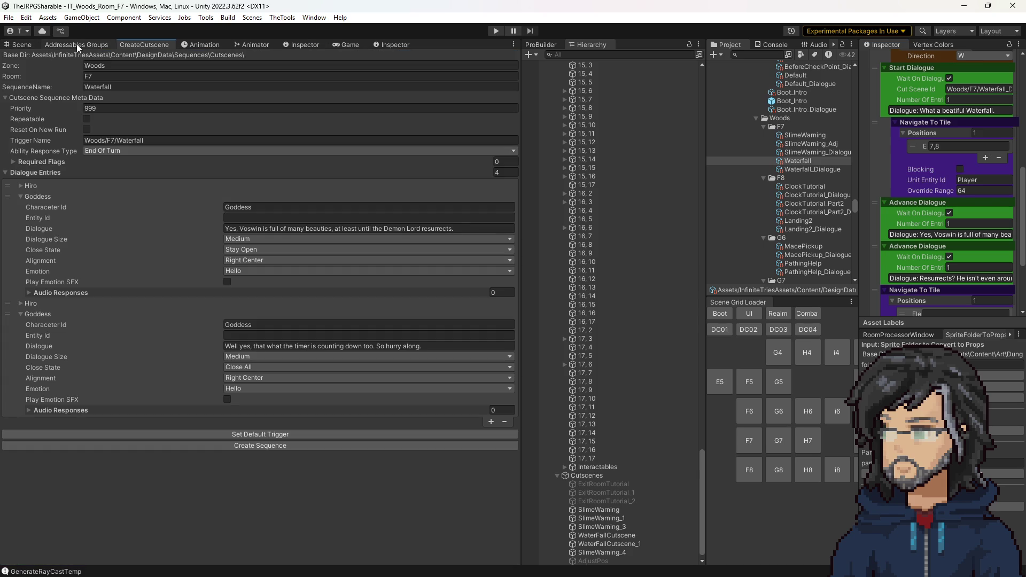
click(400, 45)
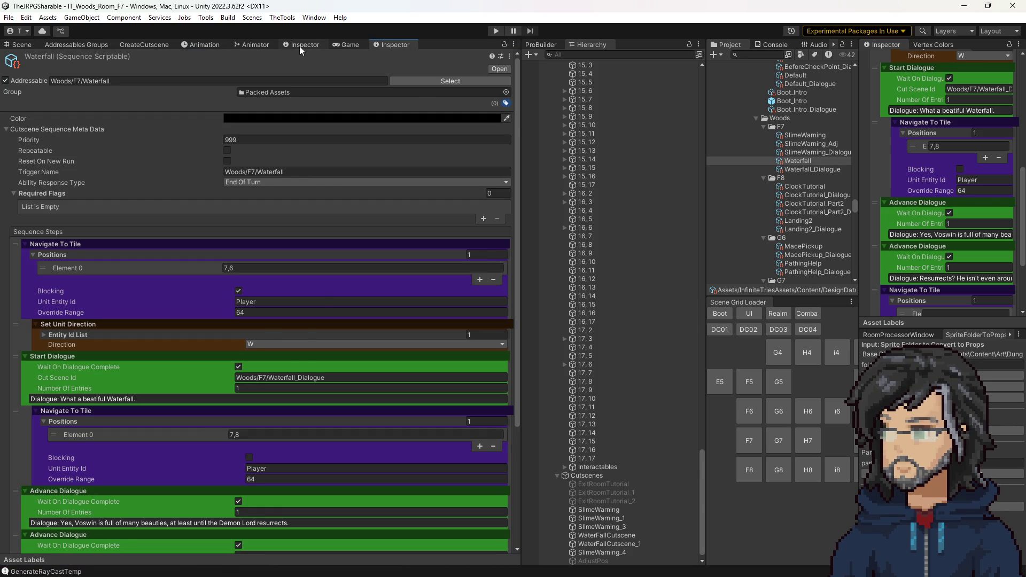
click(299, 46)
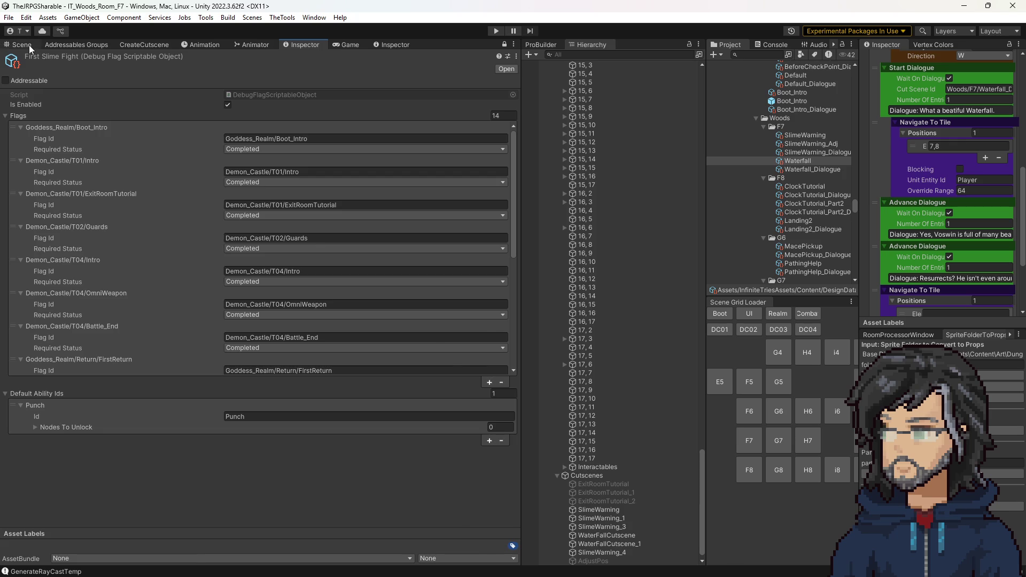
click(29, 45)
scroll(967, 218, up, 1)
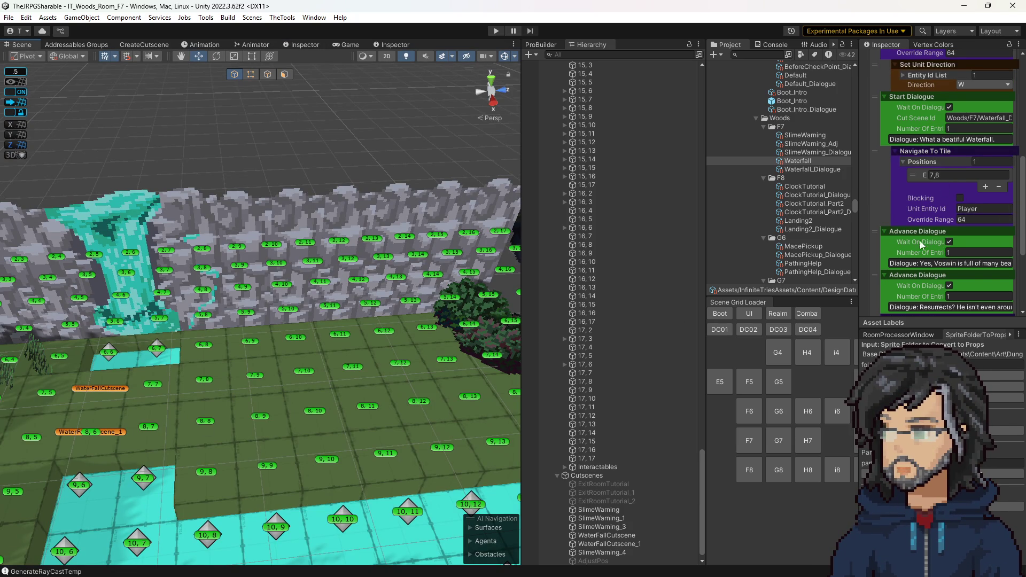
scroll(944, 260, down, 1)
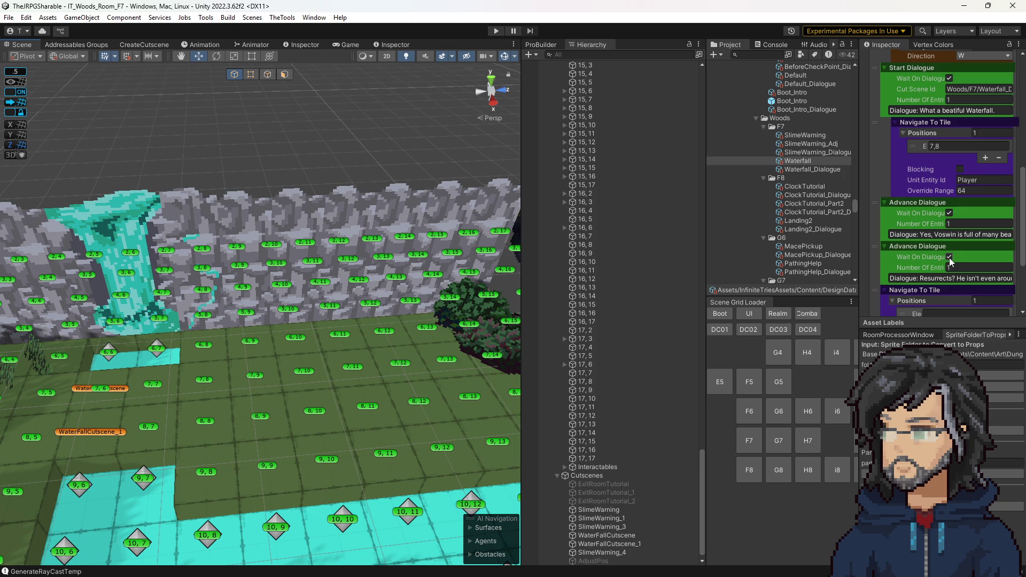
Step: Toggle the later walk step's Blocking off and back on while checking its position field
click(949, 146)
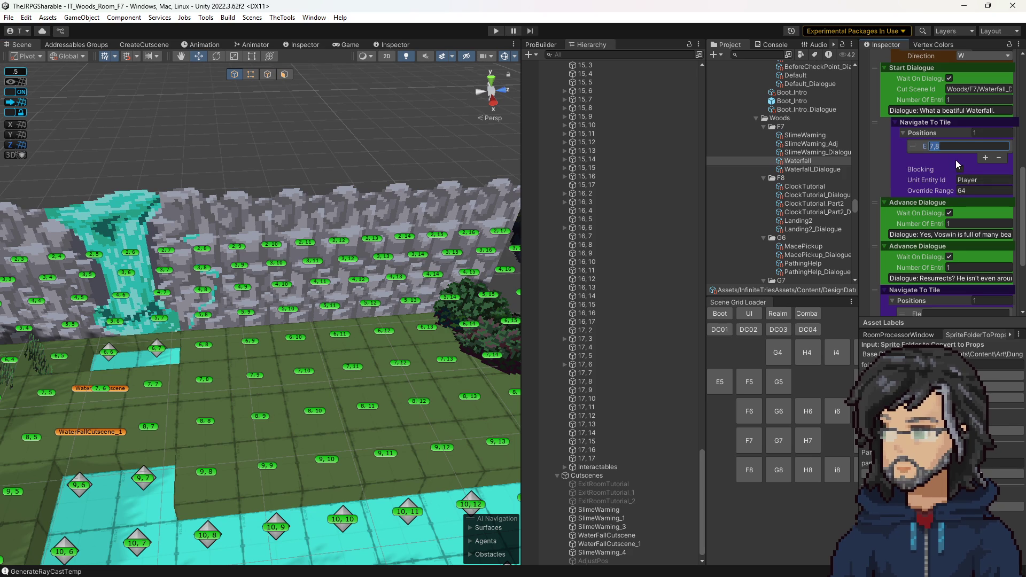
scroll(917, 256, down, 1)
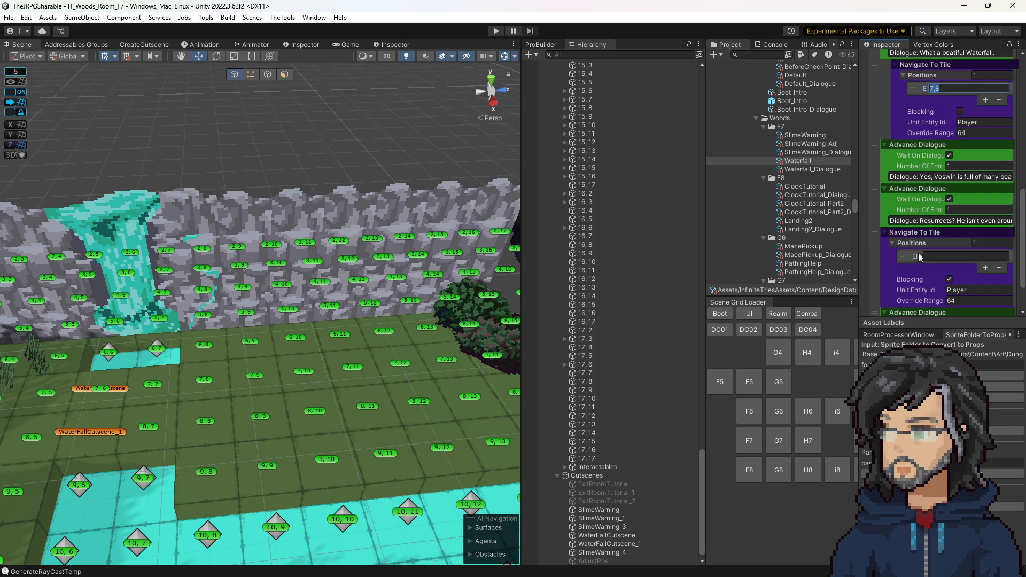
scroll(920, 252, down, 1)
click(936, 229)
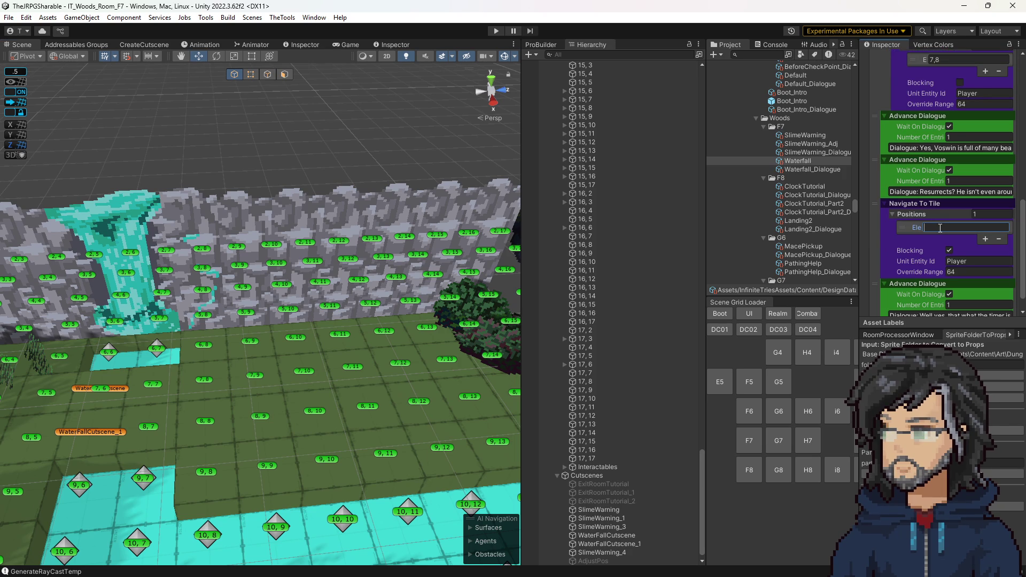
scroll(930, 230, down, 1)
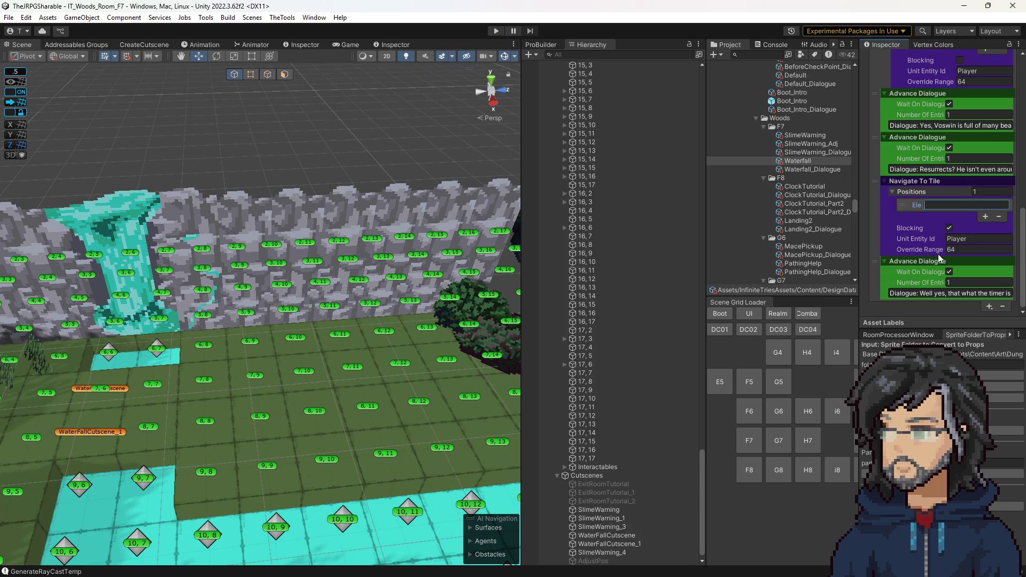
click(950, 228)
click(964, 206)
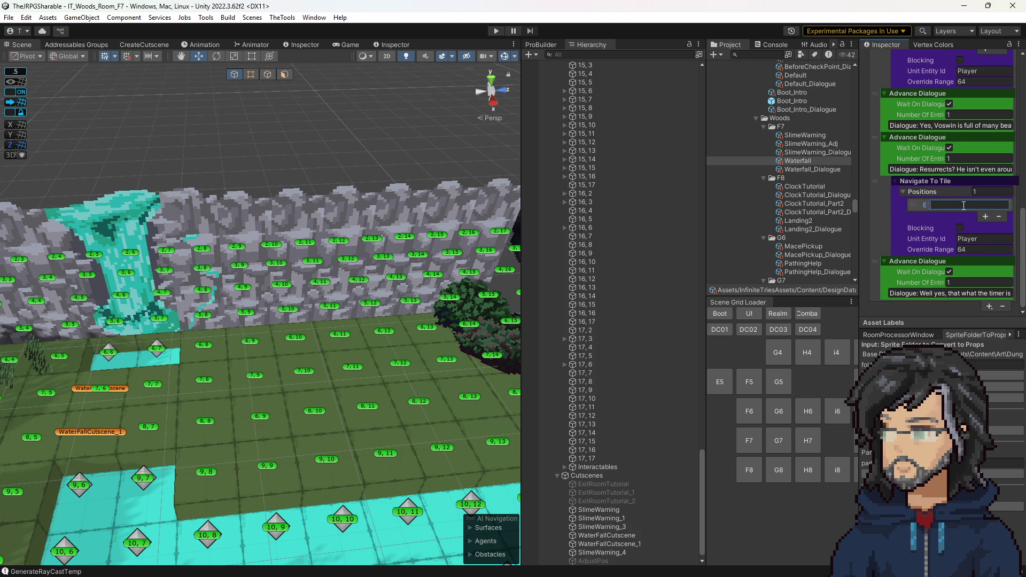
click(962, 229)
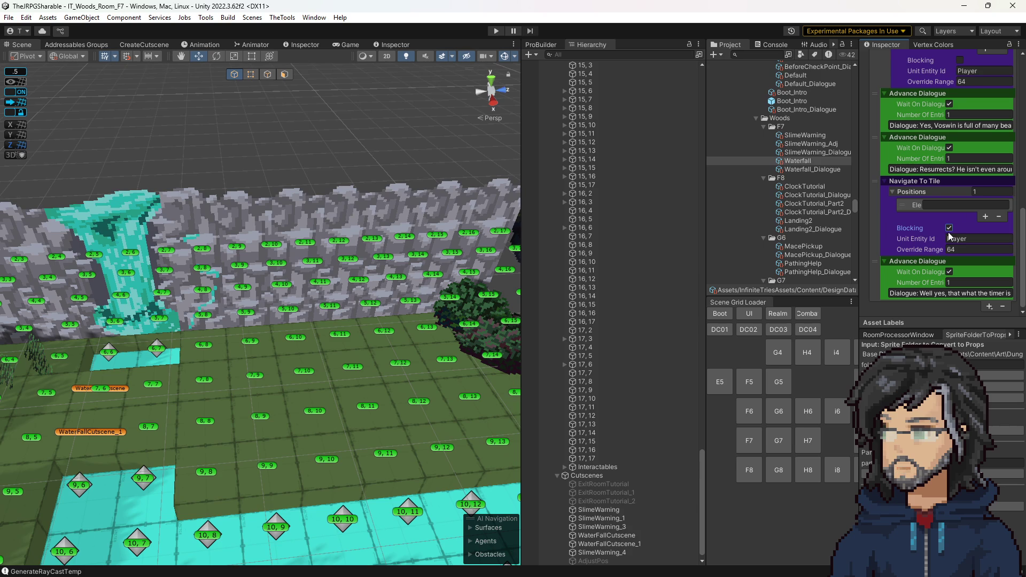
scroll(951, 231, up, 3)
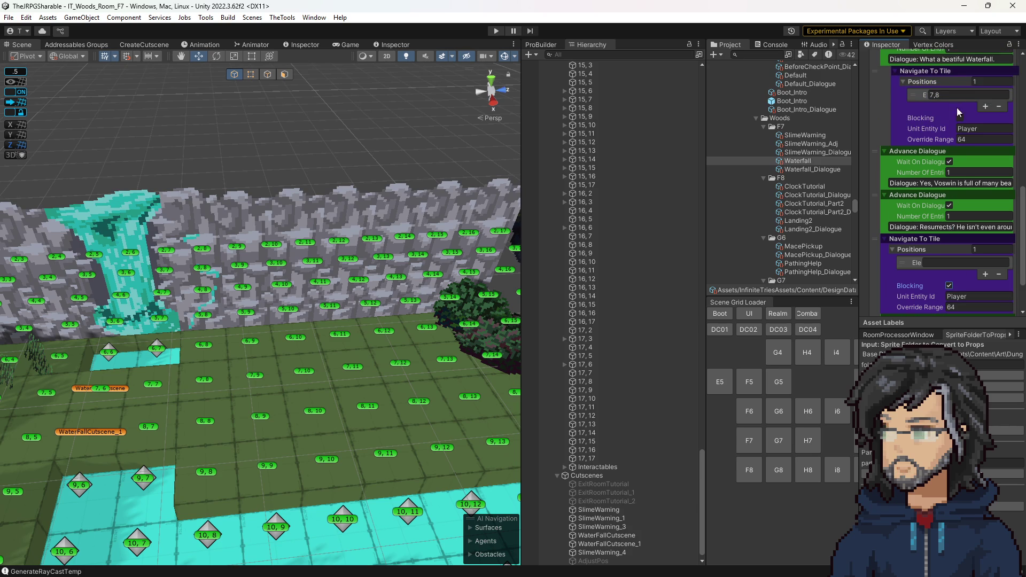
scroll(913, 211, up, 1)
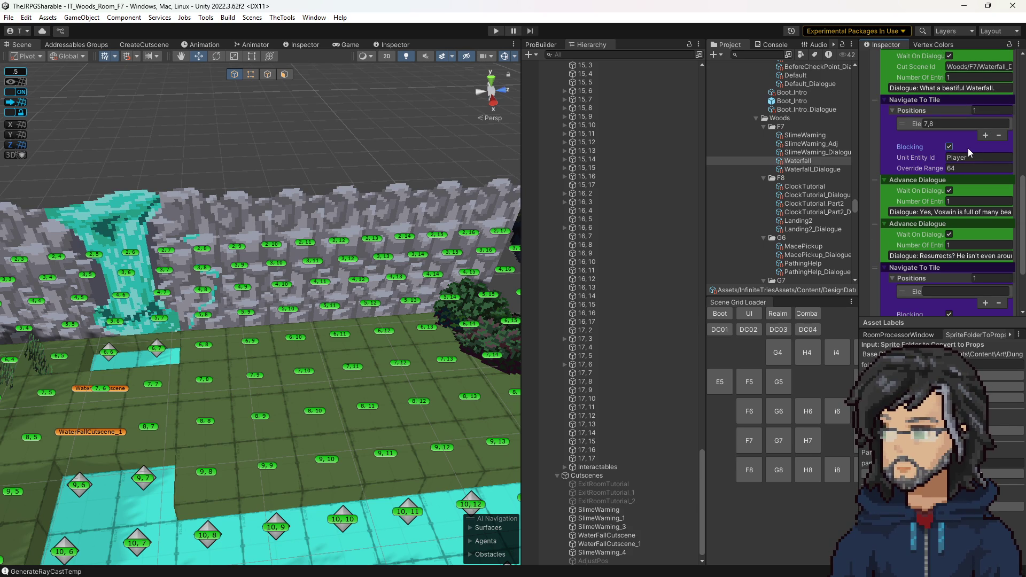
scroll(930, 146, up, 1)
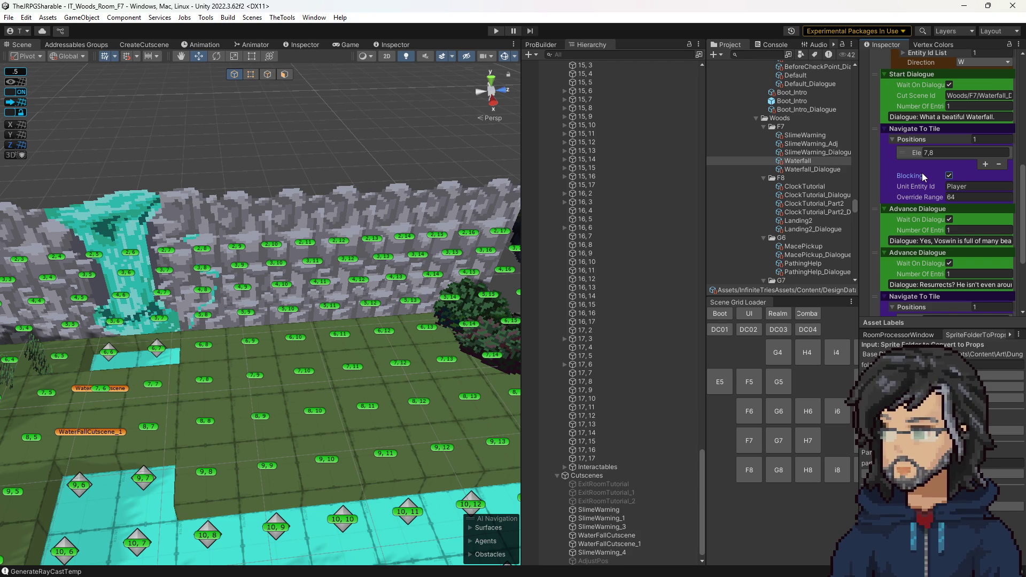
Step: Revisit the 7,8 target position, leaving the walk blocking, and orbit to a side view of the wall
click(948, 154)
scroll(919, 200, down, 1)
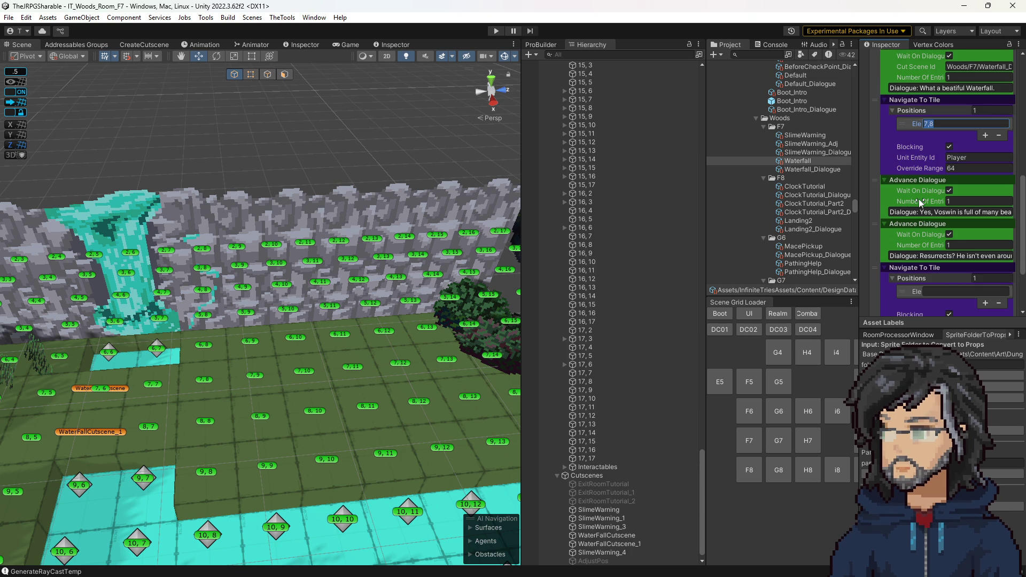
scroll(919, 199, up, 2)
scroll(919, 200, down, 1)
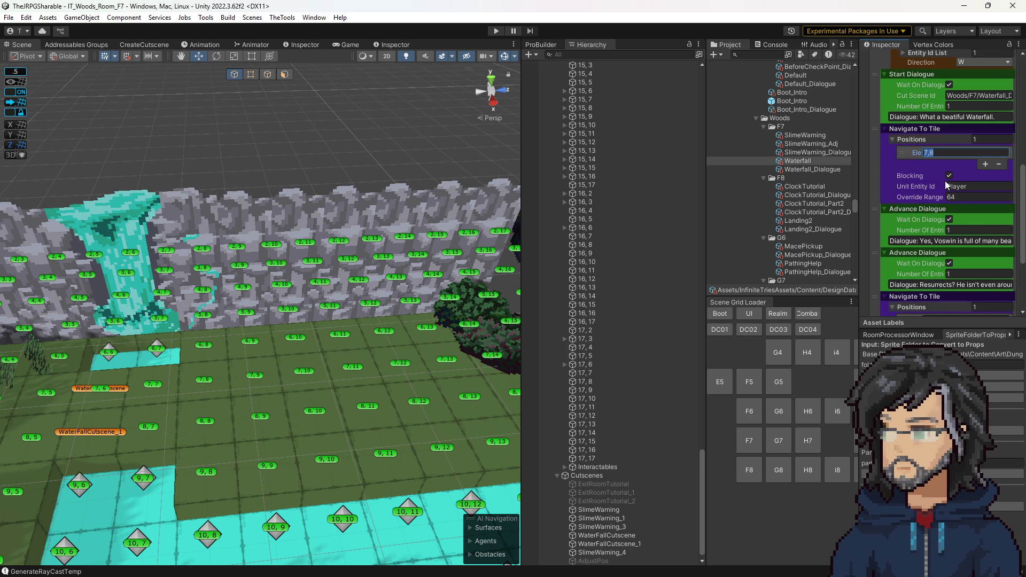
scroll(945, 181, down, 1)
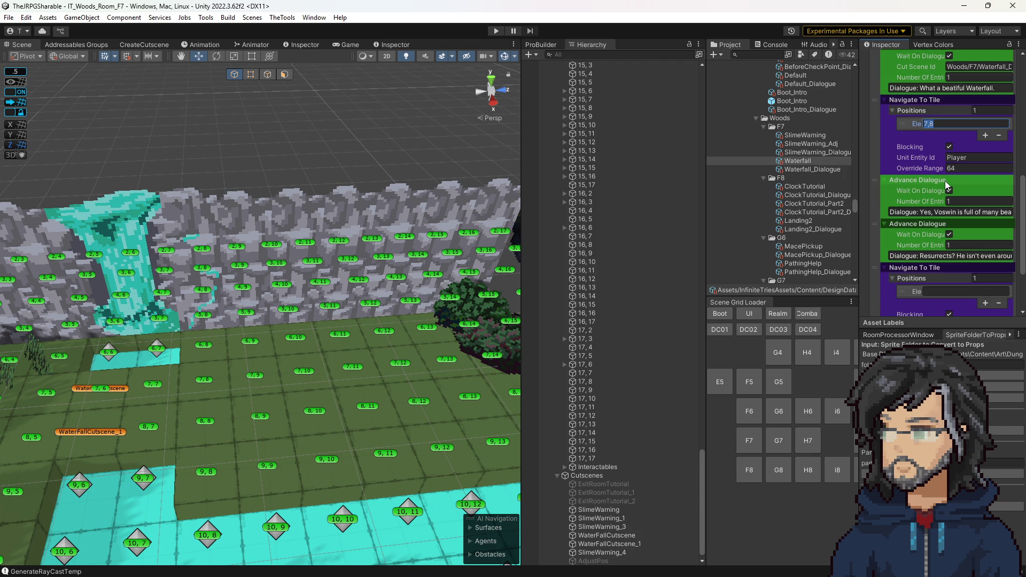
click(953, 124)
scroll(356, 366, down, 2)
mouse_move(355, 366)
mouse_down()
mouse_move(202, 411)
mouse_move(232, 417)
mouse_up()
scroll(922, 220, up, 3)
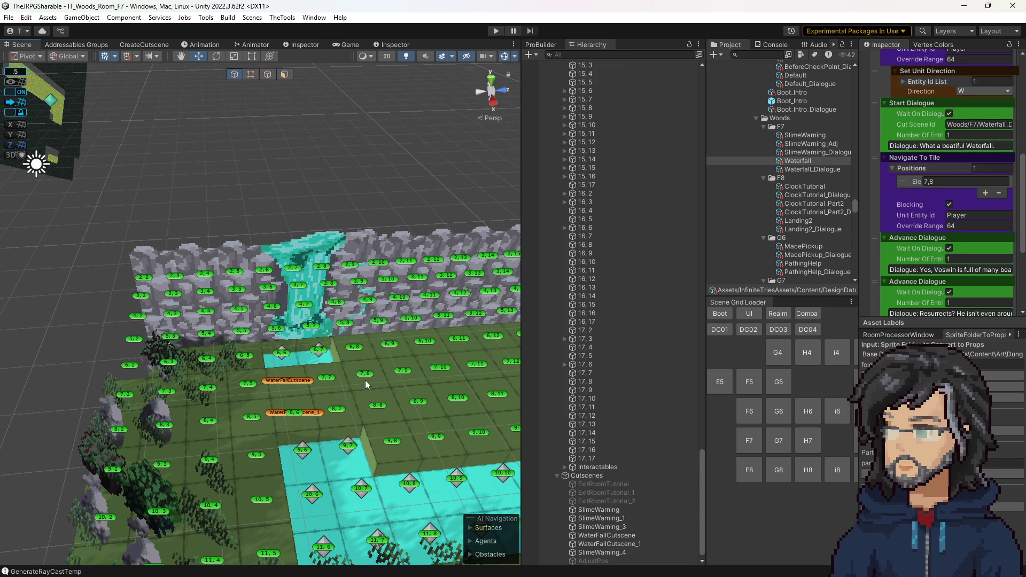
scroll(909, 235, down, 3)
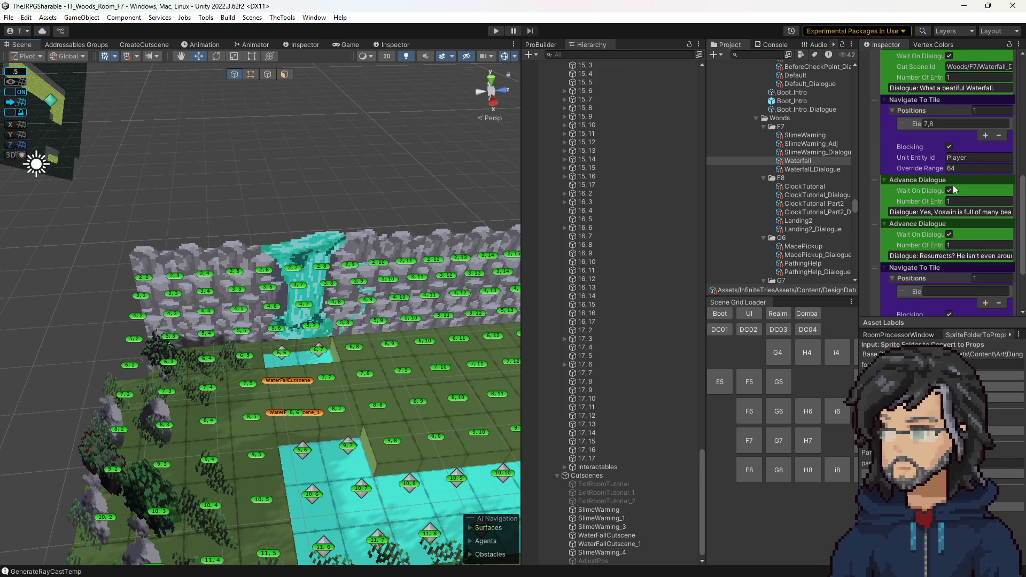
scroll(898, 254, down, 2)
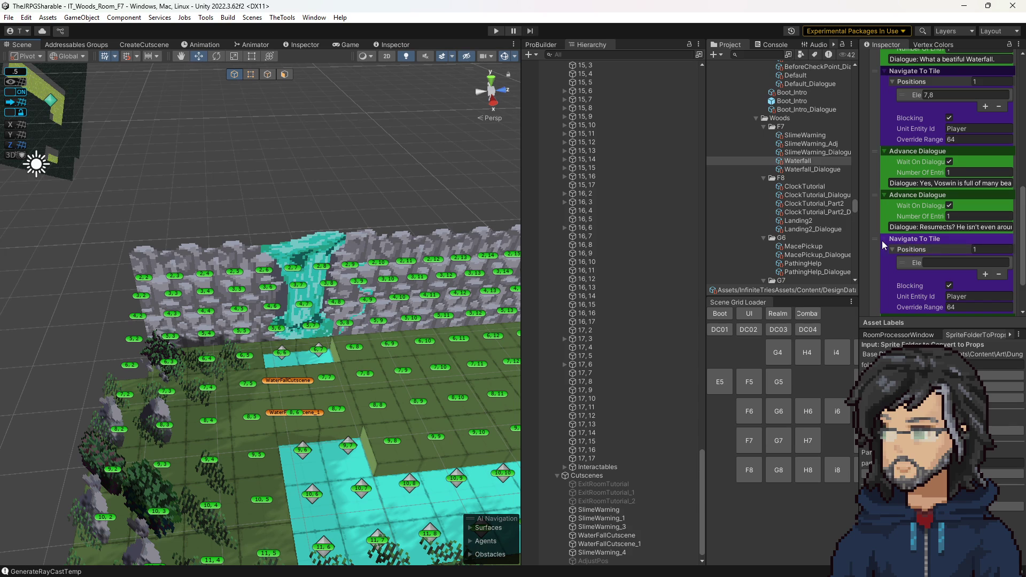
Step: Move the later walk step above the Resurrects line, target tile 8,10, and open the add-sequence list
drag(879, 241, 880, 200)
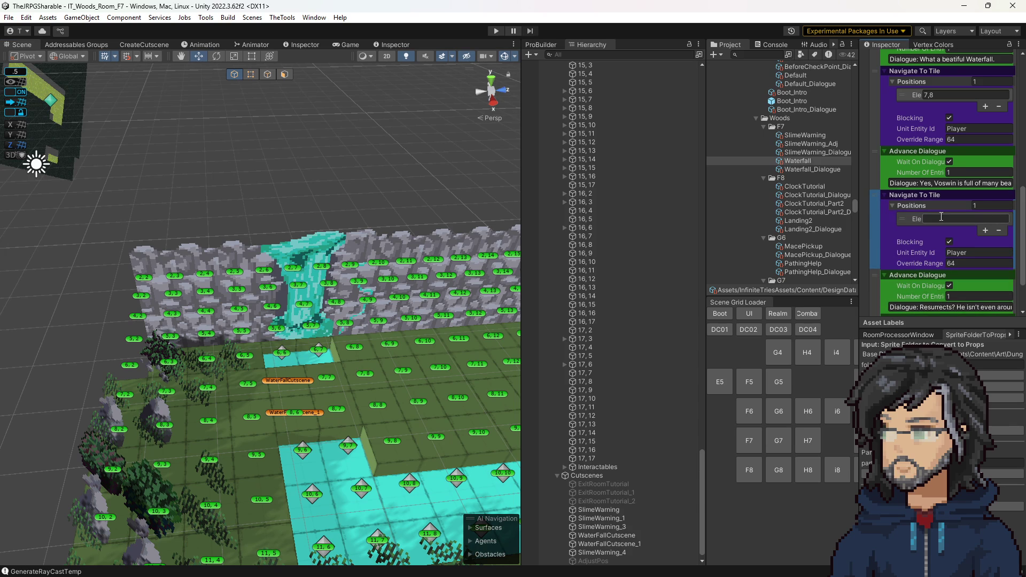
click(941, 218)
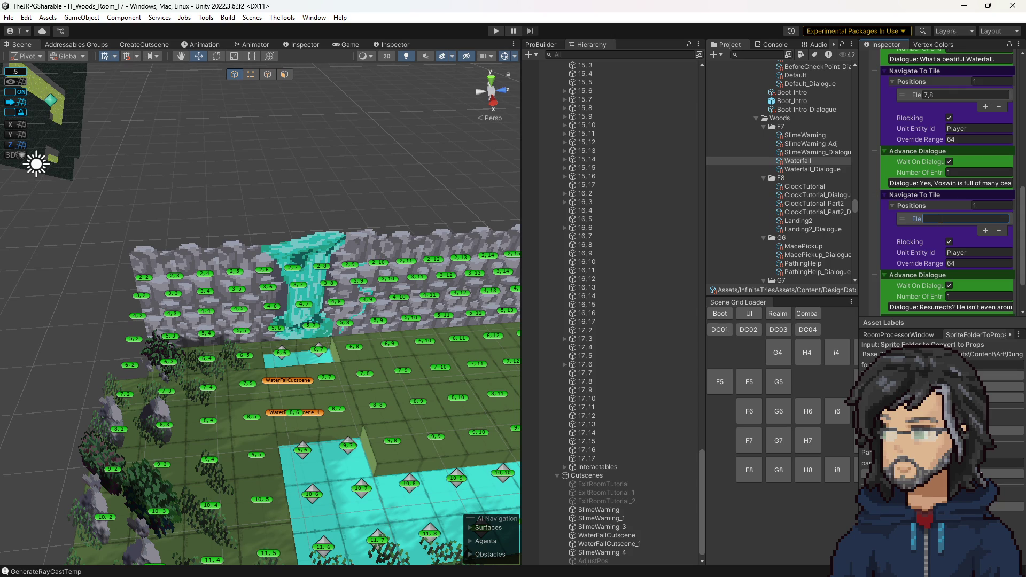
text(8,10)
scroll(922, 211, down, 2)
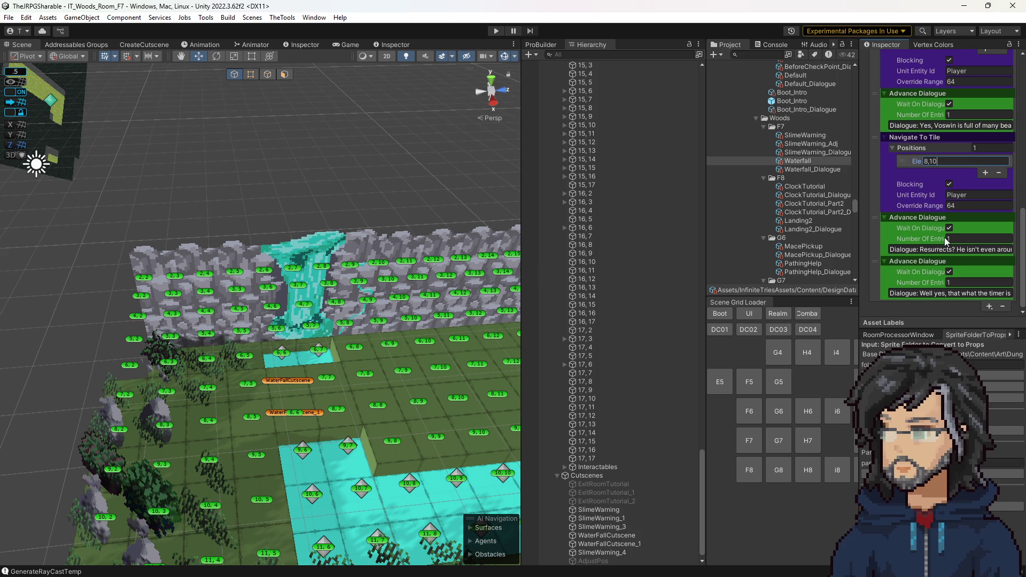
click(978, 305)
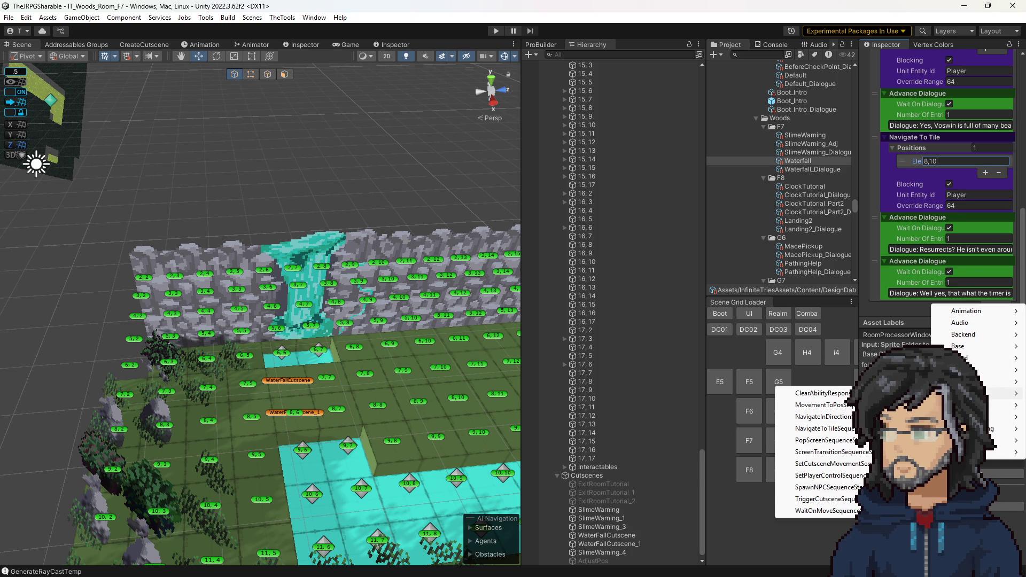
Step: Discard an accidental MovementToPos step and add a NavigateToTileSequence instead
mouse_move(974, 394)
click(825, 405)
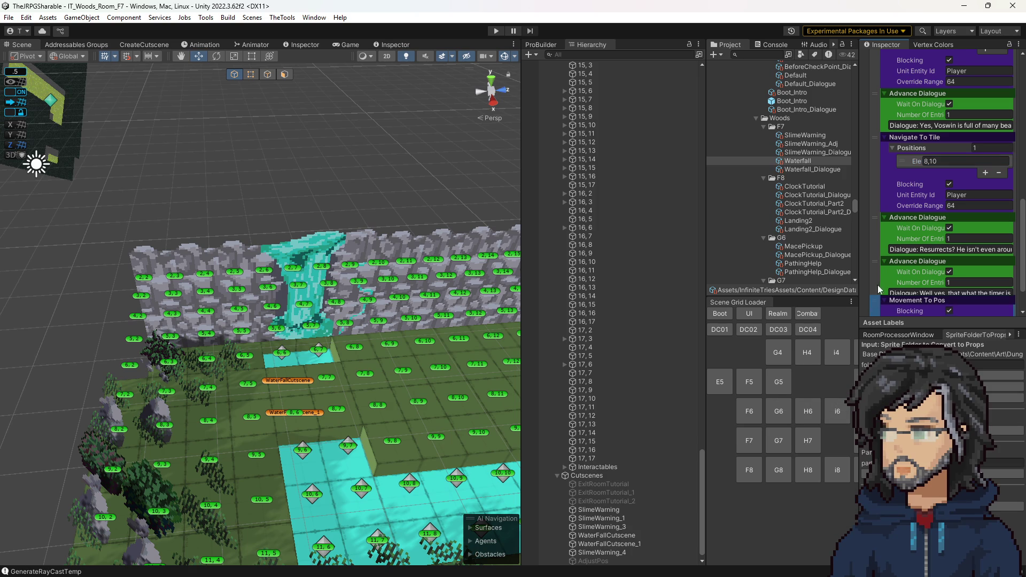
scroll(882, 260, down, 1)
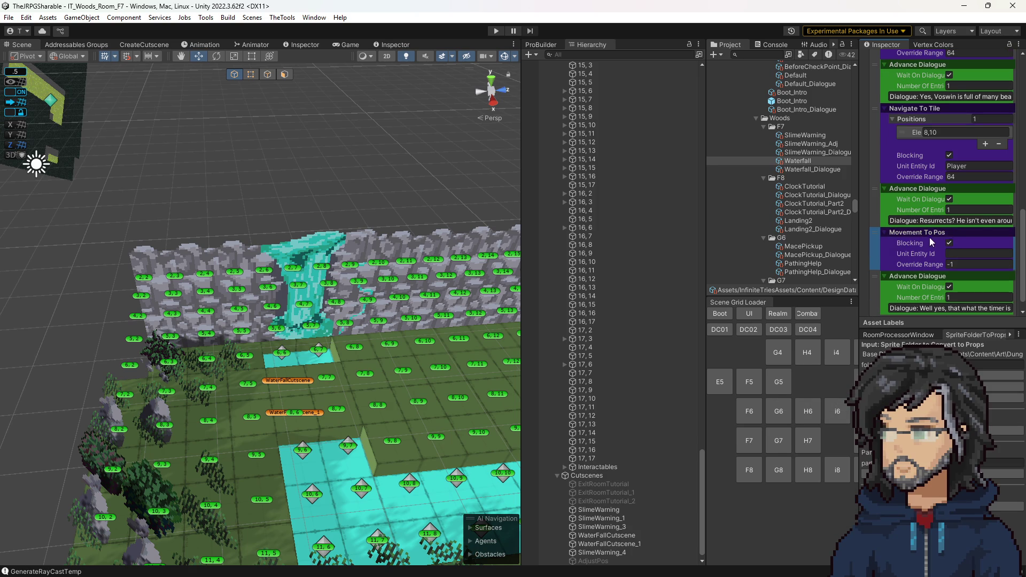
key(Delete)
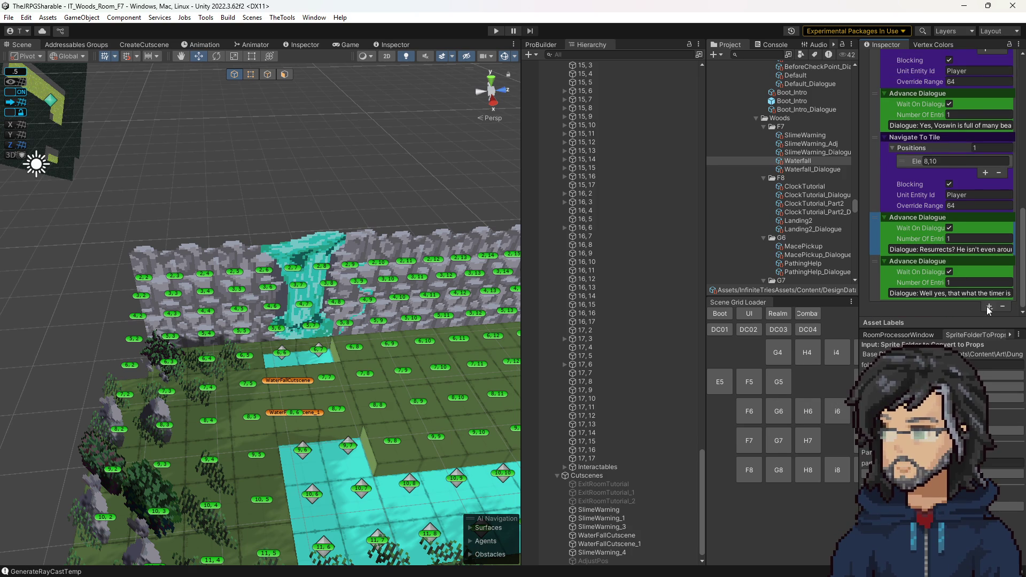
click(988, 305)
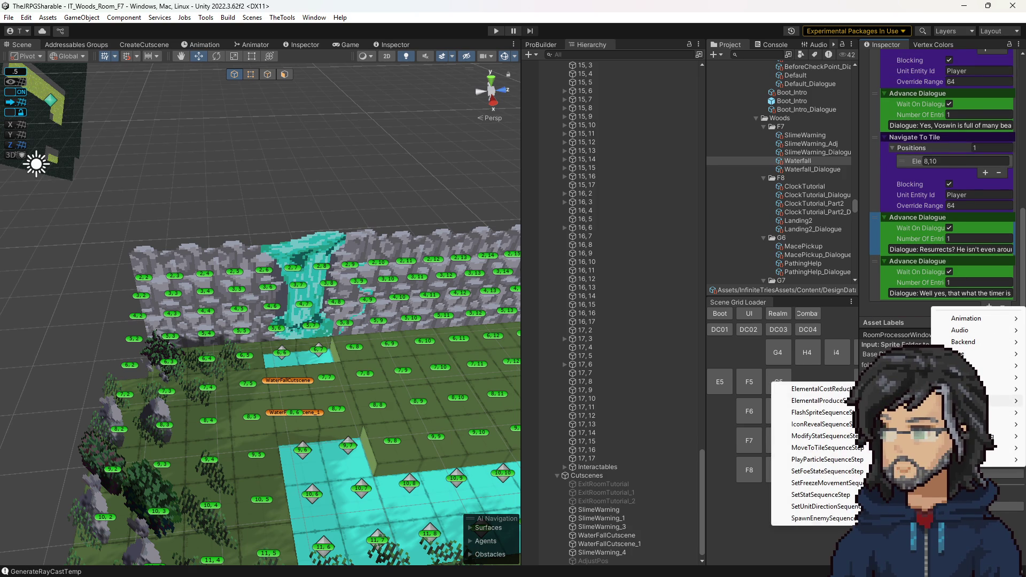
mouse_move(979, 400)
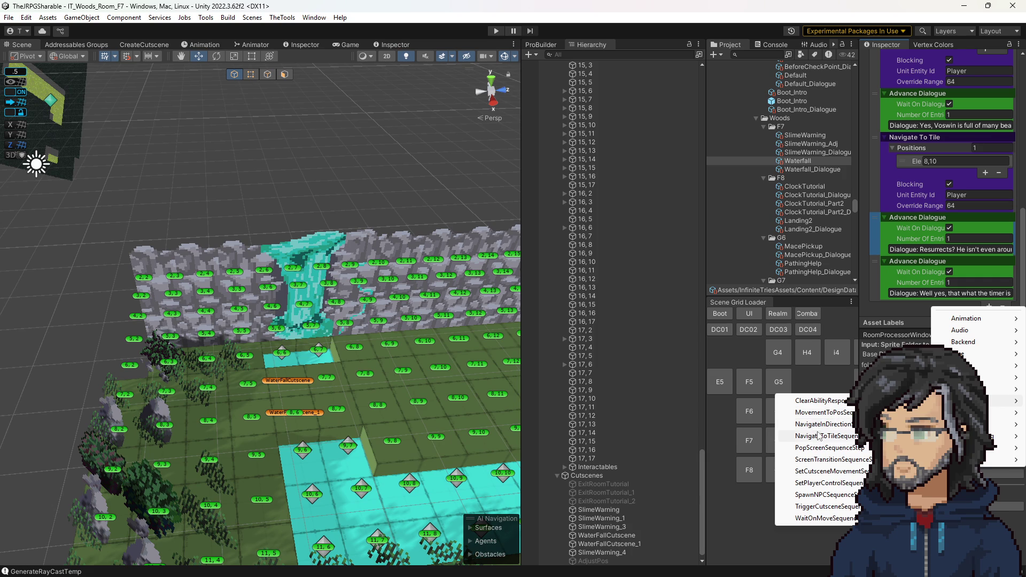
click(818, 435)
Step: Place the new Navigate To Tile step after the Resurrects line with one empty position
drag(878, 300, 884, 259)
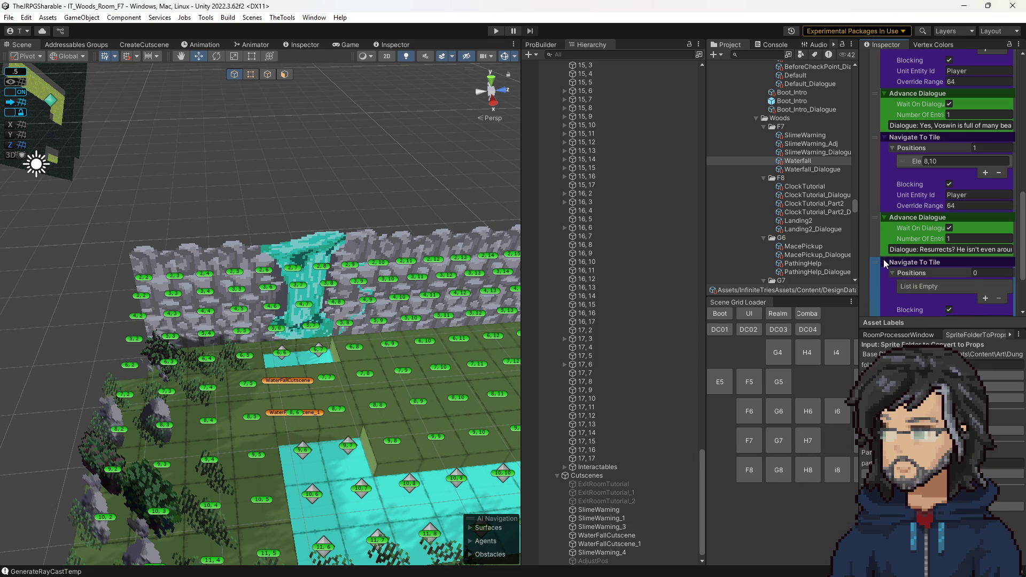
scroll(923, 260, down, 2)
click(988, 268)
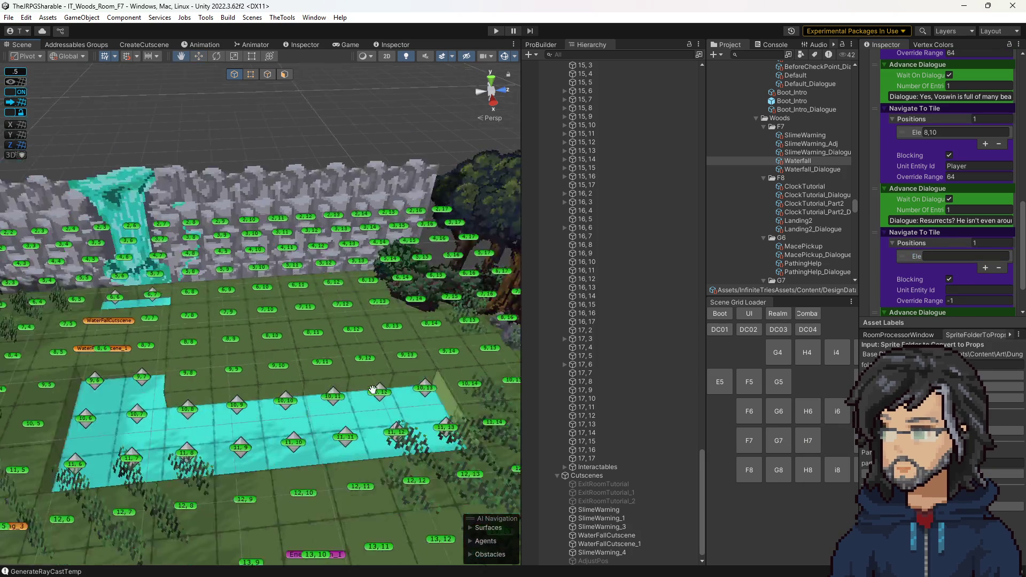
mouse_move(498, 401)
mouse_down()
mouse_move(370, 394)
mouse_move(275, 367)
mouse_up()
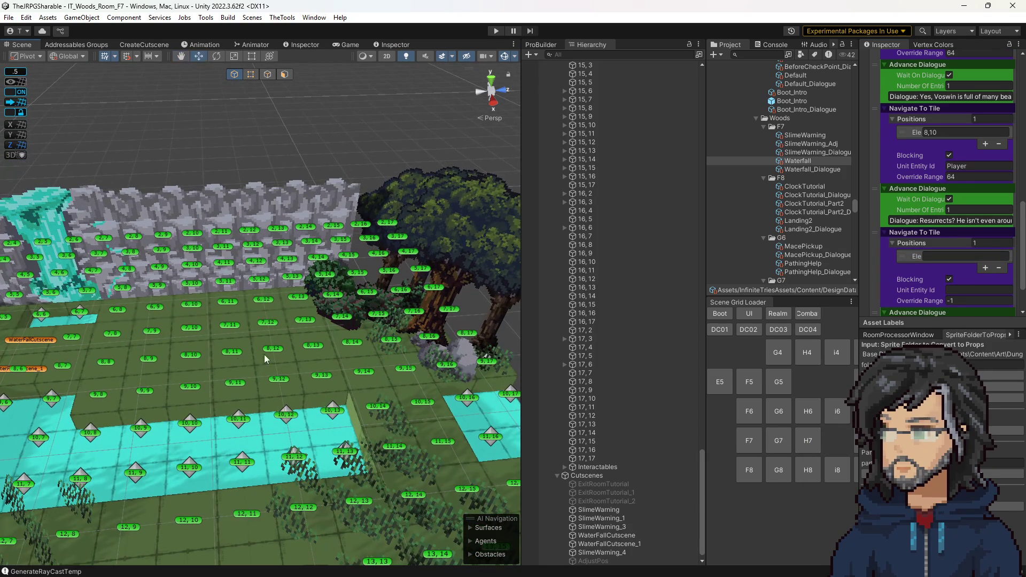
Step: Send Player to tile 8,13 with override range 64, then select the Waterfall_Dialogue asset
click(947, 255)
click(996, 291)
text(er)
click(983, 300)
text(64)
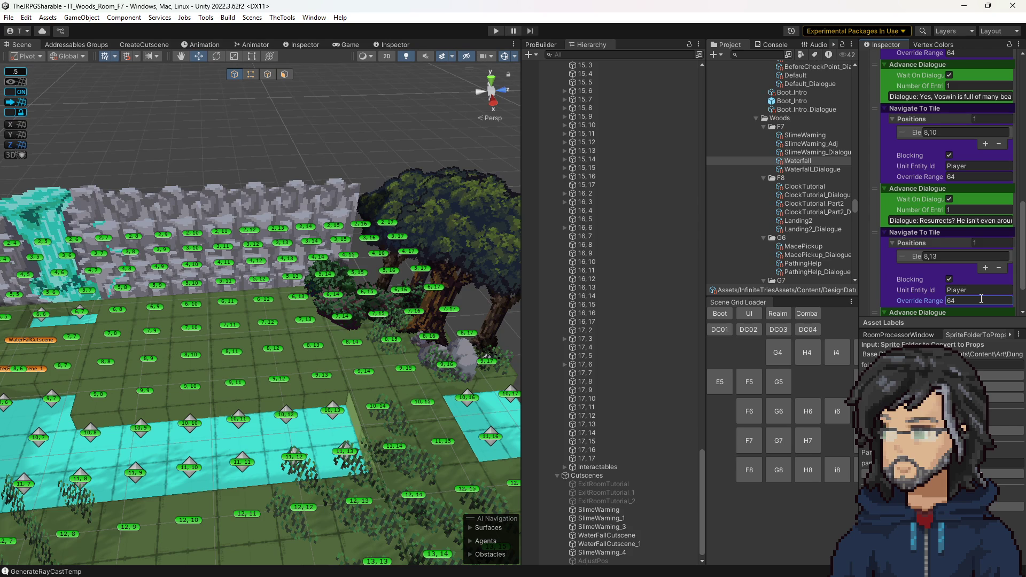
scroll(975, 275, down, 2)
scroll(983, 243, up, 2)
scroll(951, 239, up, 1)
scroll(952, 238, up, 2)
scroll(950, 225, up, 1)
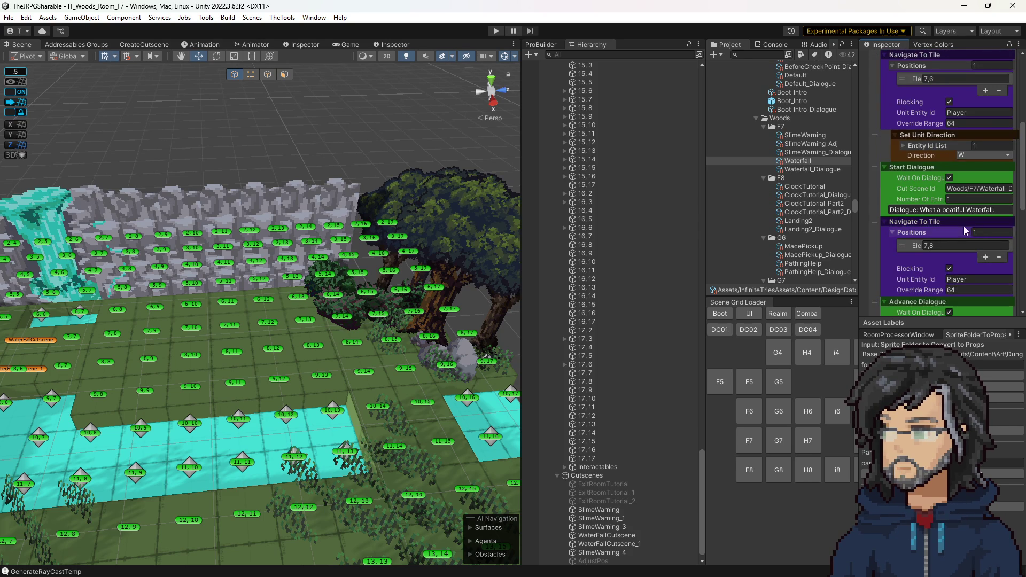
scroll(931, 193, down, 1)
scroll(932, 202, down, 1)
scroll(933, 205, down, 1)
scroll(934, 204, down, 1)
scroll(932, 197, down, 1)
scroll(932, 197, down, 1)
scroll(931, 197, down, 1)
scroll(931, 197, up, 1)
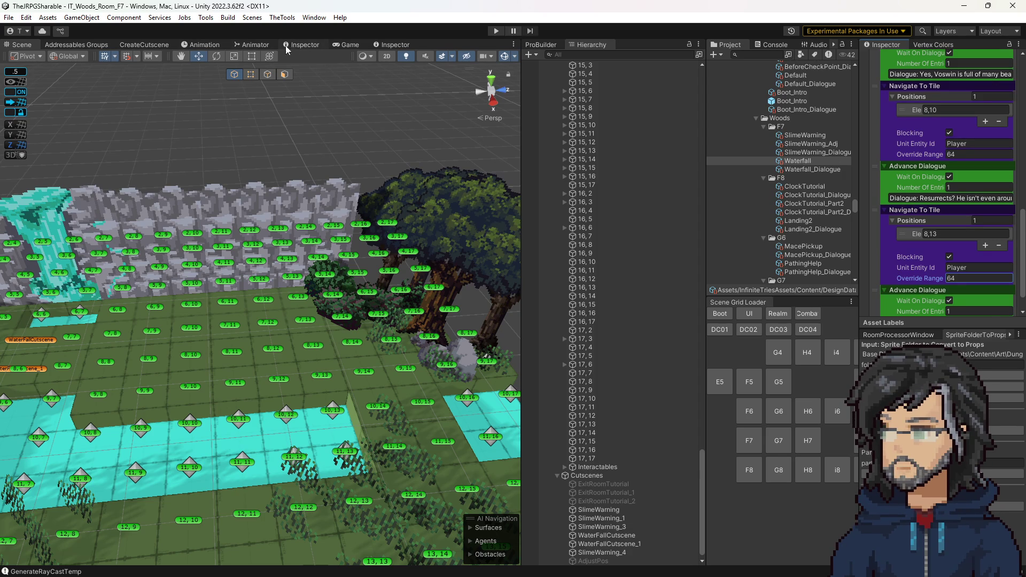
click(812, 169)
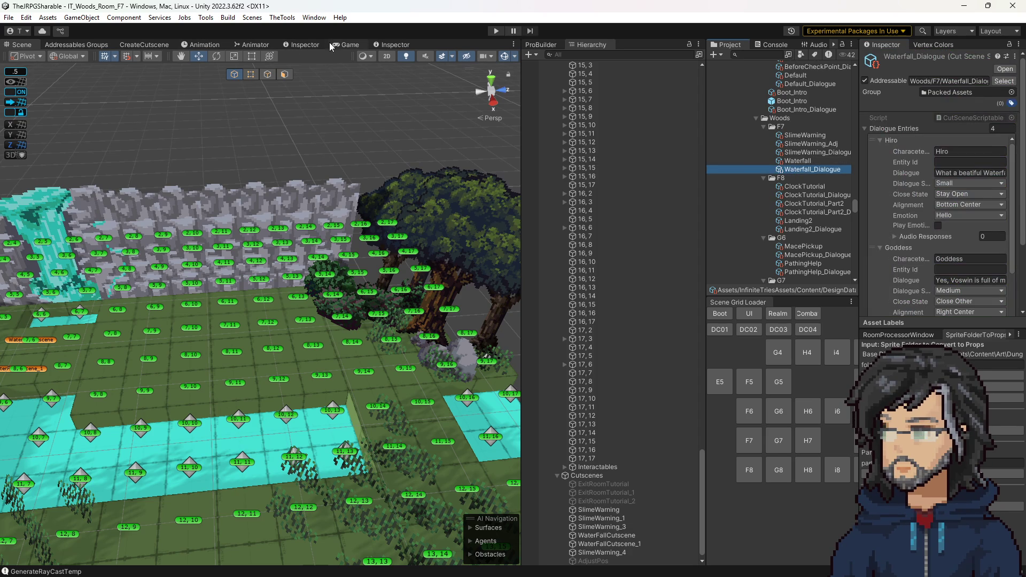
Step: Set Hiro's first line to Close Self and the first Goddess line to Stay Open
click(309, 44)
click(386, 46)
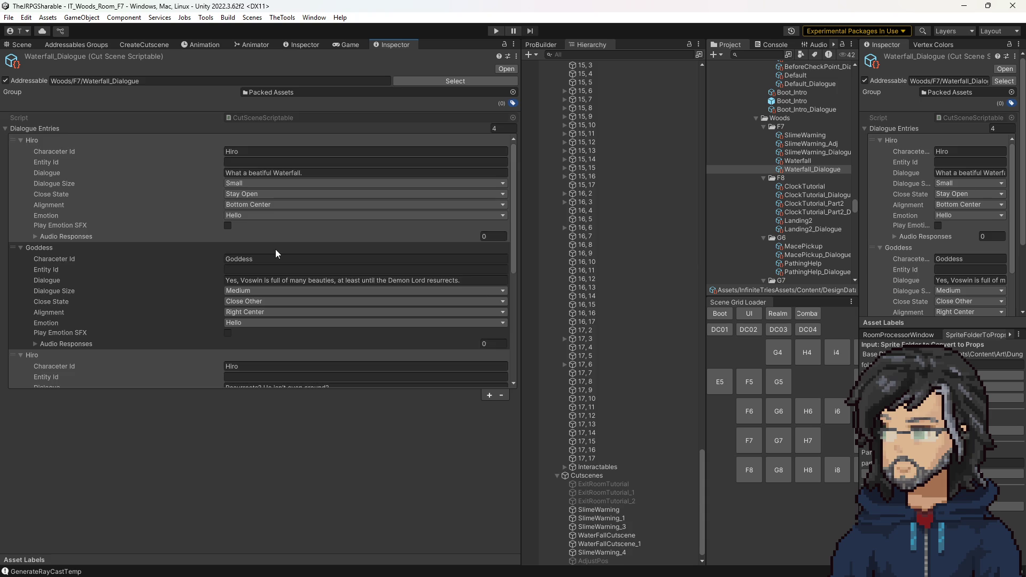
scroll(275, 253, down, 2)
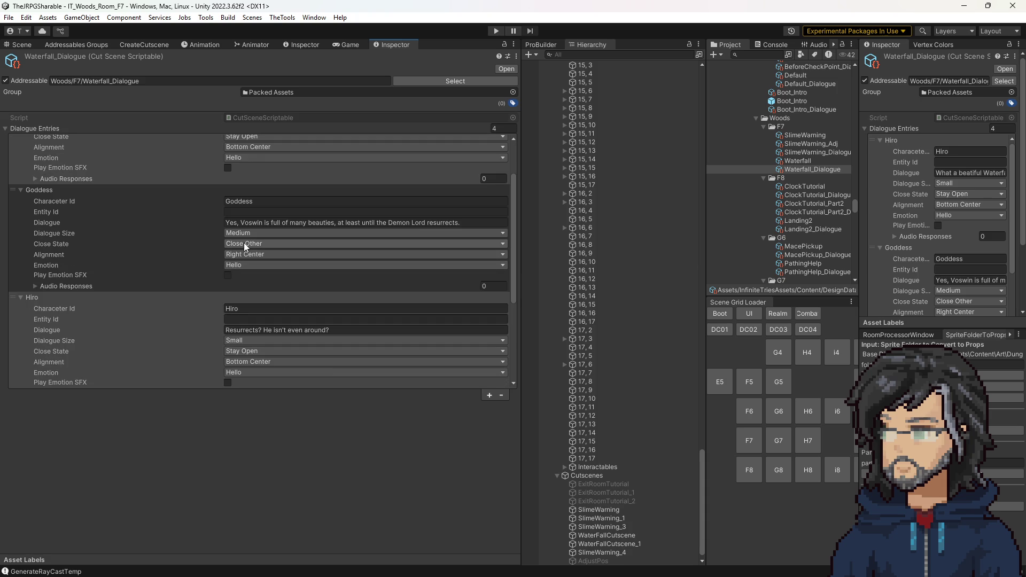
scroll(229, 262, up, 1)
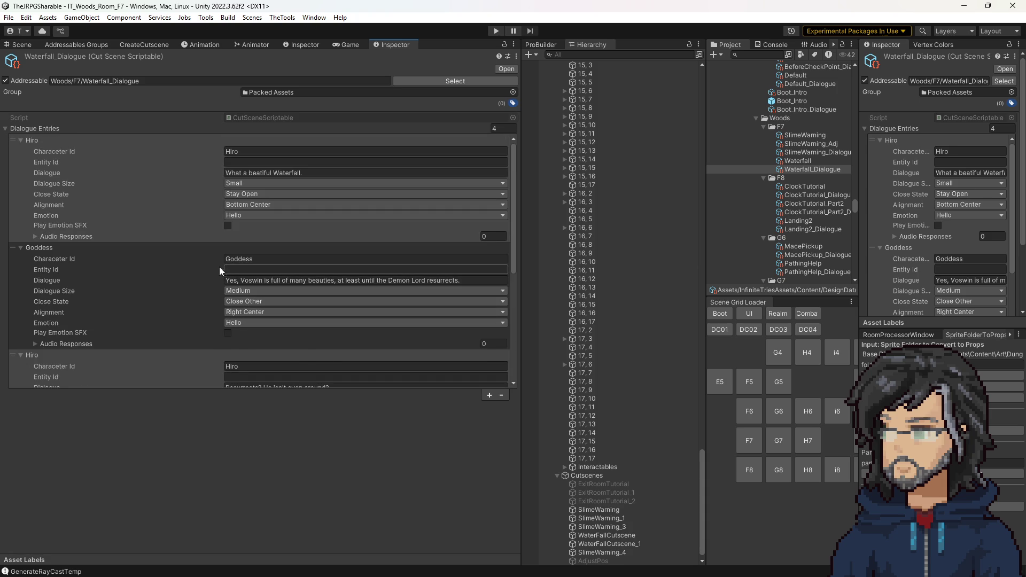
scroll(239, 211, up, 1)
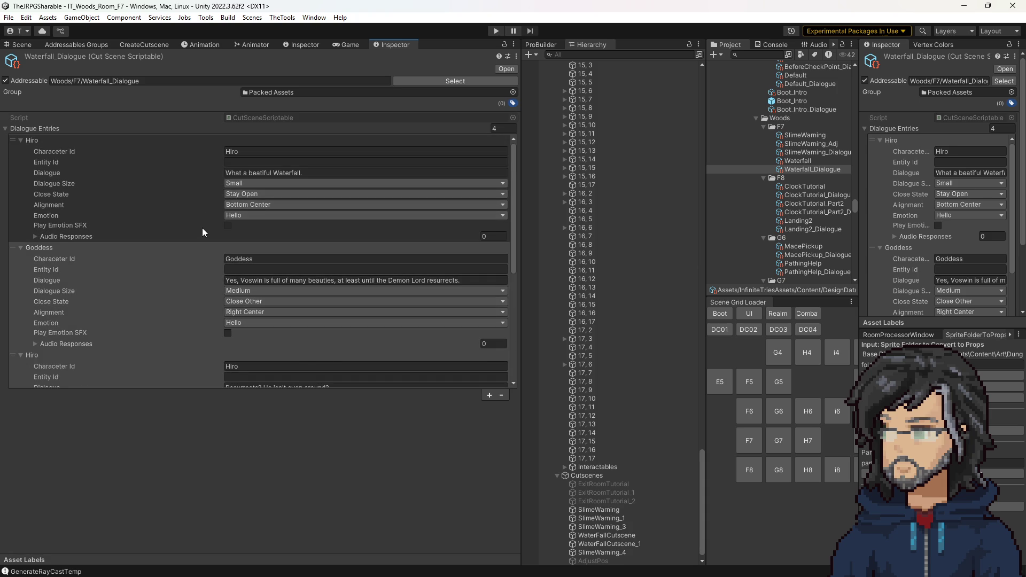
click(240, 195)
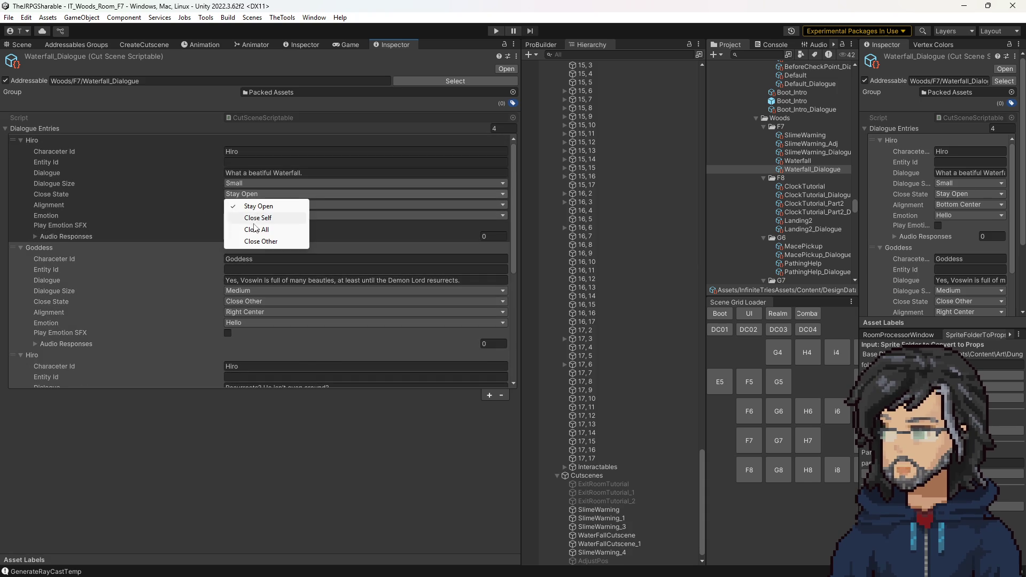
click(254, 218)
scroll(155, 250, down, 1)
scroll(199, 257, down, 1)
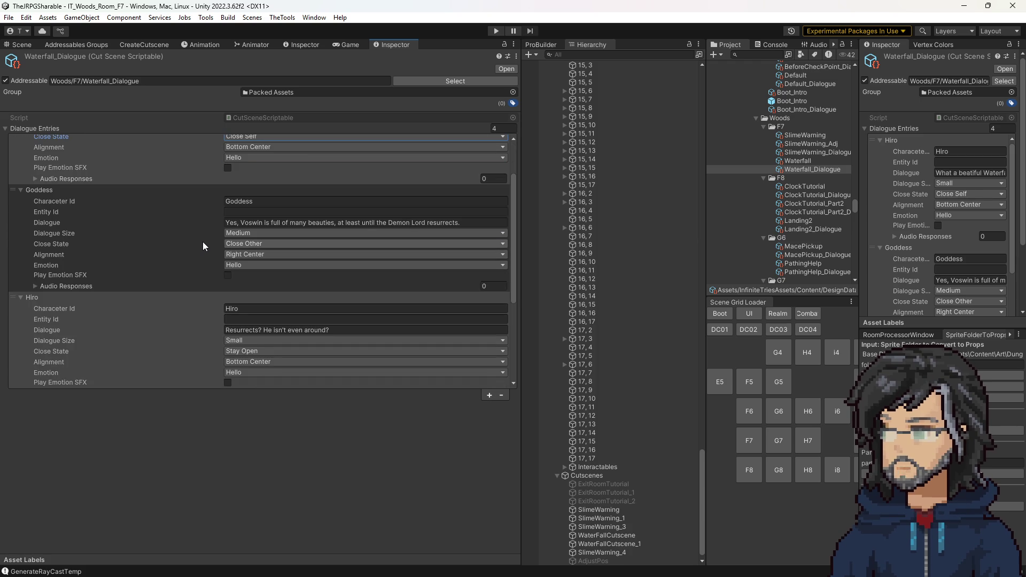
scroll(201, 244, down, 1)
scroll(183, 269, down, 1)
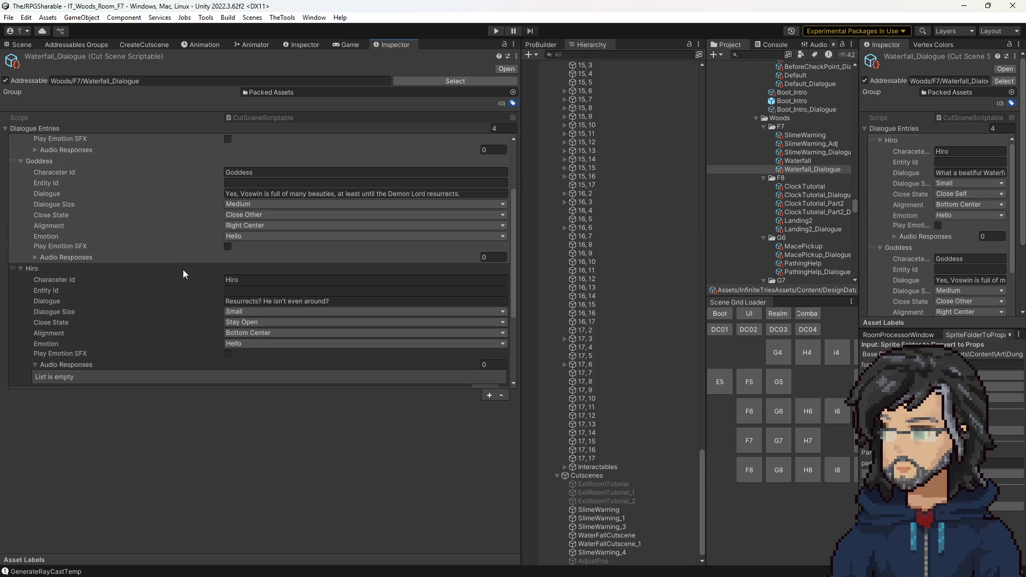
scroll(183, 269, down, 1)
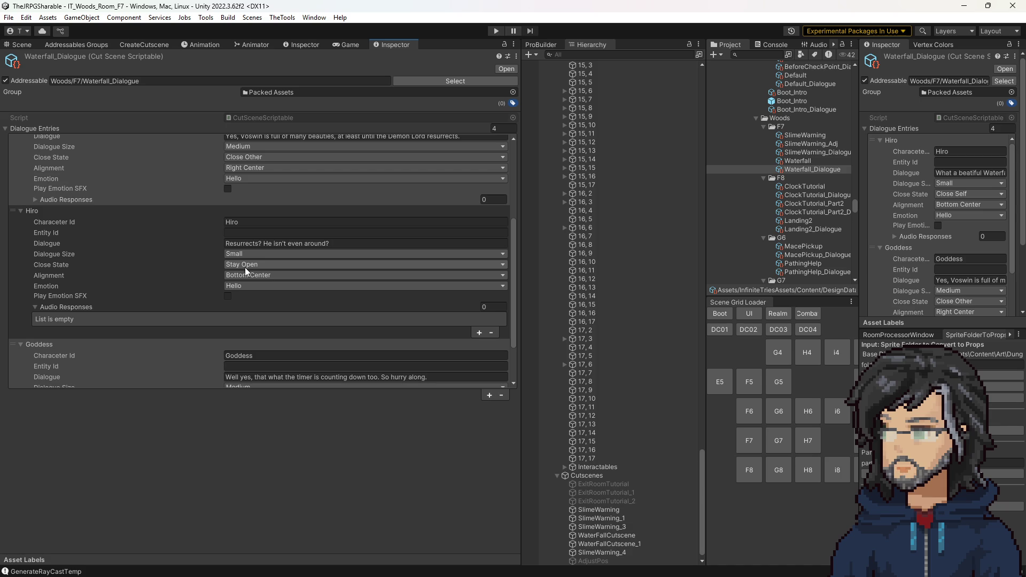
scroll(201, 217, up, 1)
click(247, 187)
click(258, 200)
Step: Set Hiro's second line and the last Goddess line to Close Self, returning to the Scene view
click(246, 295)
scroll(216, 306, down, 3)
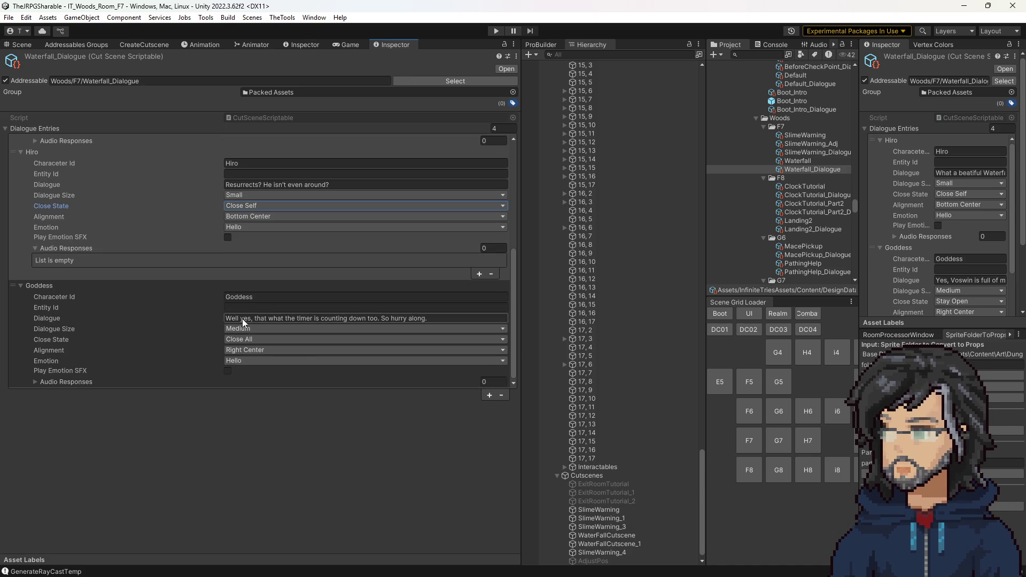
click(250, 339)
click(257, 367)
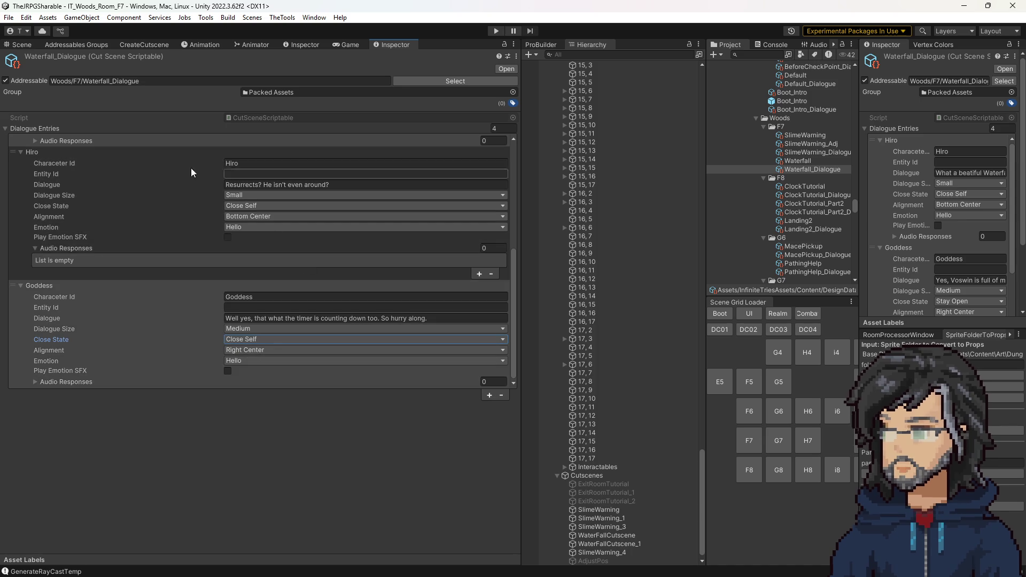
click(27, 45)
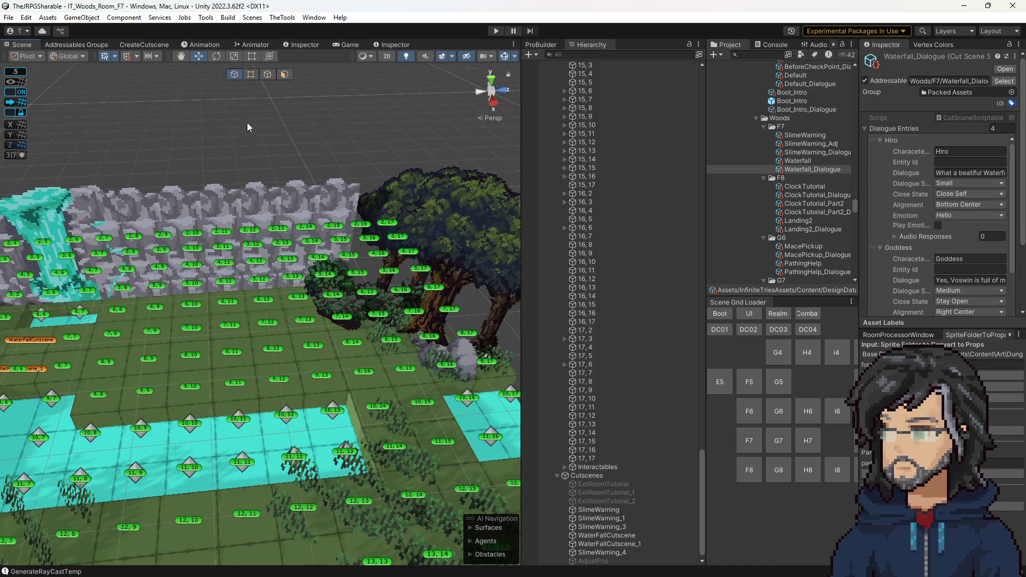
Step: Rename the copied FirstSlimeFight preset to PostSlimeFight
drag(204, 101, 395, 324)
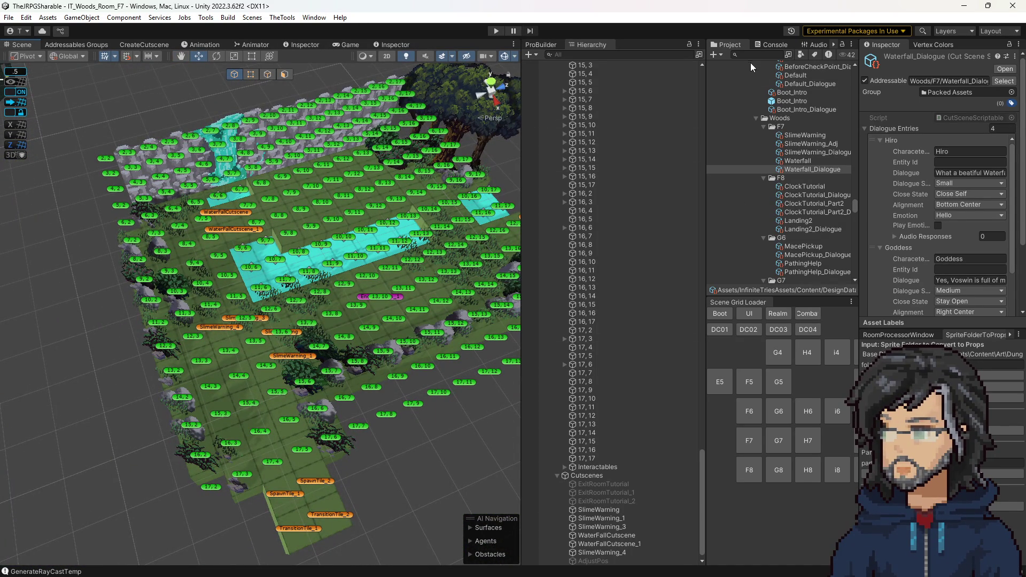
scroll(785, 171, down, 5)
scroll(792, 190, down, 5)
scroll(800, 193, down, 5)
scroll(801, 175, down, 5)
scroll(804, 166, down, 5)
scroll(806, 179, down, 5)
scroll(800, 177, down, 5)
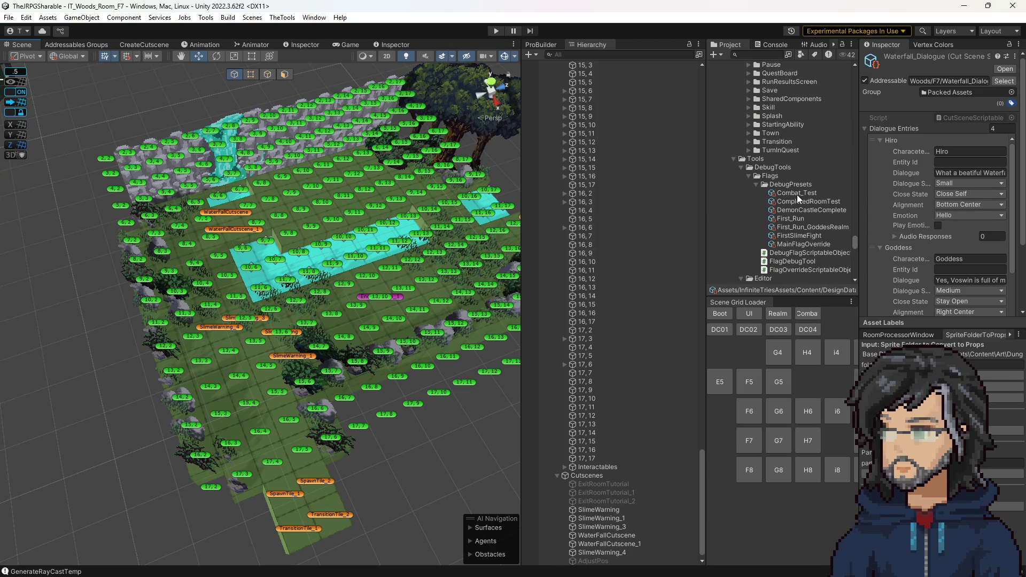
click(810, 226)
click(824, 234)
click(826, 235)
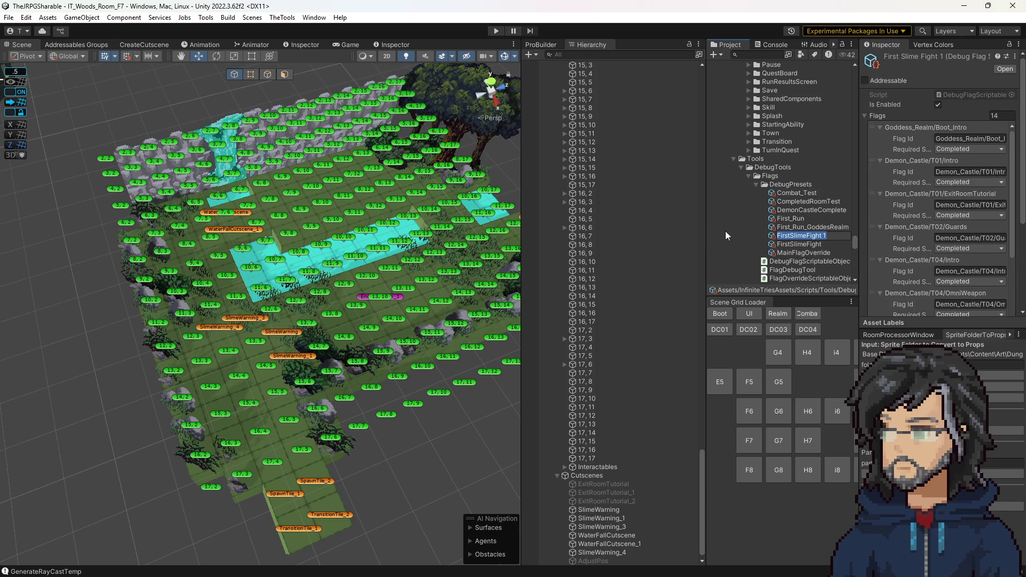
text(PostF)
key(BackSpace)
text(SlimeFight)
key(Return)
scroll(979, 225, down, 10)
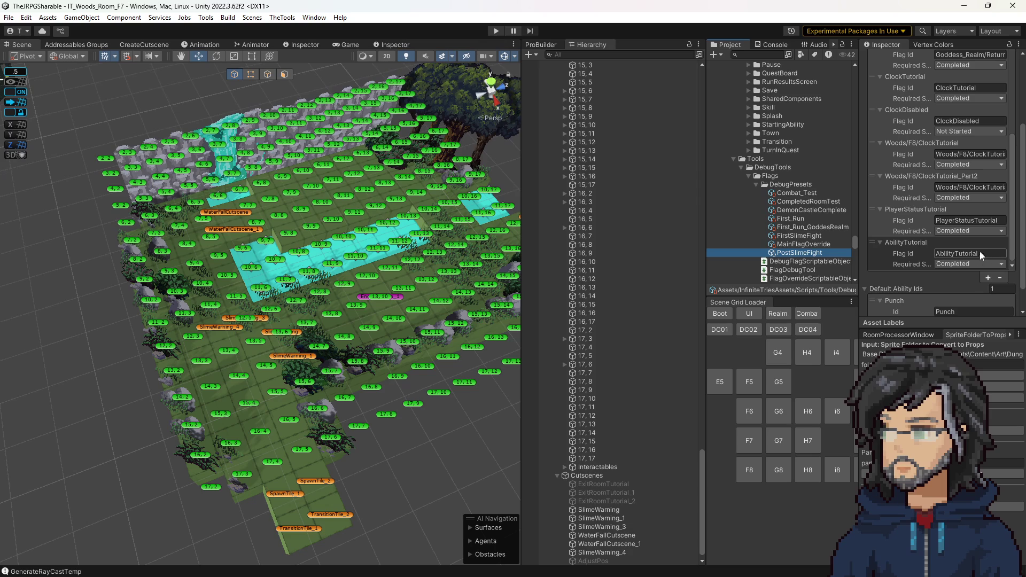
Step: Add a fifteenth flag Woods/F7/SlimeWarning, required Completed, and show the preset full-size
click(987, 276)
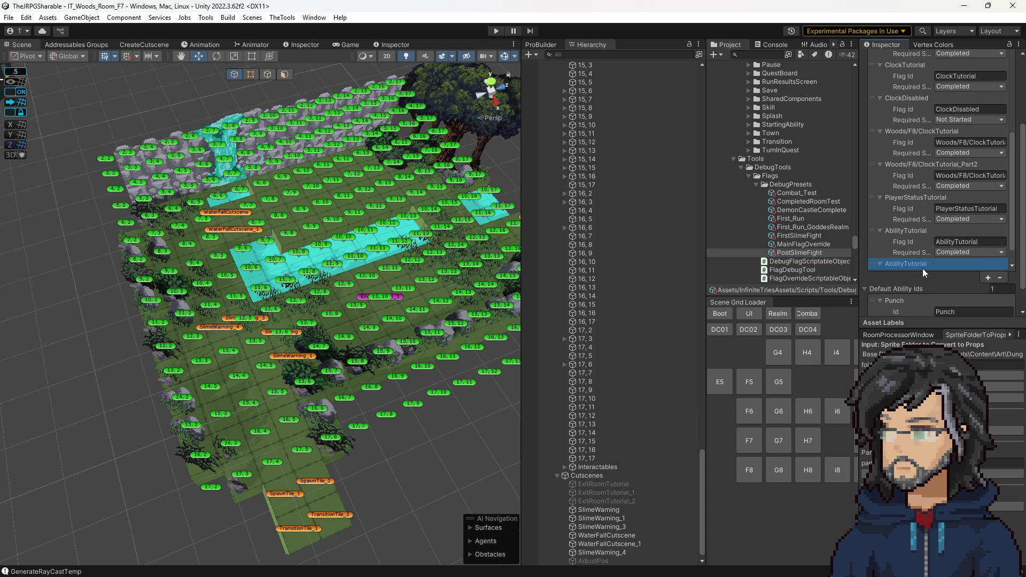
click(923, 269)
click(227, 332)
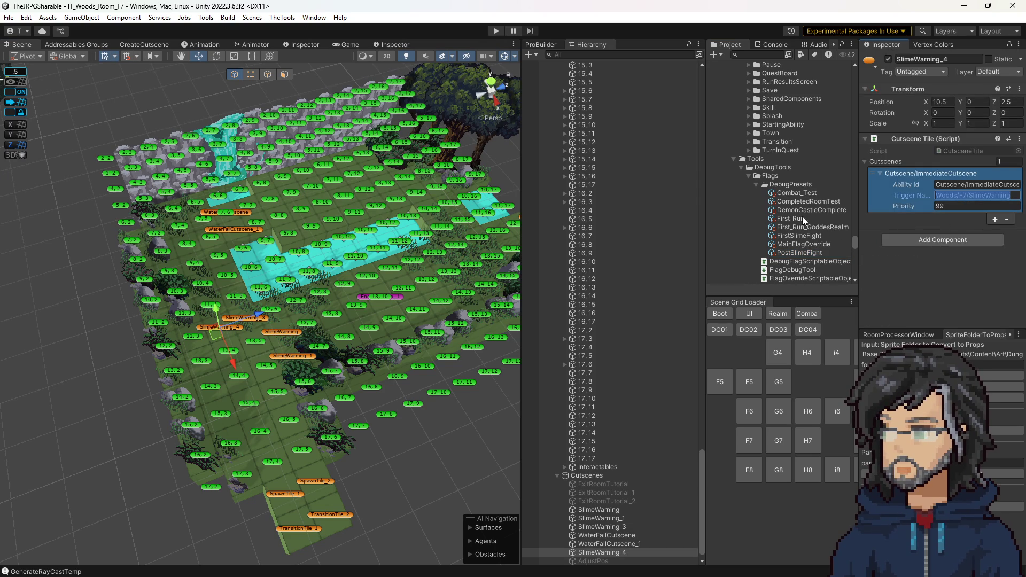
click(803, 237)
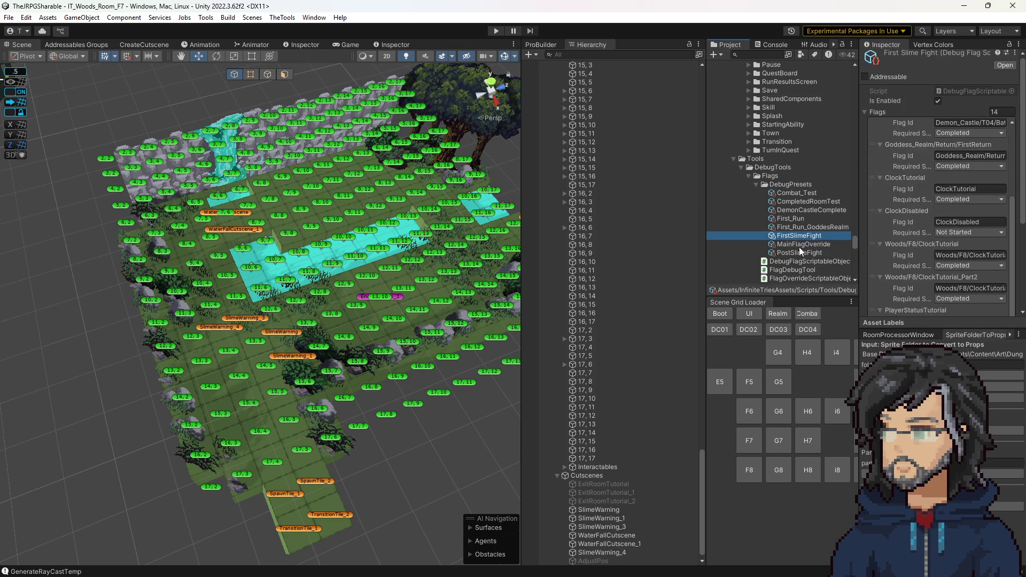
click(799, 252)
scroll(936, 237, down, 3)
scroll(947, 235, down, 3)
scroll(957, 233, down, 3)
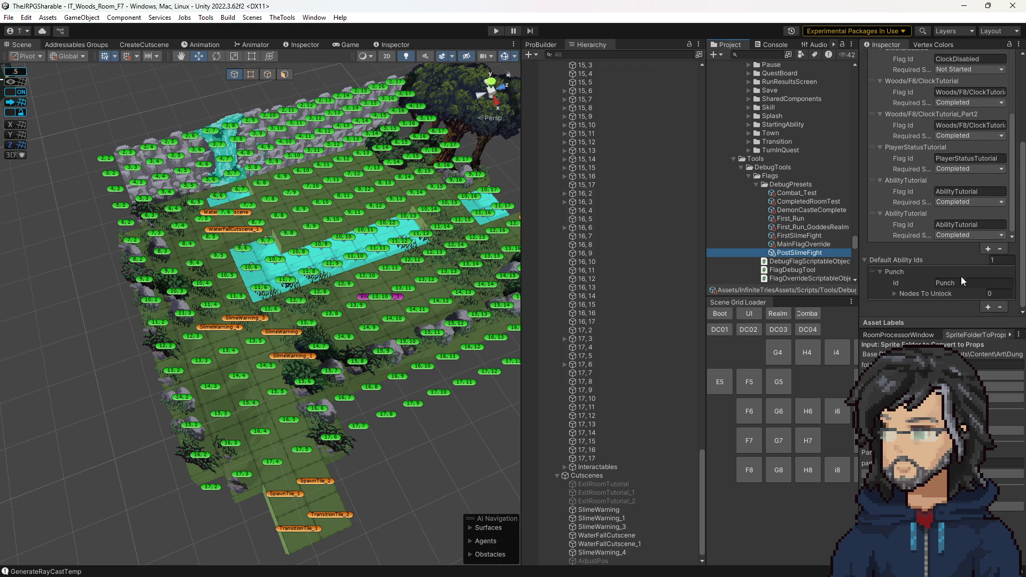
click(958, 226)
text(Woods/F7/SlimeWarning)
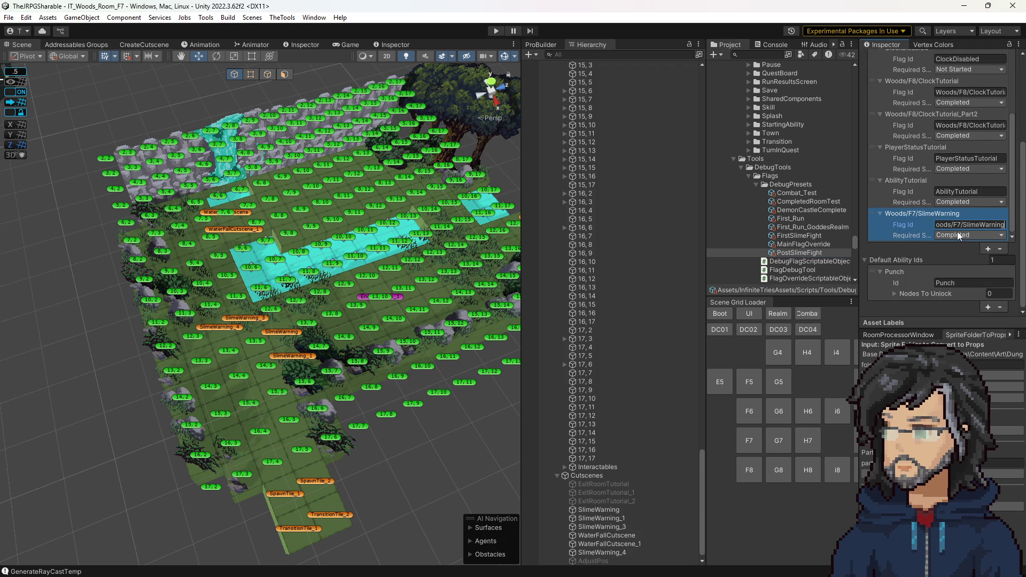
click(932, 225)
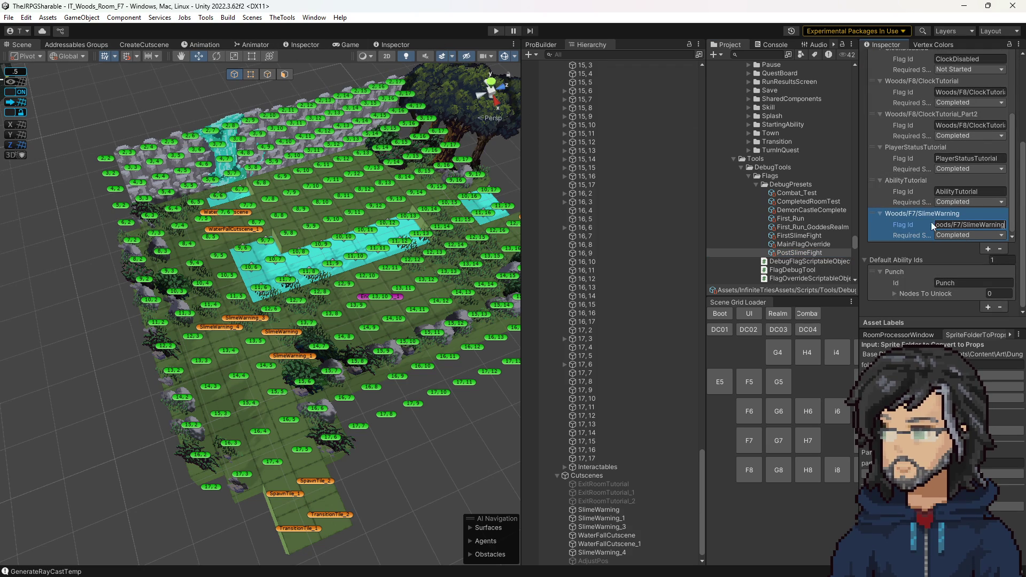
click(303, 46)
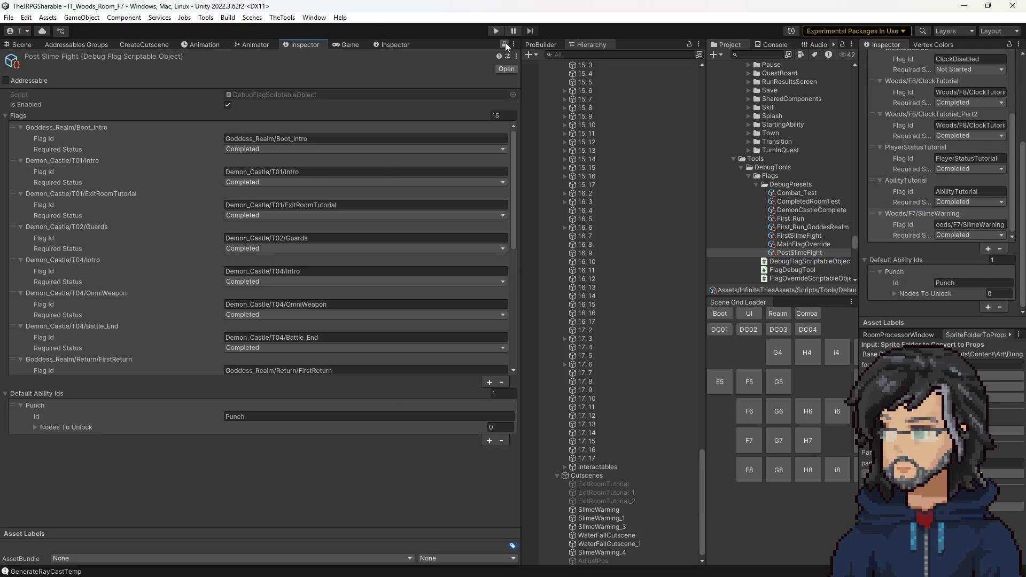
scroll(415, 259, down, 3)
scroll(406, 327, down, 3)
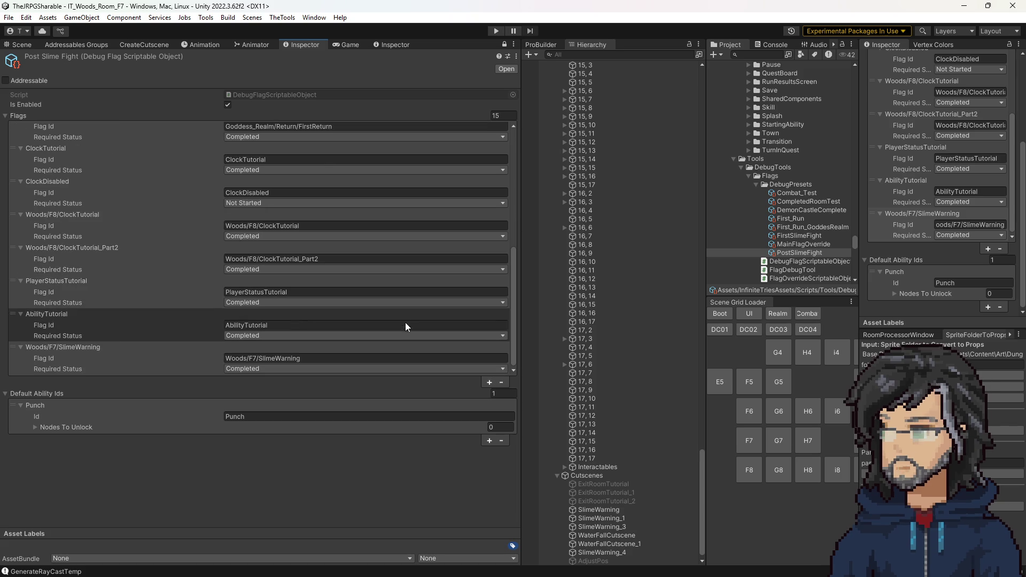
Step: Add a Goddess_Realm/Chapter1/DefeatedBySlime flag, copied from the cutscene's address, as Completed
click(488, 383)
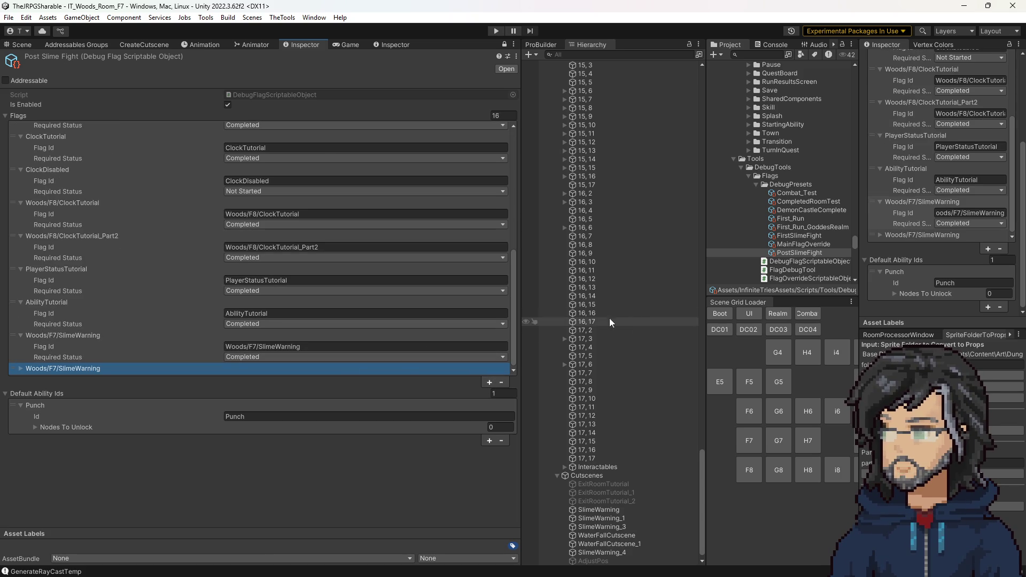
scroll(805, 218, up, 5)
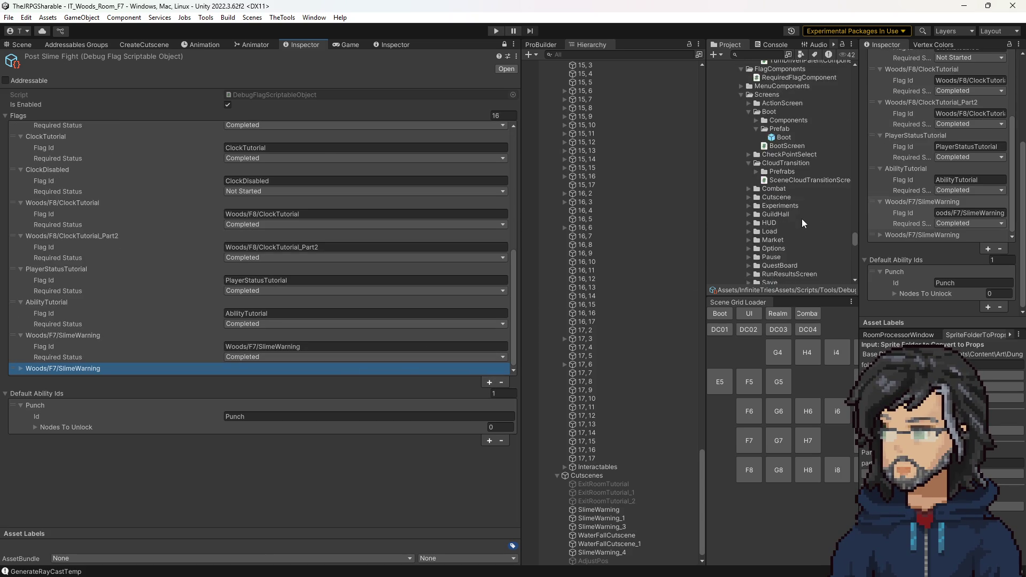
scroll(803, 216, up, 3)
scroll(805, 217, up, 3)
scroll(804, 217, up, 3)
scroll(805, 216, up, 3)
scroll(805, 217, up, 3)
scroll(805, 217, up, 3)
scroll(804, 216, up, 3)
scroll(804, 217, up, 3)
scroll(804, 217, up, 3)
scroll(804, 217, up, 3)
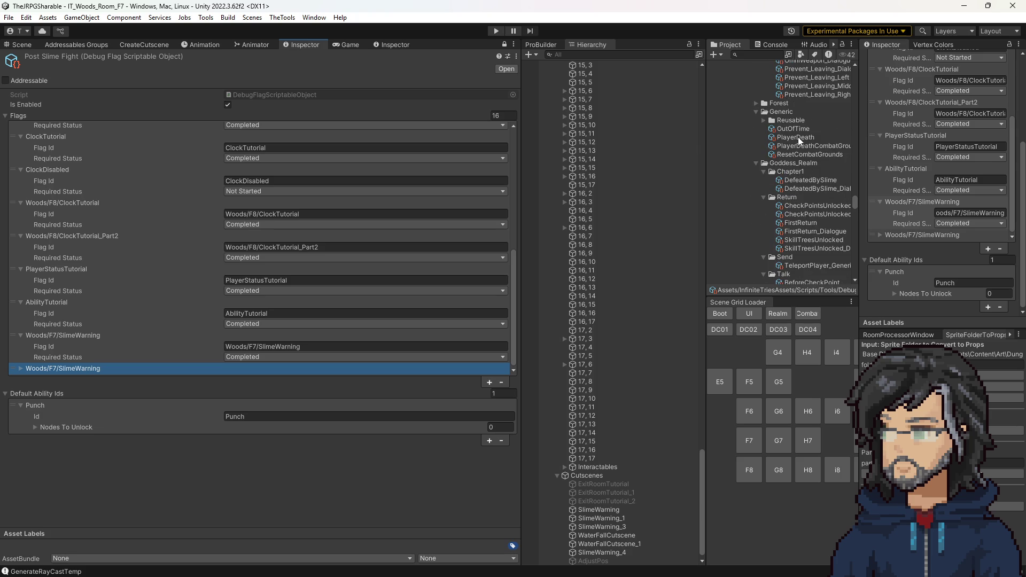
click(808, 179)
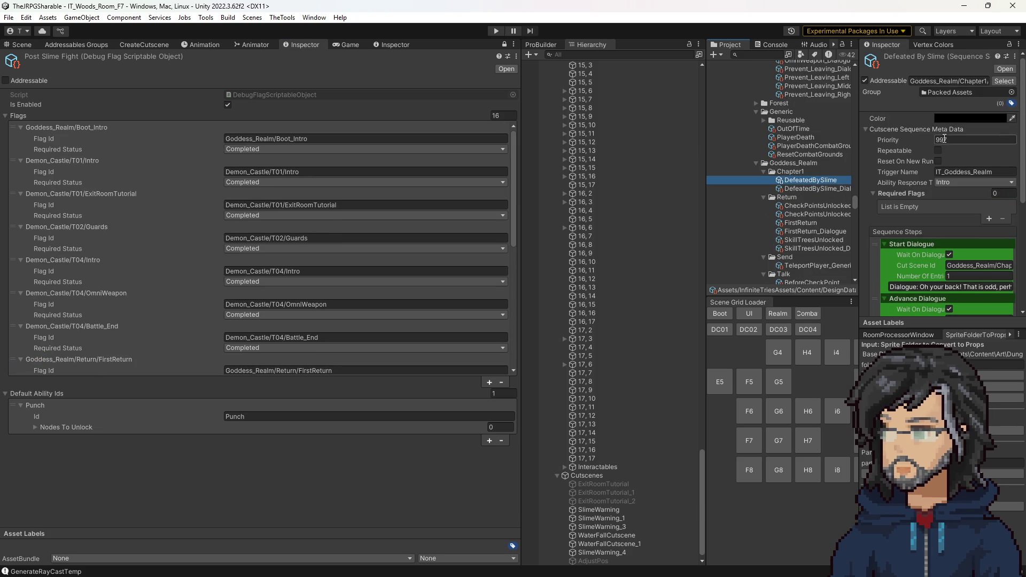
click(954, 82)
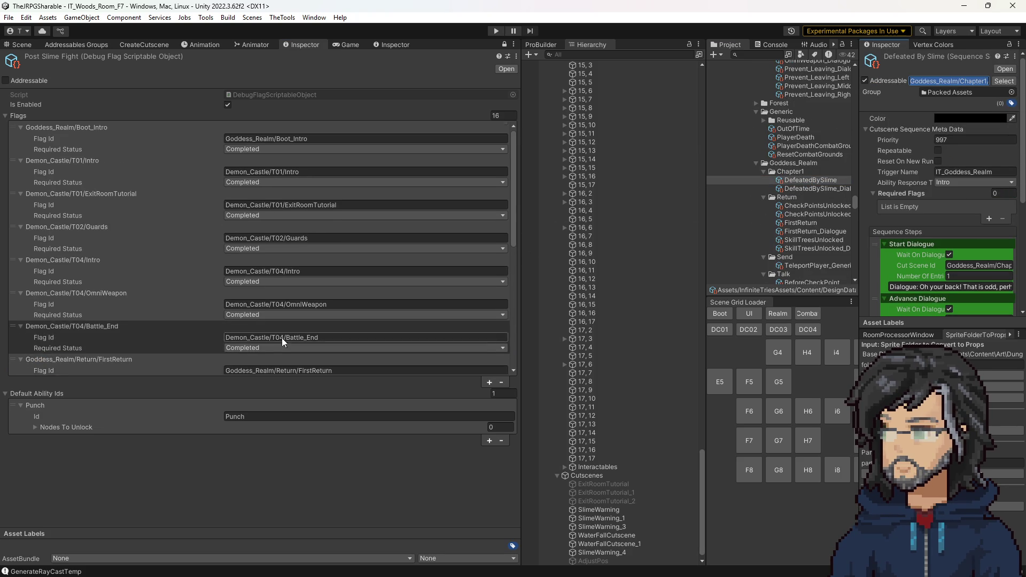
scroll(281, 340, down, 10)
click(211, 367)
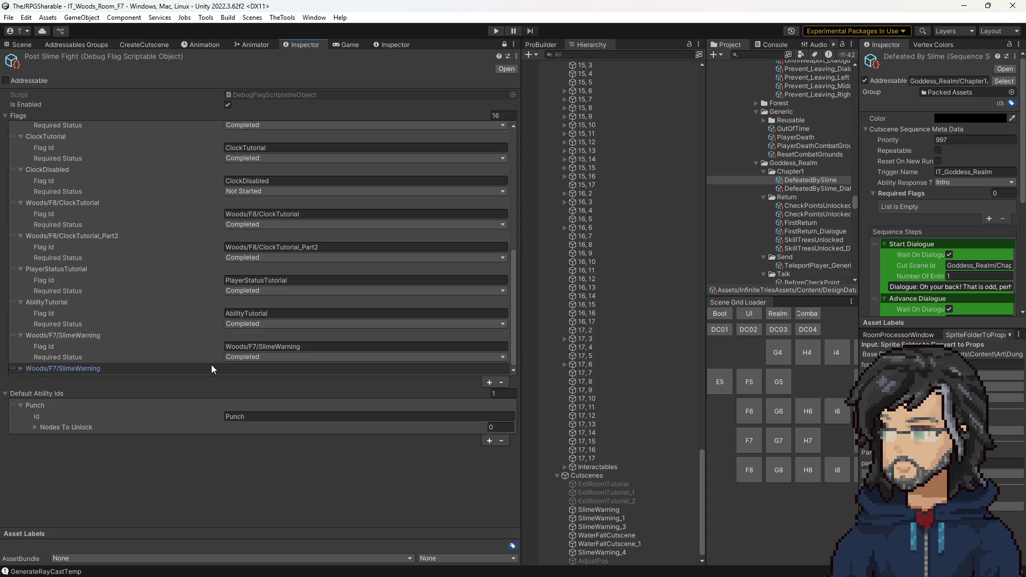
click(288, 358)
text(Goddess_Realm/Chapter1/DefeatedBySlime)
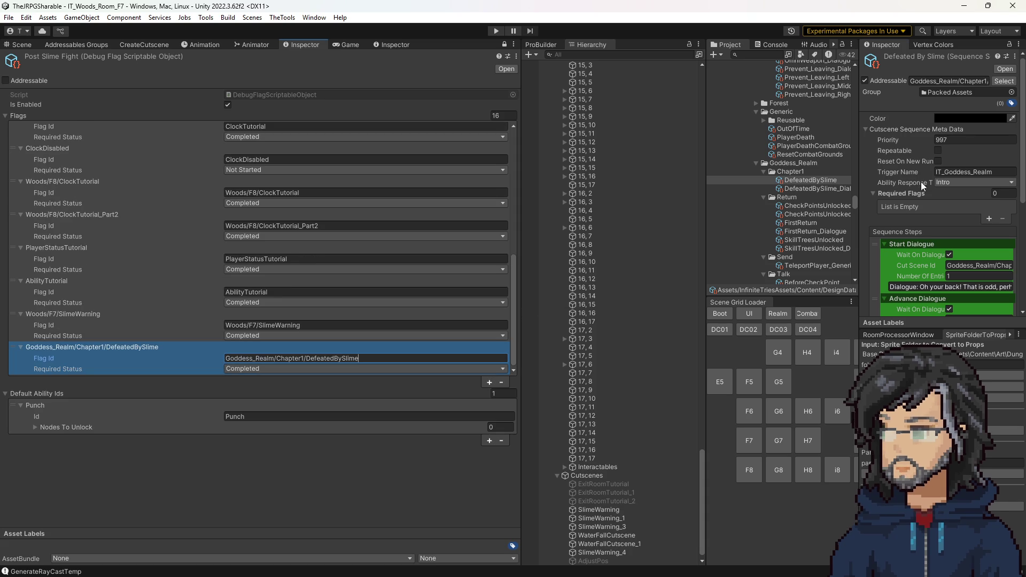
scroll(810, 235, down, 5)
scroll(799, 236, down, 3)
scroll(802, 140, up, 2)
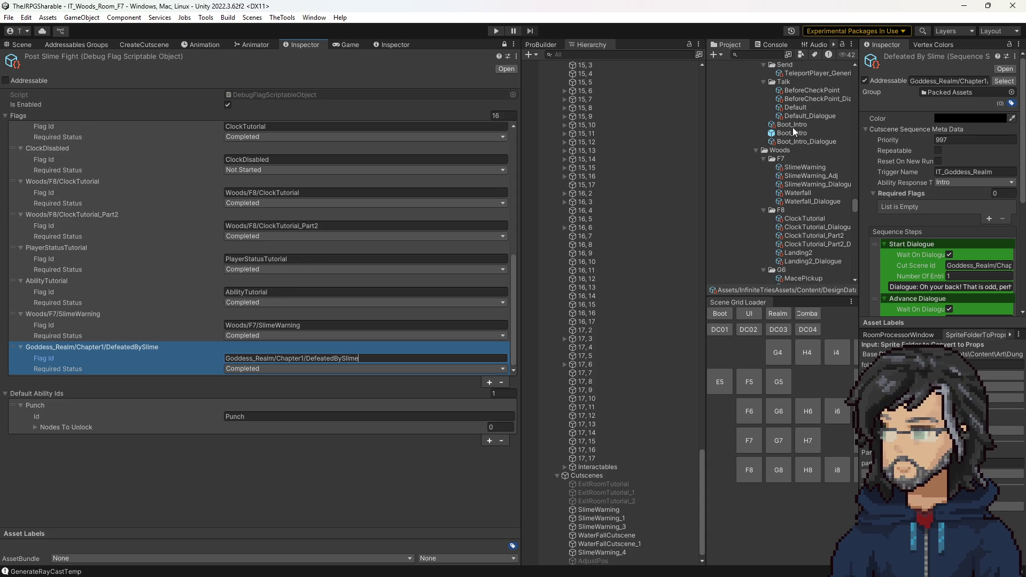
Step: Add a Woods/F8/Landing2 flag as Completed, making seventeen, and return to the room scene
click(803, 249)
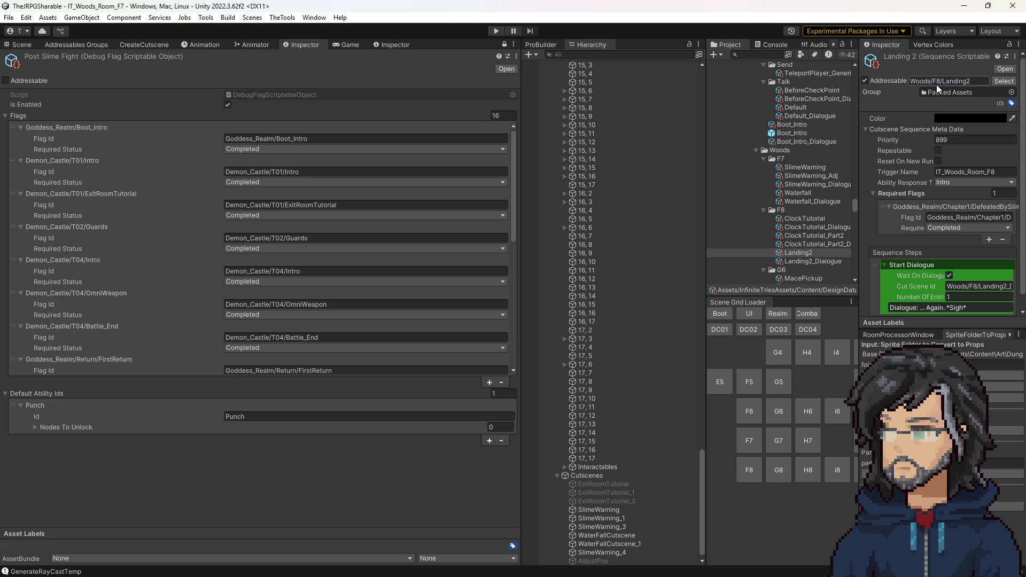
scroll(449, 353, down, 3)
scroll(449, 359, down, 3)
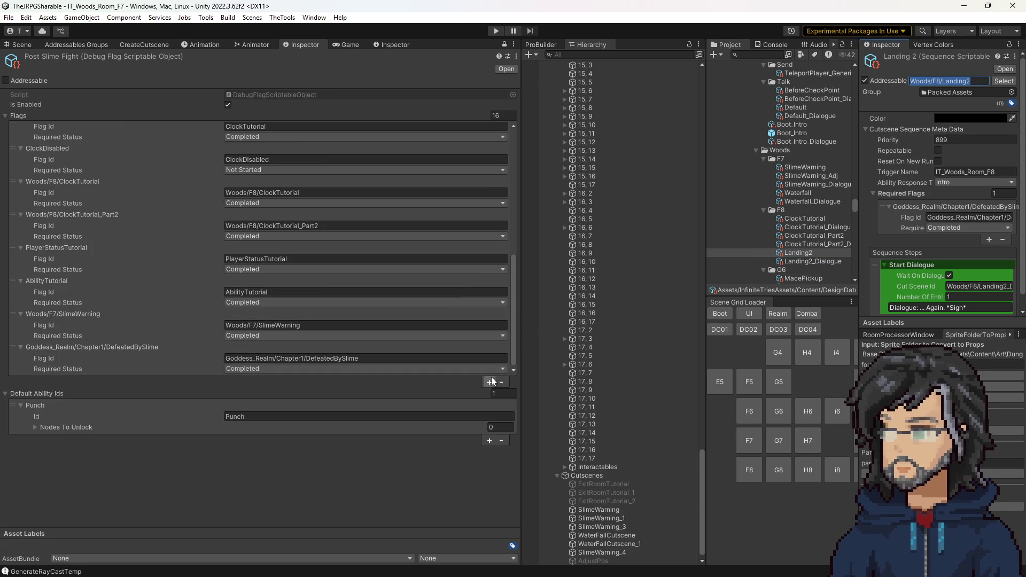
click(489, 382)
key(Right)
click(353, 359)
text(Woods/F8/Landing2)
click(363, 391)
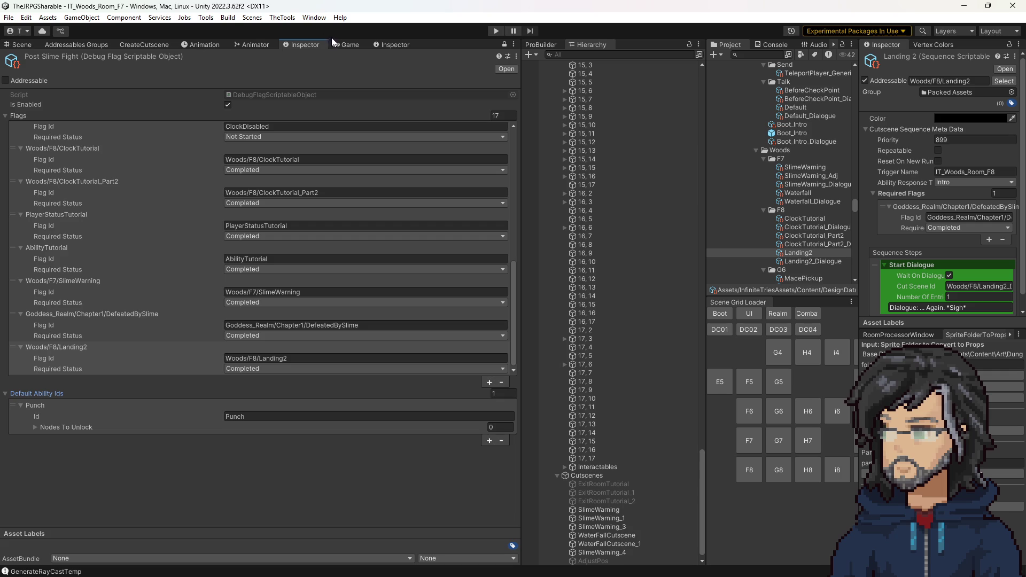
click(21, 45)
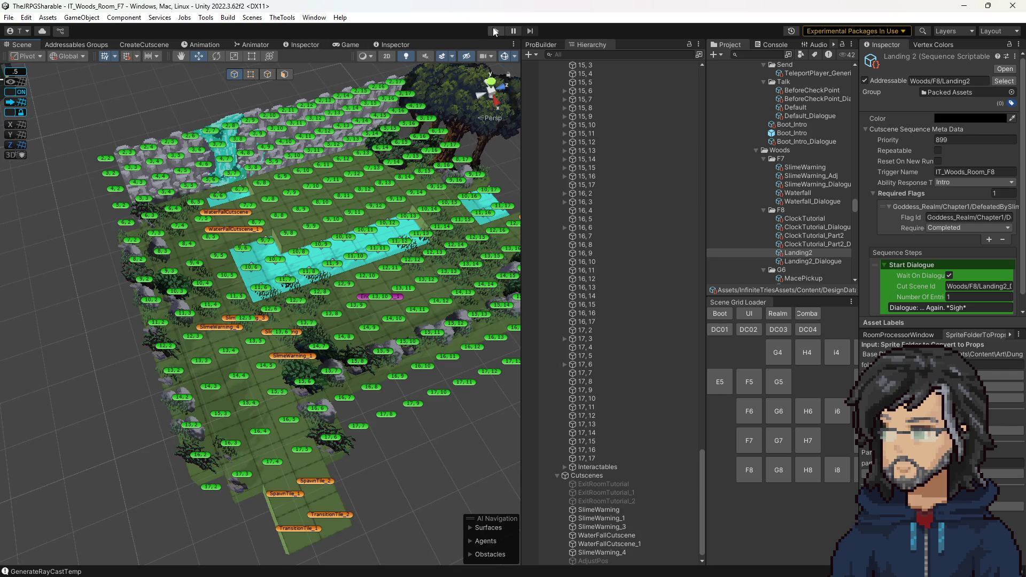
scroll(802, 221, down, 5)
scroll(805, 224, down, 3)
scroll(798, 215, down, 3)
scroll(796, 216, down, 3)
scroll(795, 214, down, 3)
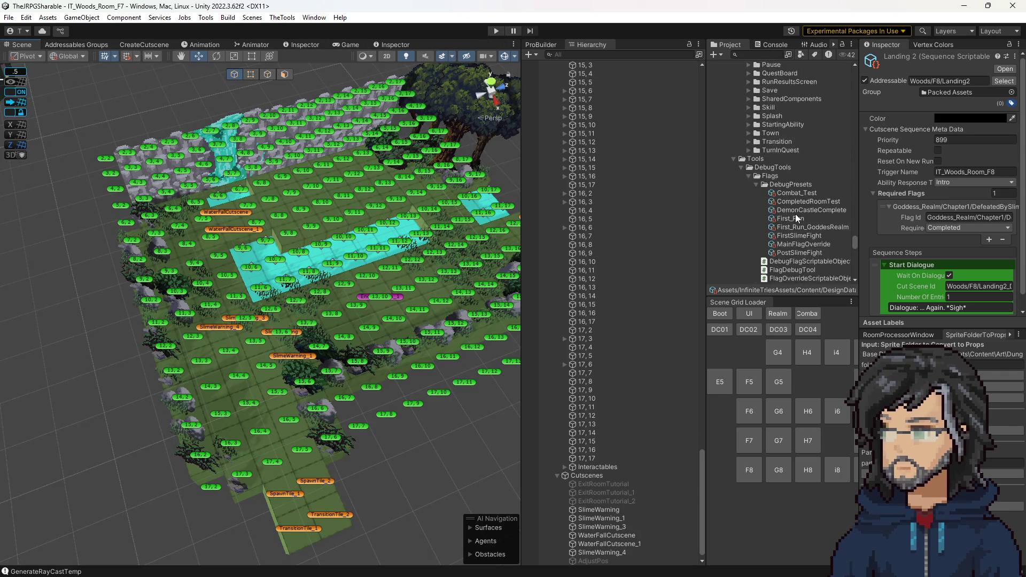
scroll(795, 214, down, 3)
Step: Point Main Flag Override at PostSlimeFight and start play mode from the Game view
click(801, 115)
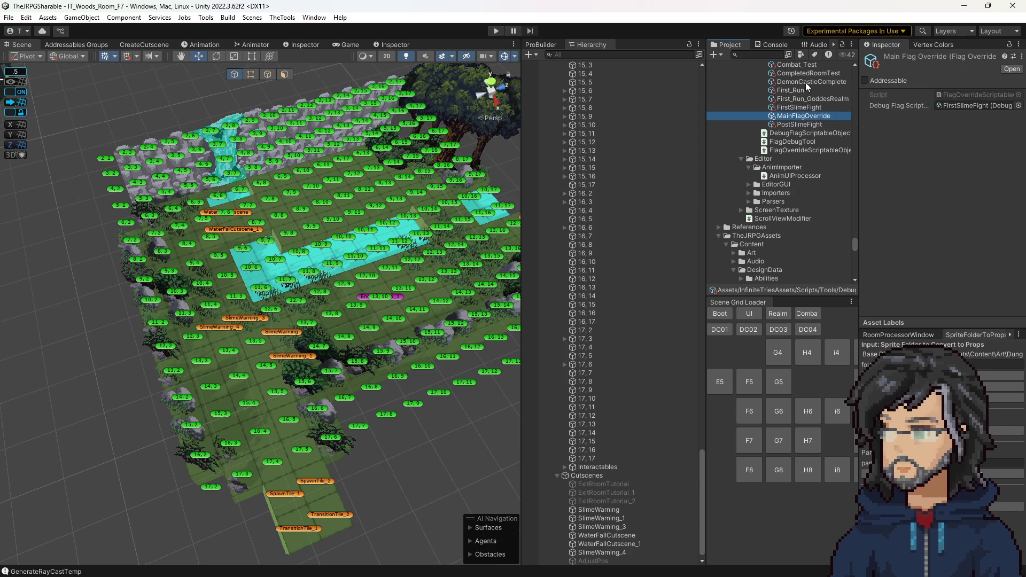
drag(800, 110, 925, 115)
click(969, 106)
click(793, 125)
click(305, 45)
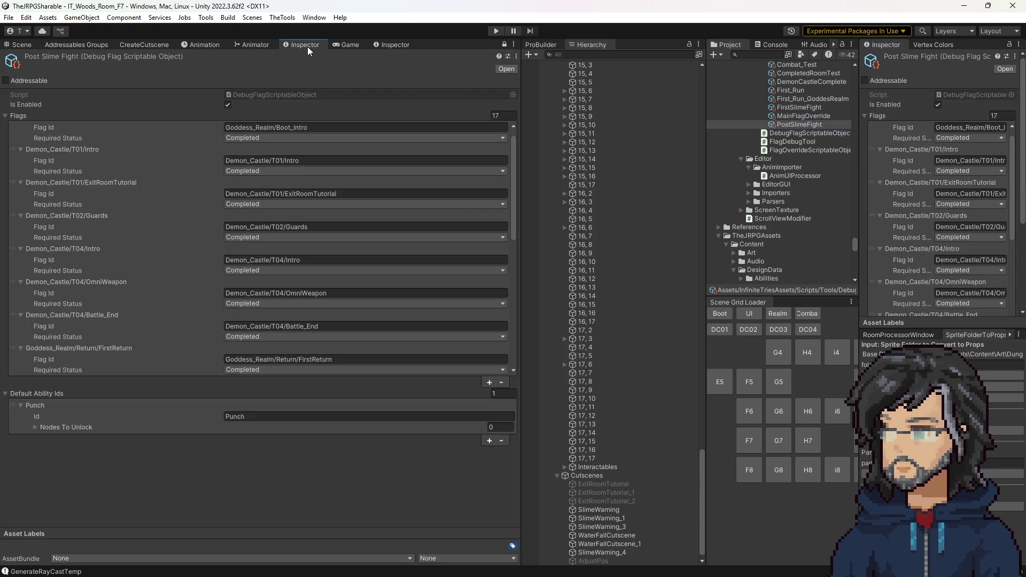
click(347, 45)
click(495, 30)
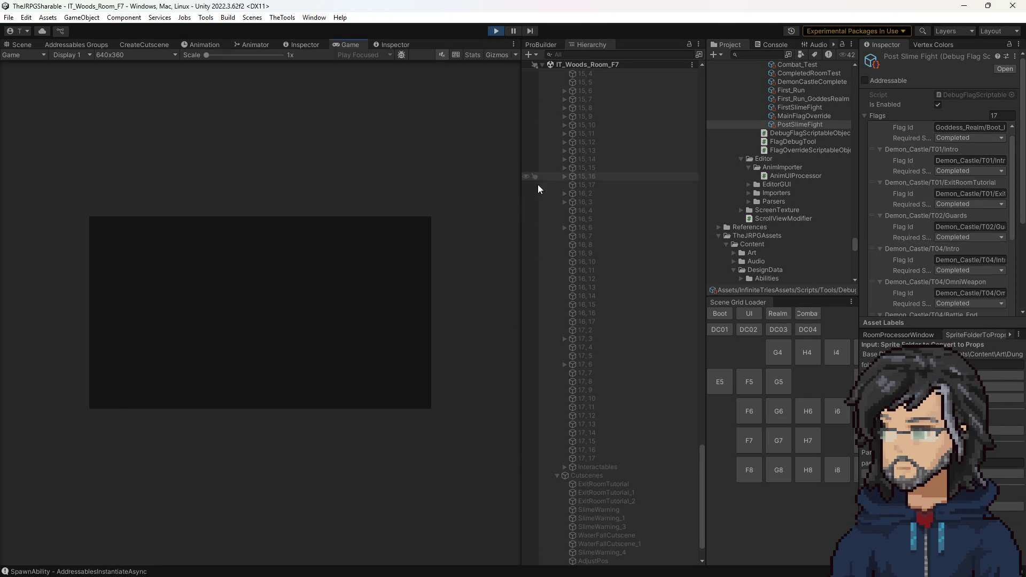
Step: Walk the player to the waterfall to trigger the cutscene, advance its dialogue, then show the preset again
drag(532, 193, 788, 204)
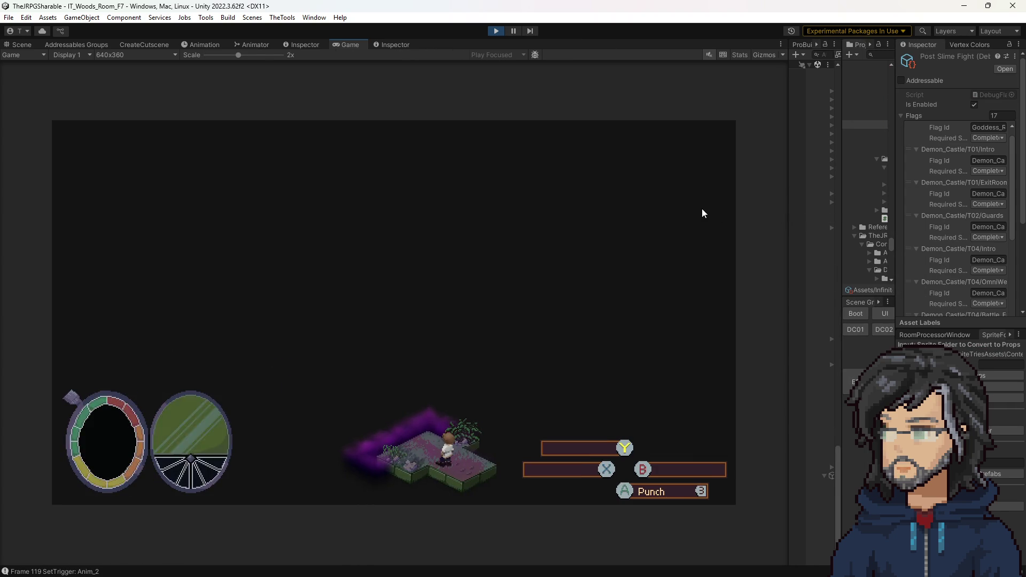
key(Up)
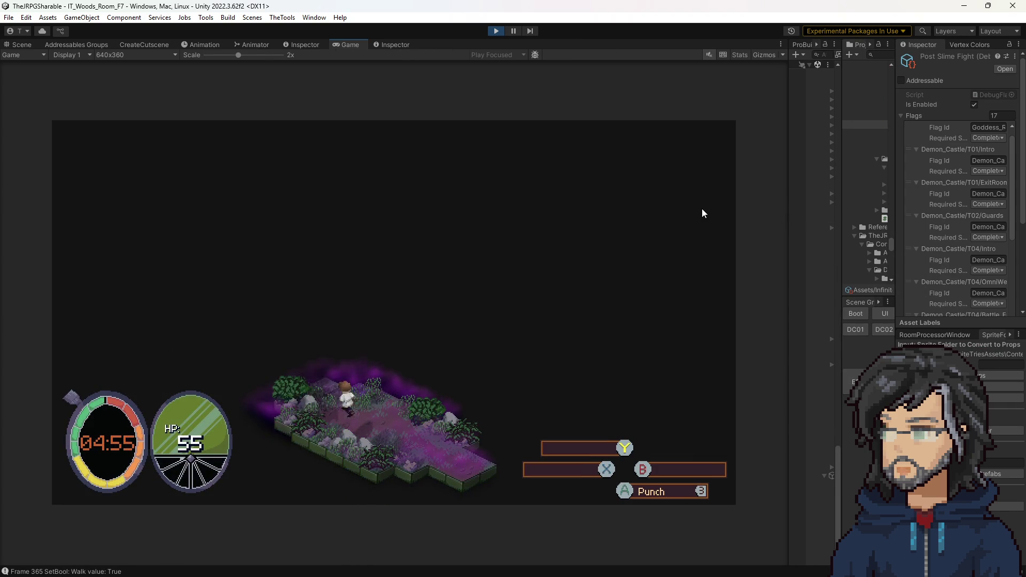
key(Up)
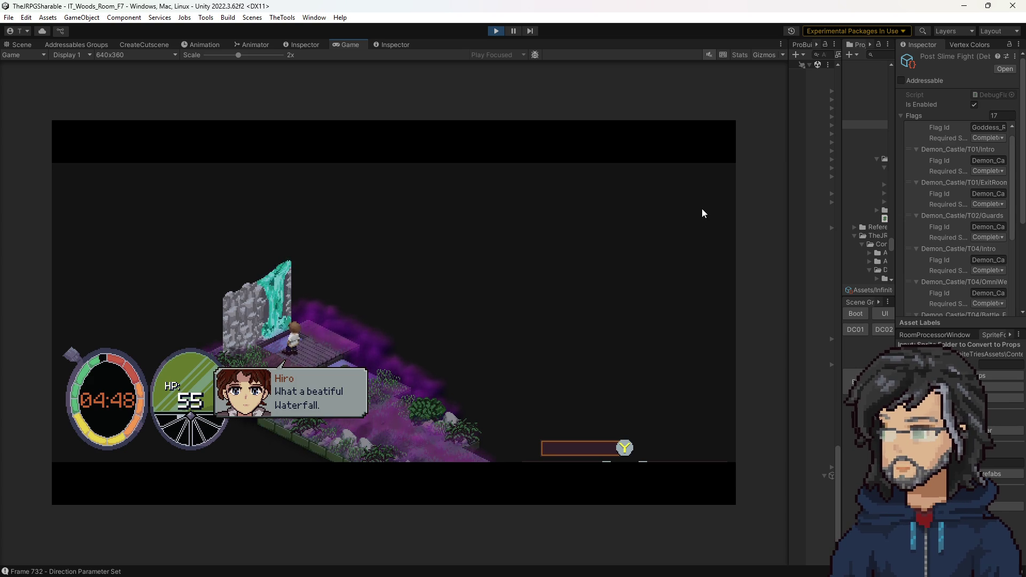
key(space)
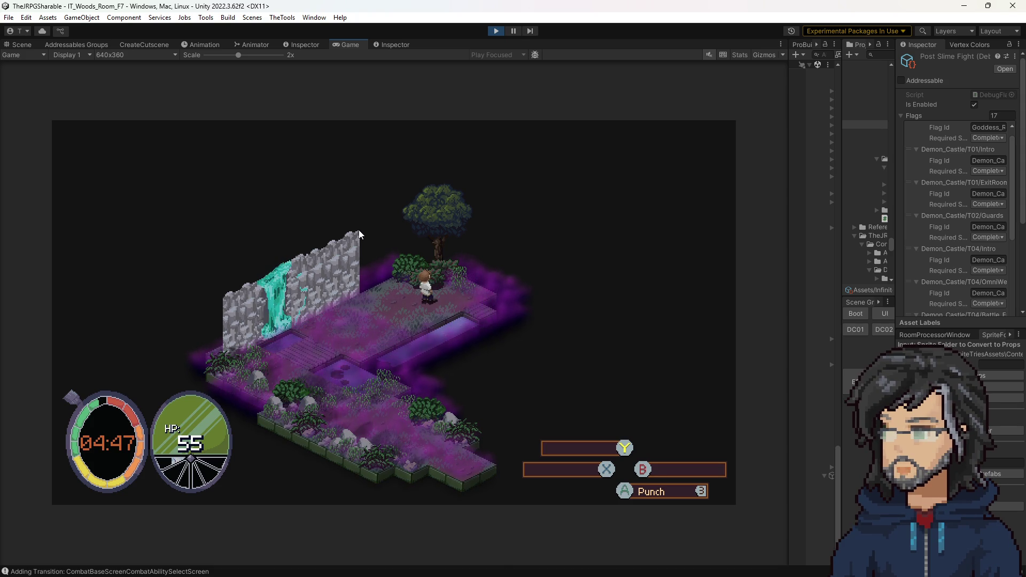
click(301, 45)
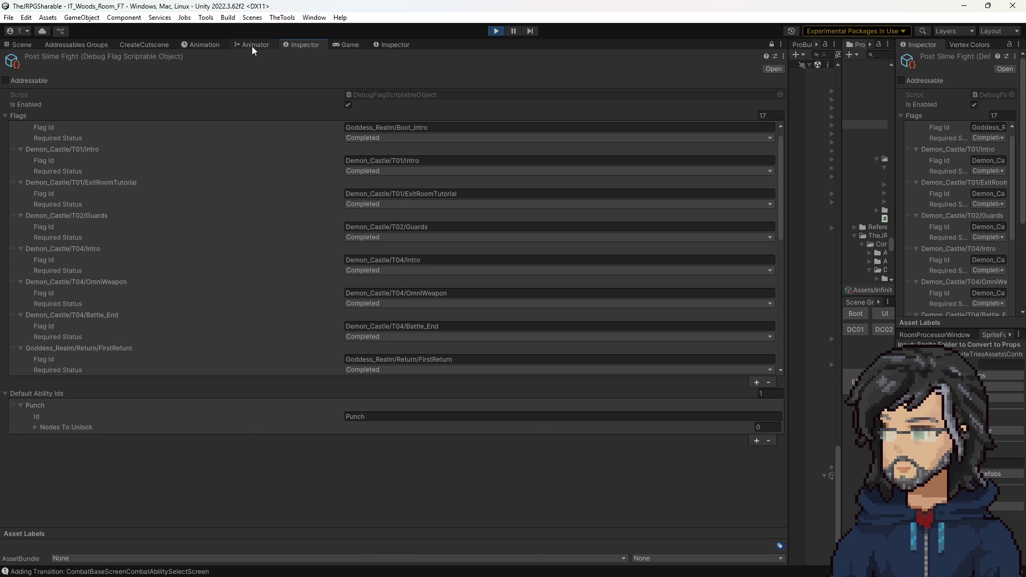
click(376, 45)
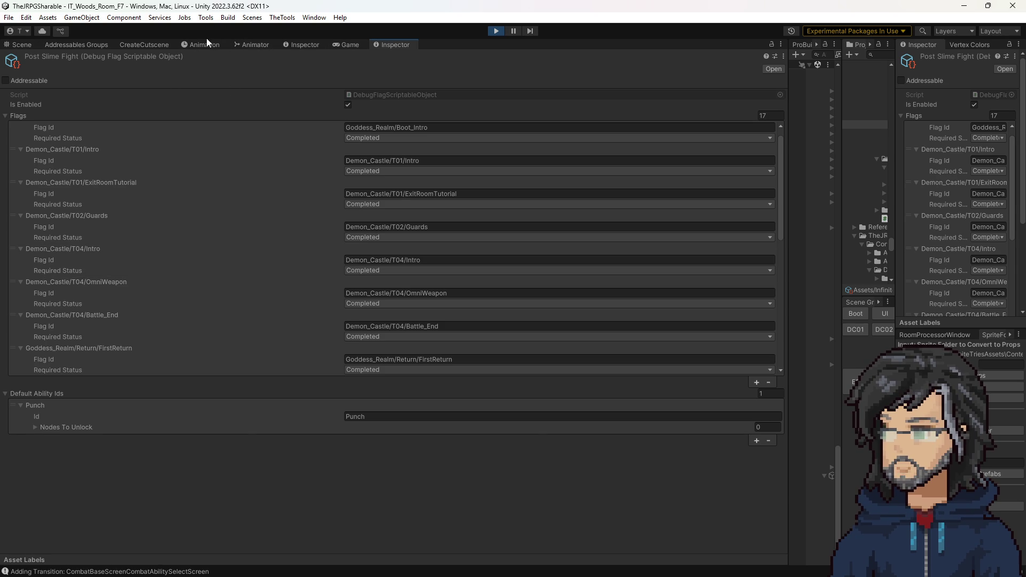